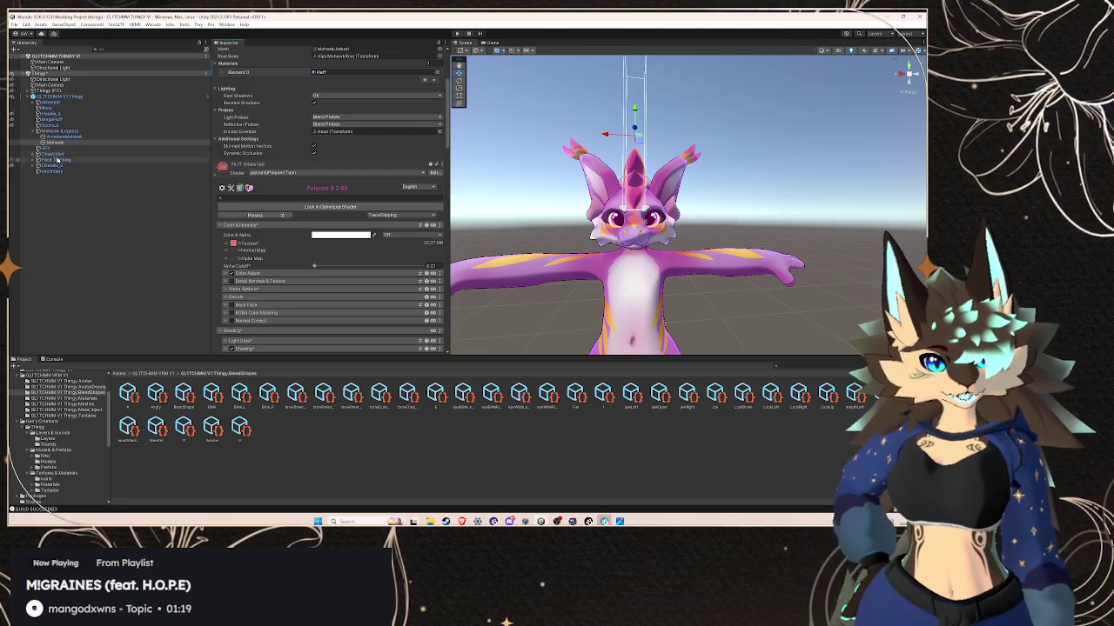
- Select the avatar's Body object to show its materials
scroll(292, 295, down, 3)
scroll(292, 295, down, 3)
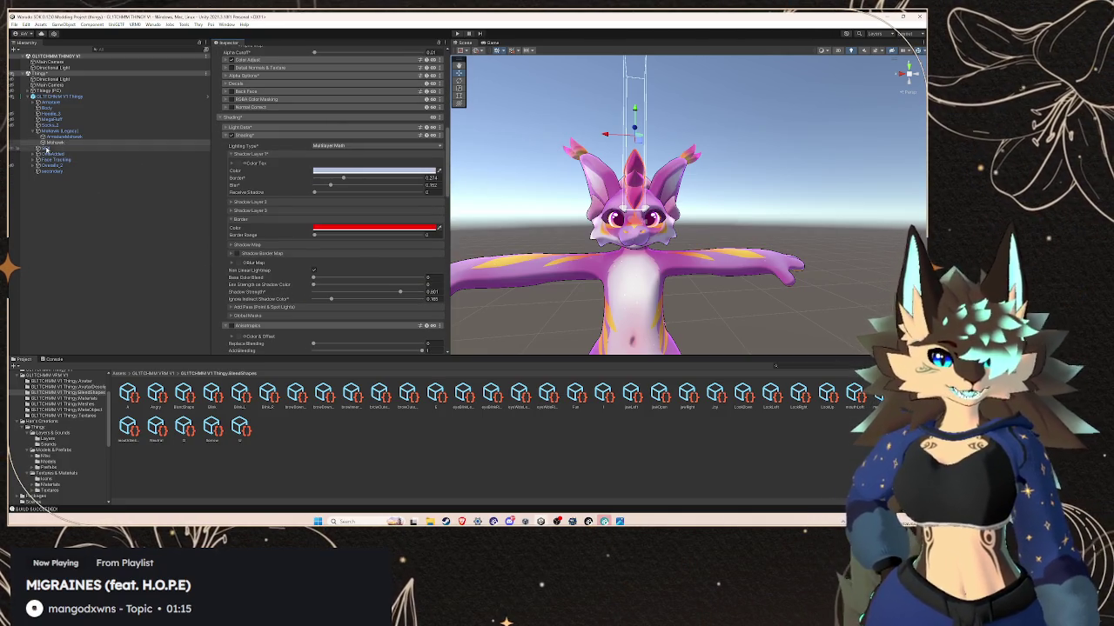
click(642, 252)
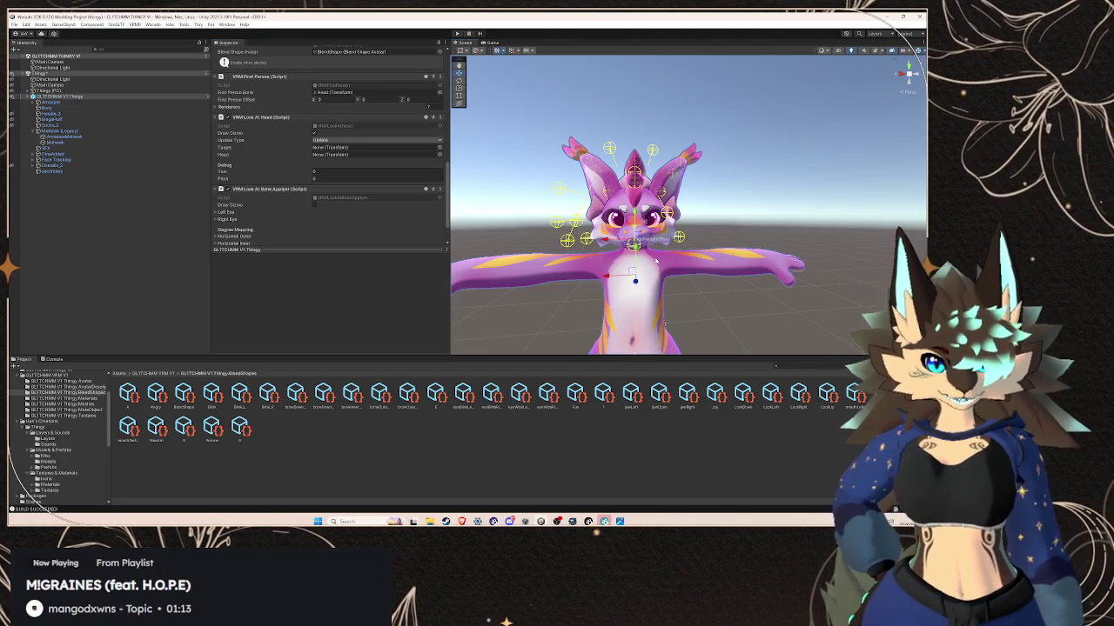
click(656, 261)
- Copy the Body material's Poiyomi Outlines settings
scroll(343, 255, down, 3)
scroll(344, 255, down, 4)
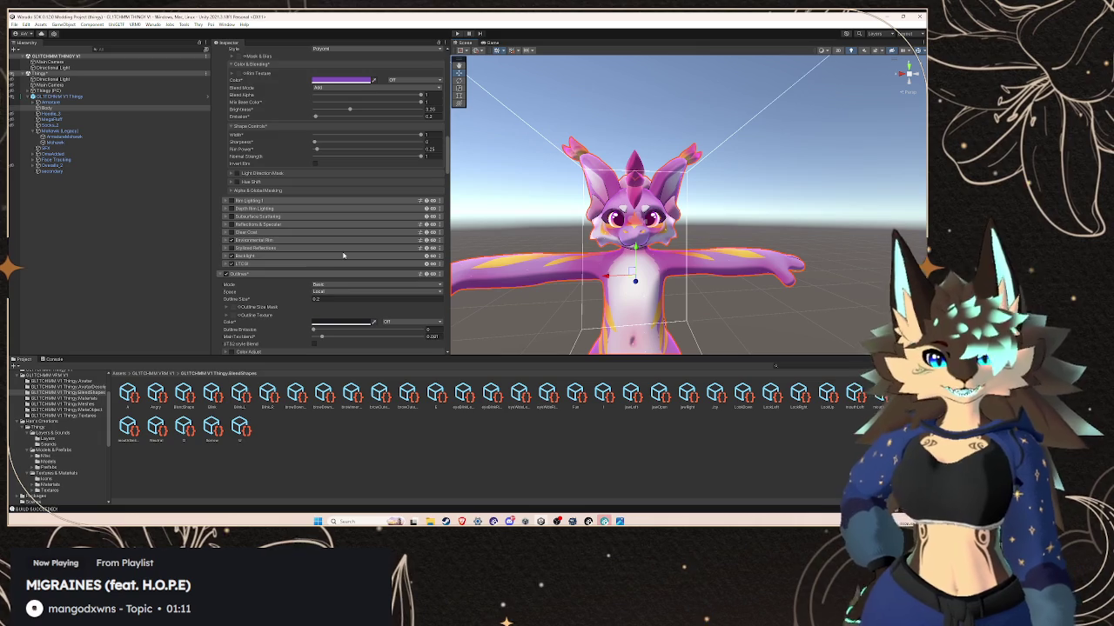
scroll(343, 255, down, 2)
scroll(342, 255, down, 2)
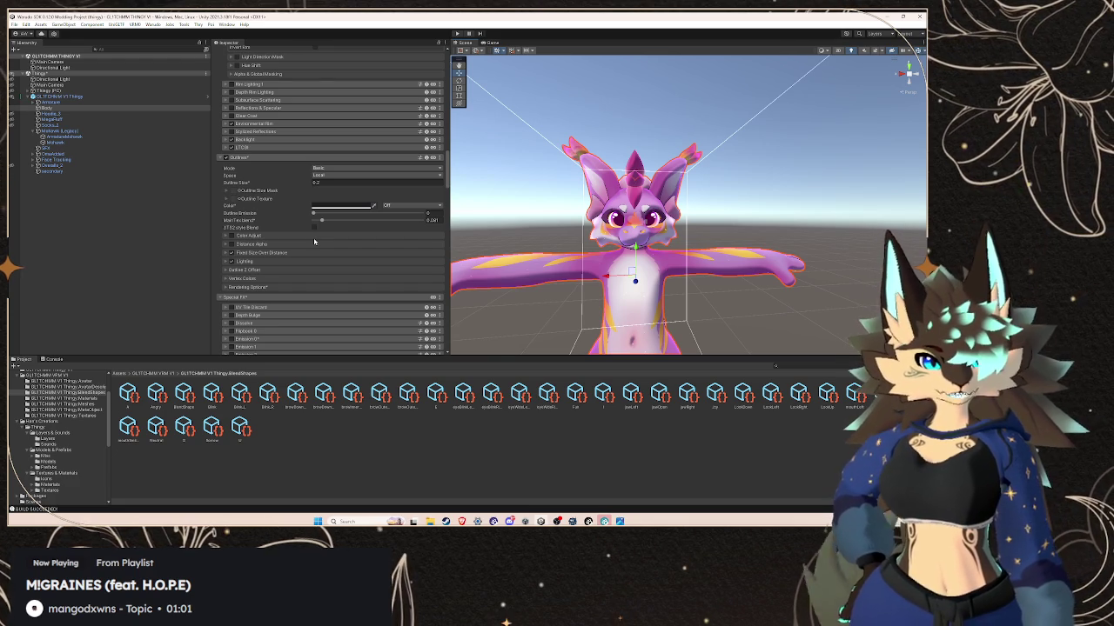
scroll(314, 242, down, 2)
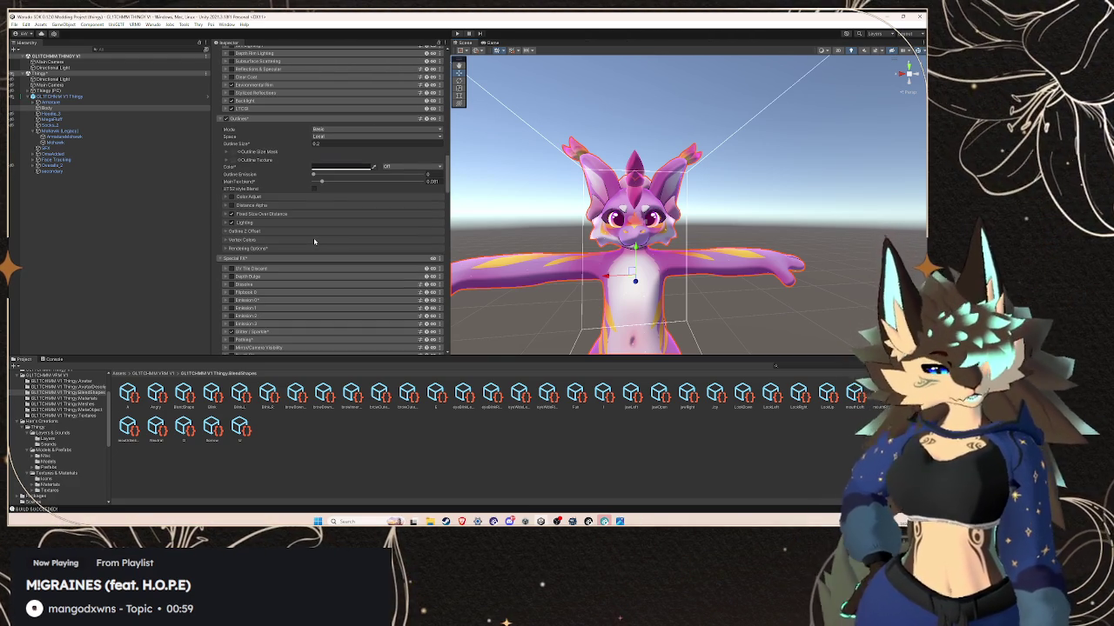
scroll(314, 241, down, 5)
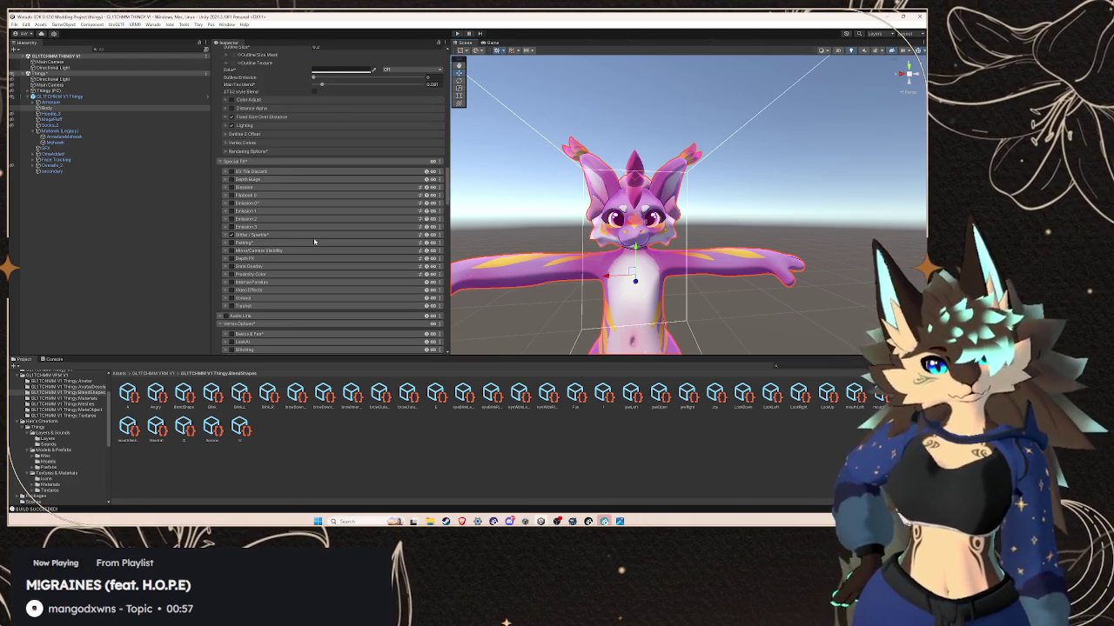
scroll(314, 242, down, 3)
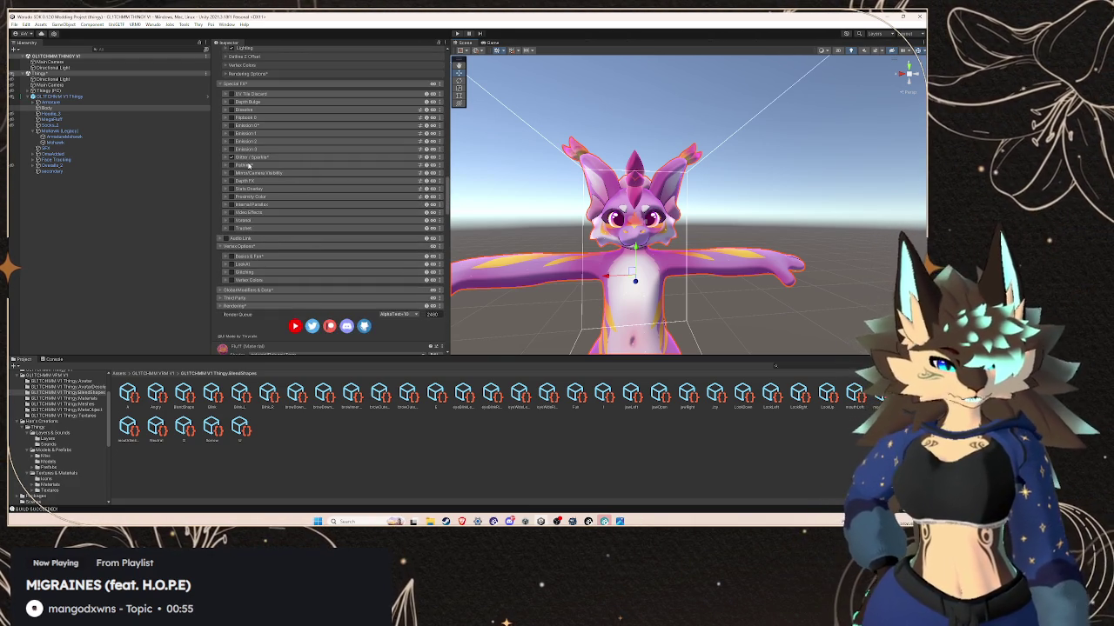
scroll(248, 165, up, 3)
scroll(252, 165, up, 3)
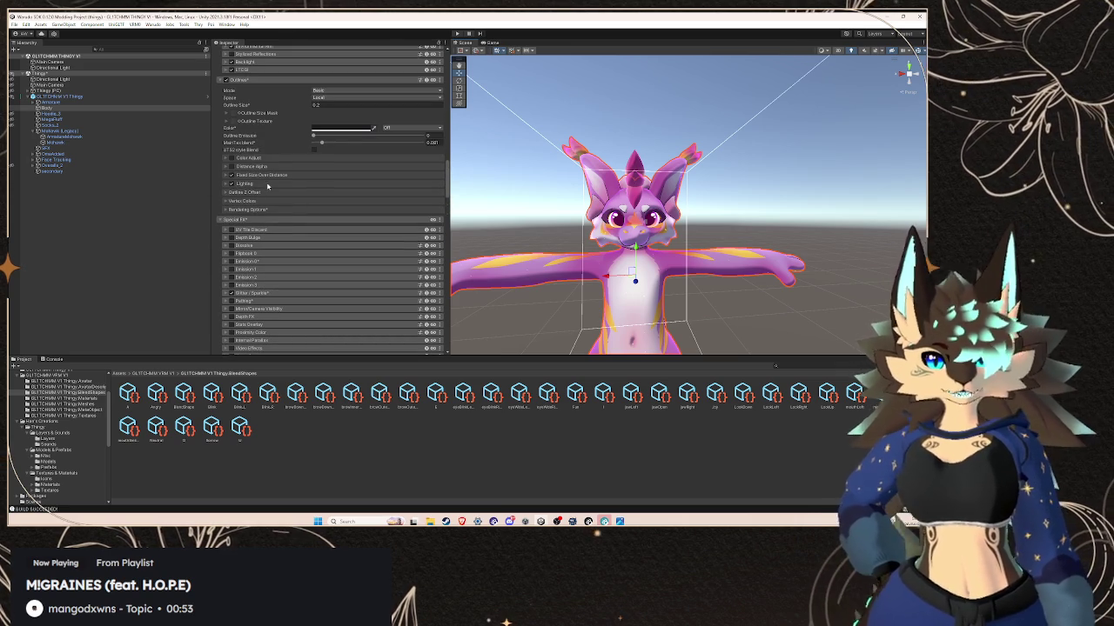
click(440, 82)
click(435, 109)
- Collapse the Body material's settings
scroll(304, 165, up, 3)
scroll(304, 165, up, 3)
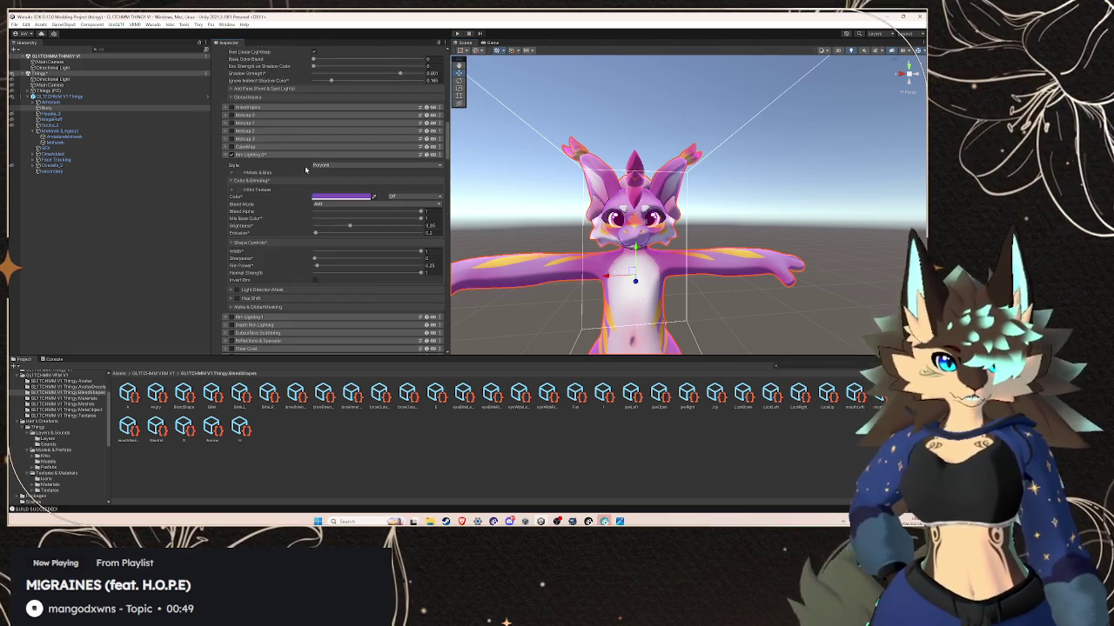
scroll(305, 168, up, 3)
scroll(300, 173, up, 5)
scroll(292, 181, up, 3)
scroll(279, 193, up, 5)
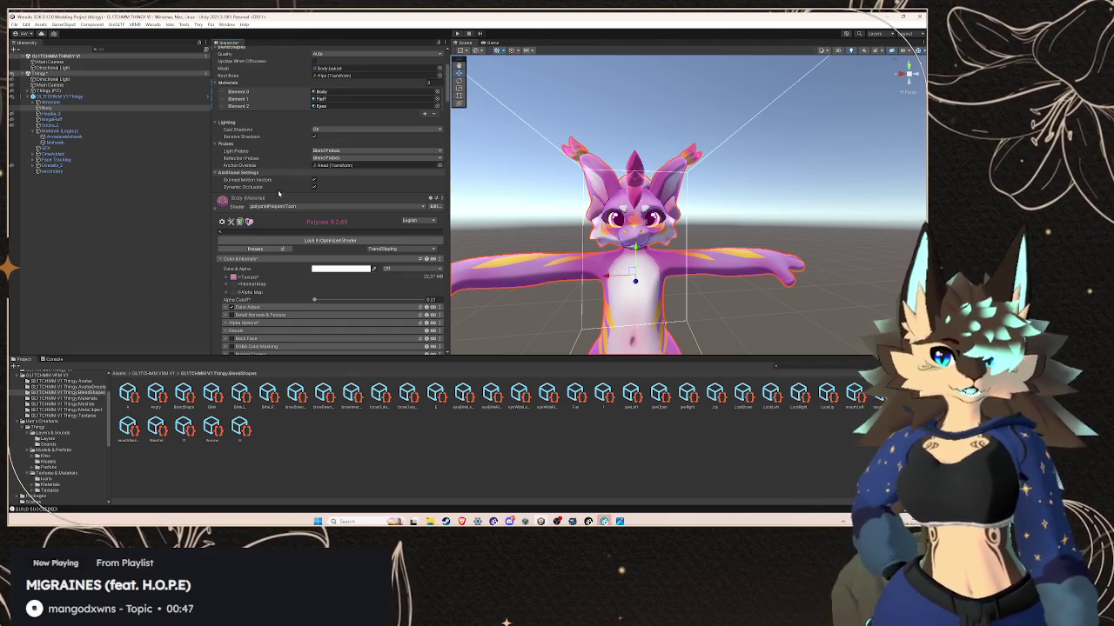
click(241, 202)
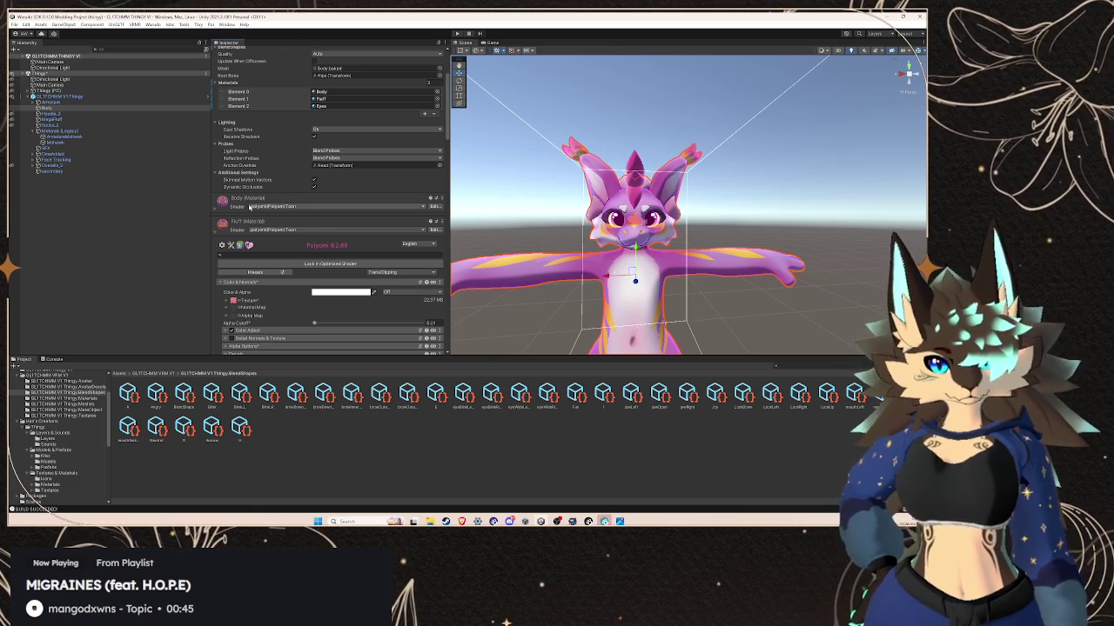
- Lock in the optimized shader for the Body material
click(236, 208)
click(310, 238)
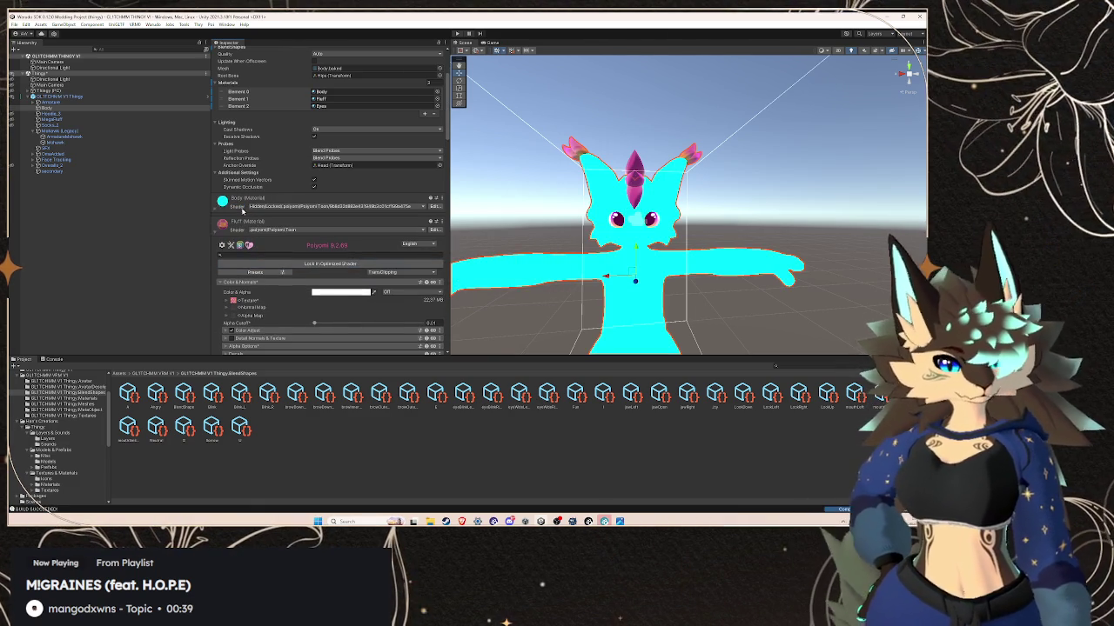
scroll(348, 275, down, 4)
scroll(349, 274, down, 3)
scroll(365, 267, down, 3)
scroll(383, 260, down, 3)
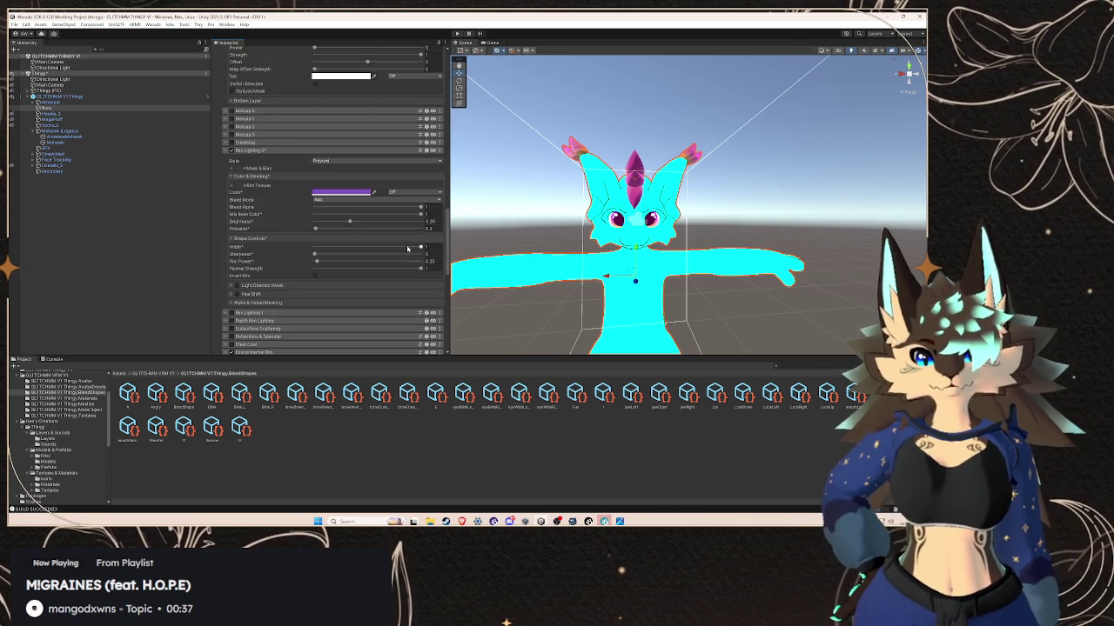
scroll(400, 252, down, 3)
scroll(409, 245, down, 2)
scroll(415, 237, down, 2)
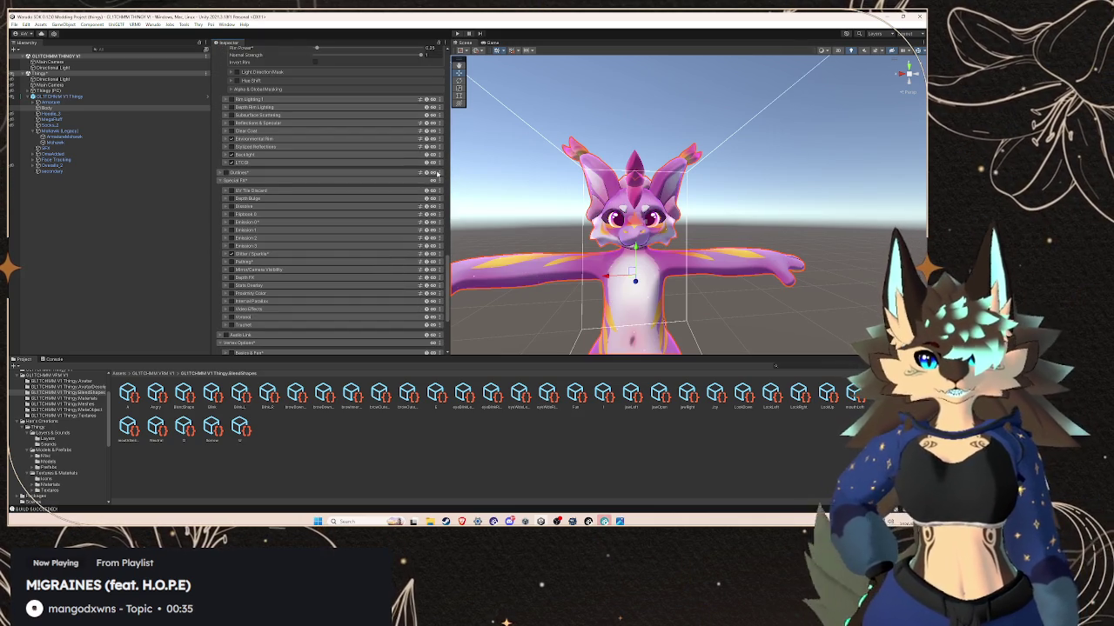
- Paste the copied outline settings onto the Fluff material's Outlines
click(224, 173)
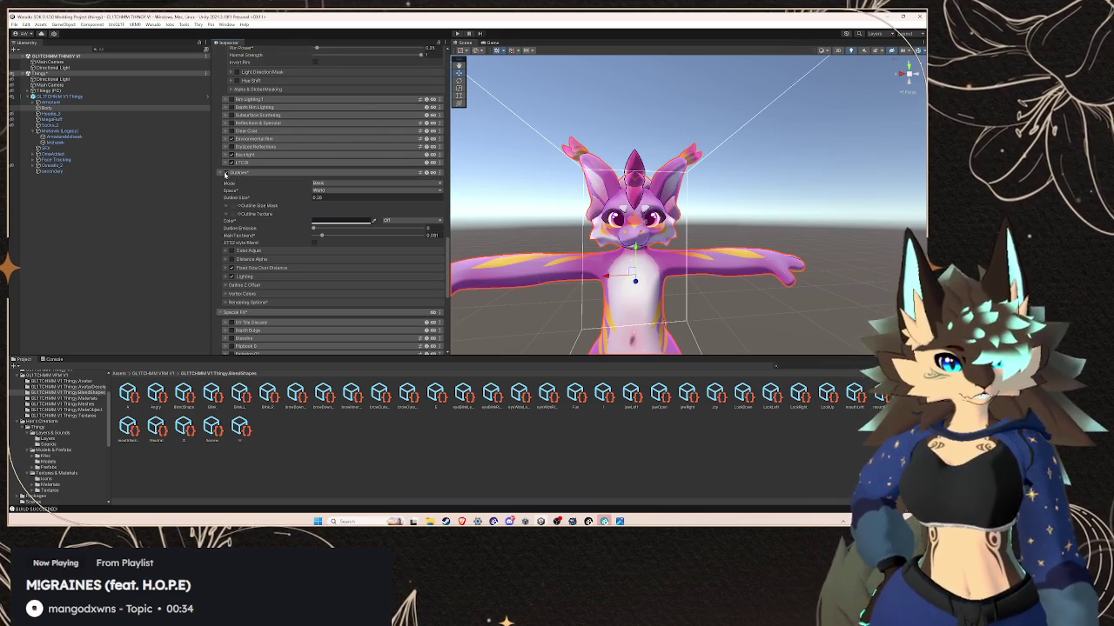
click(438, 174)
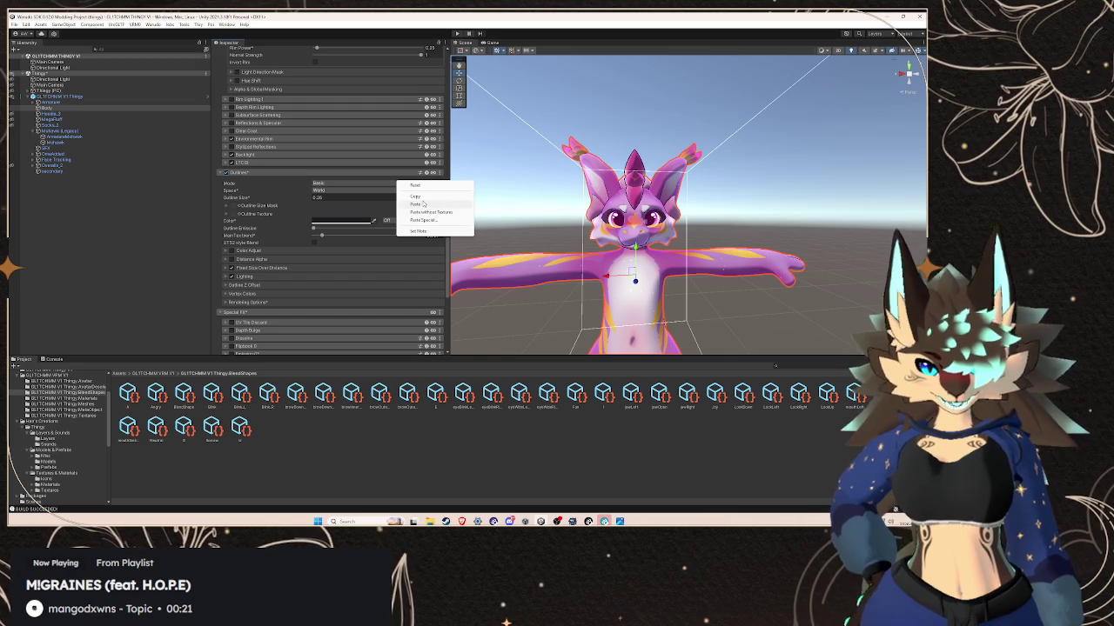
click(430, 220)
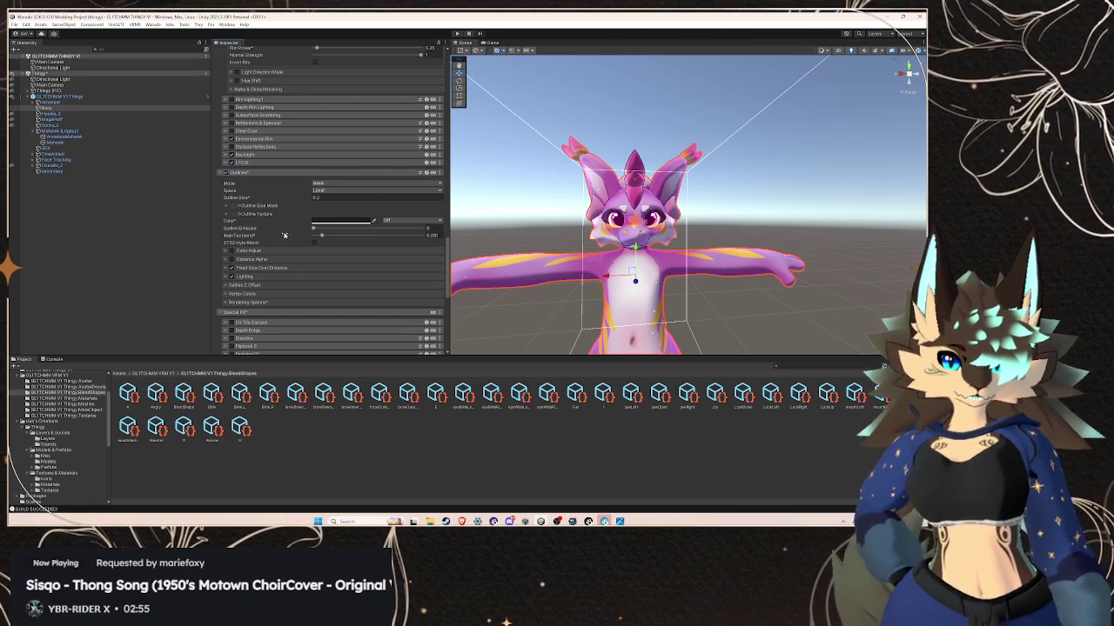
- Collapse the Fluff material's Outlines section
click(237, 173)
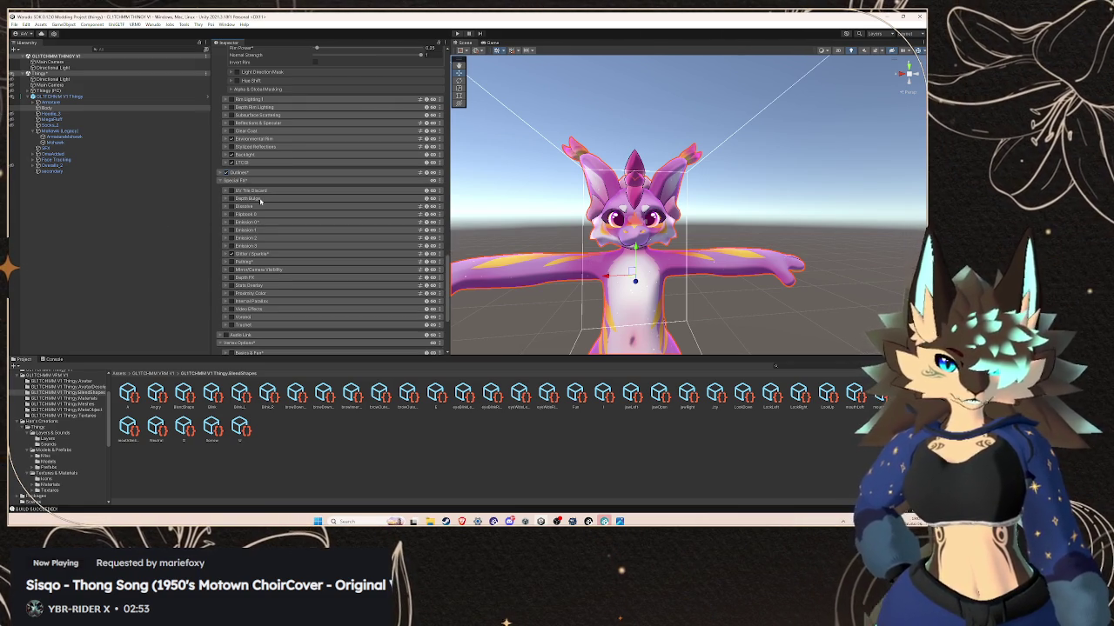
- Lock in the Fluff material's optimized shader and collapse its settings
scroll(259, 200, up, 2)
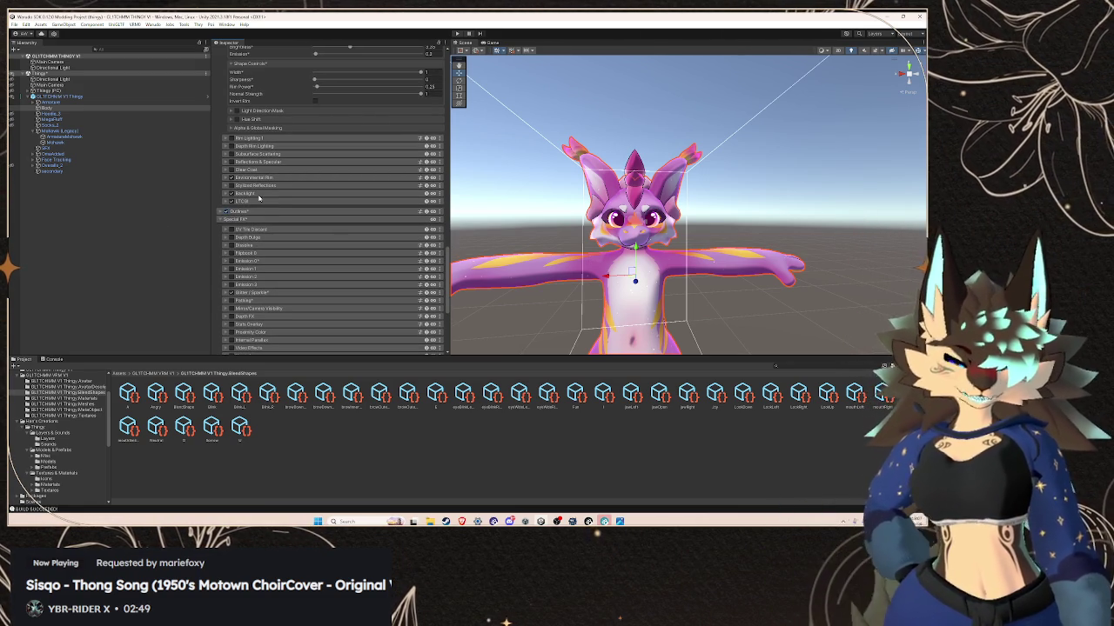
scroll(259, 201, up, 3)
scroll(269, 205, up, 3)
scroll(291, 214, up, 3)
scroll(291, 214, up, 3)
scroll(297, 221, up, 5)
scroll(304, 228, up, 3)
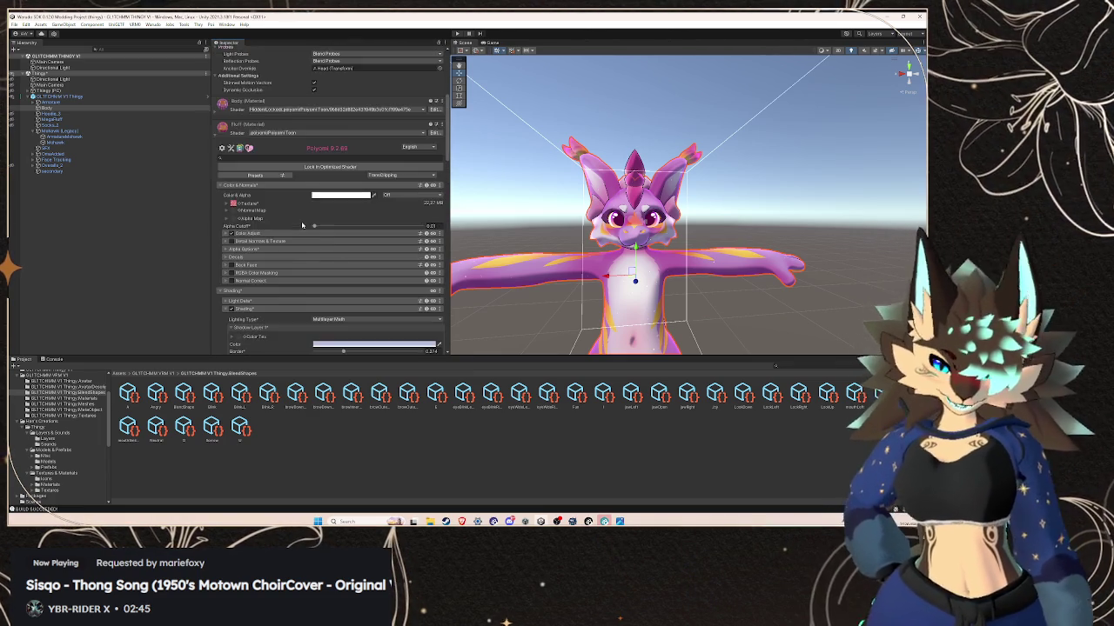
scroll(311, 235, up, 3)
click(322, 244)
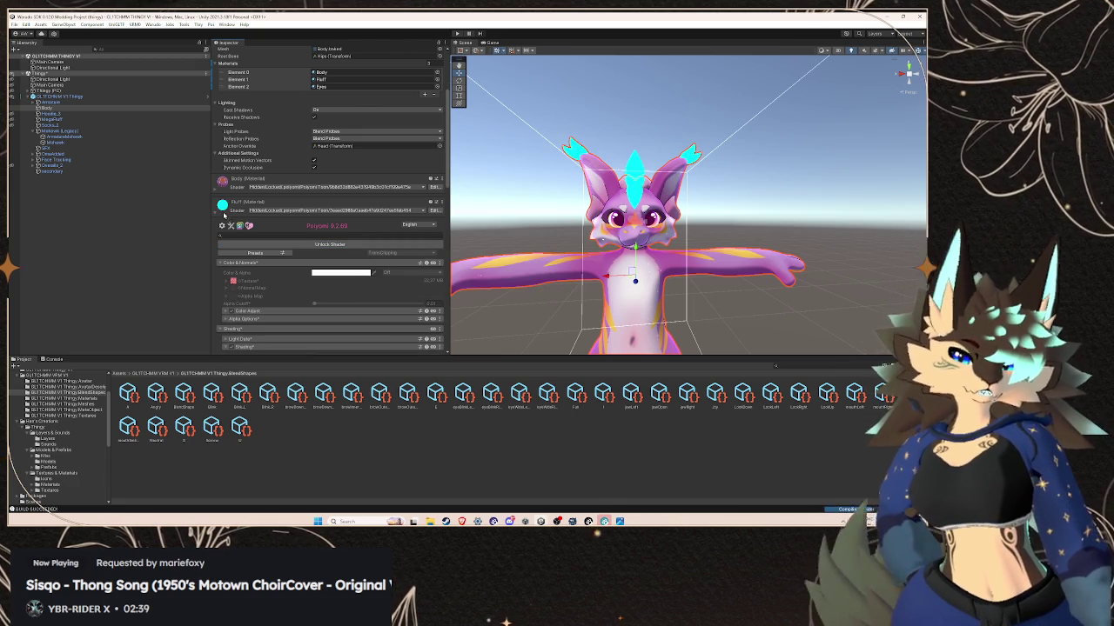
click(233, 211)
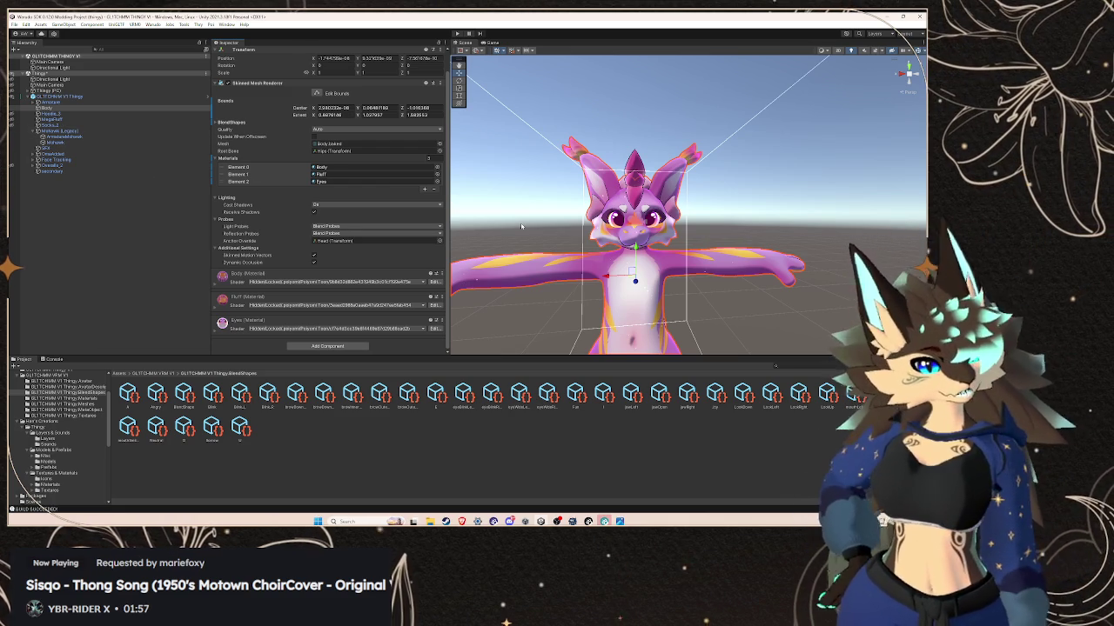
- Duplicate the GLITCHMM V1 Thingy avatar object and bring up the Warudo menu
click(521, 227)
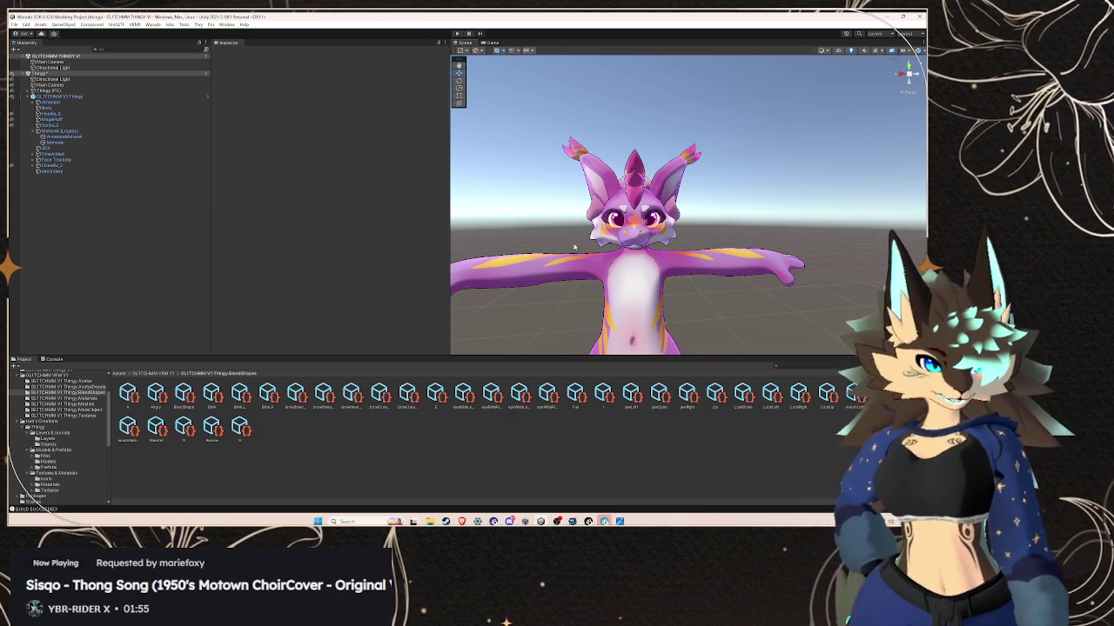
click(44, 96)
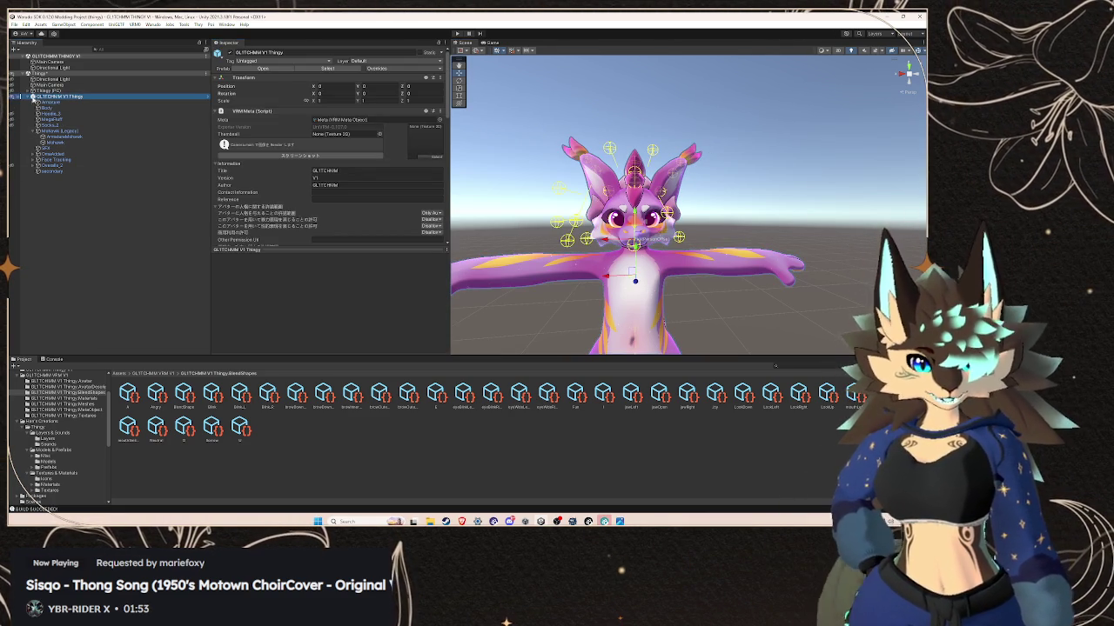
click(33, 97)
right_click(33, 97)
click(75, 145)
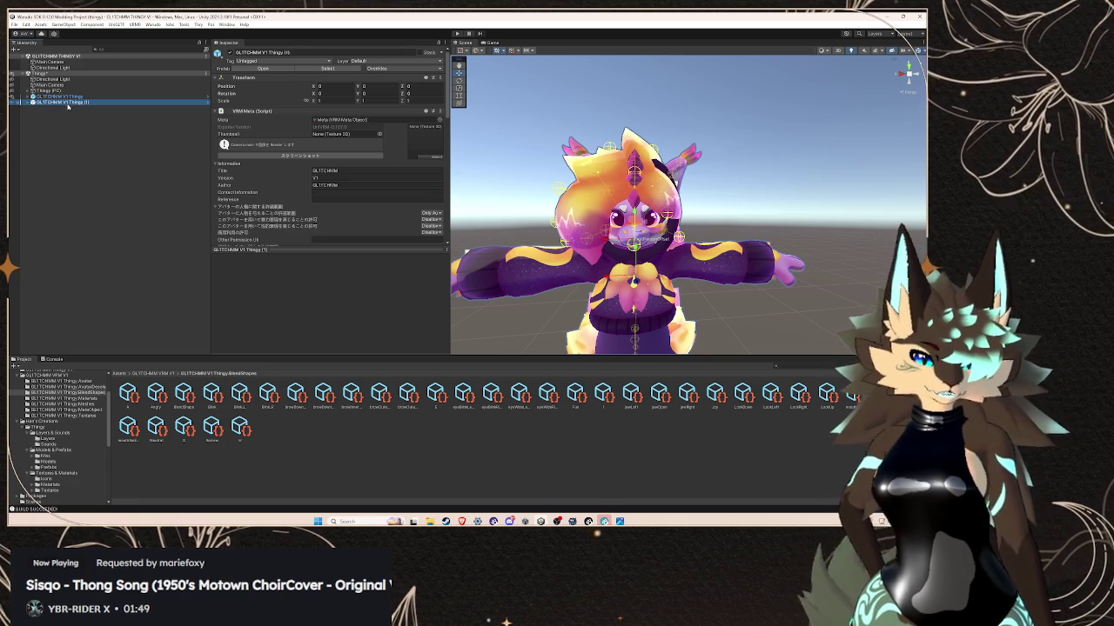
click(150, 24)
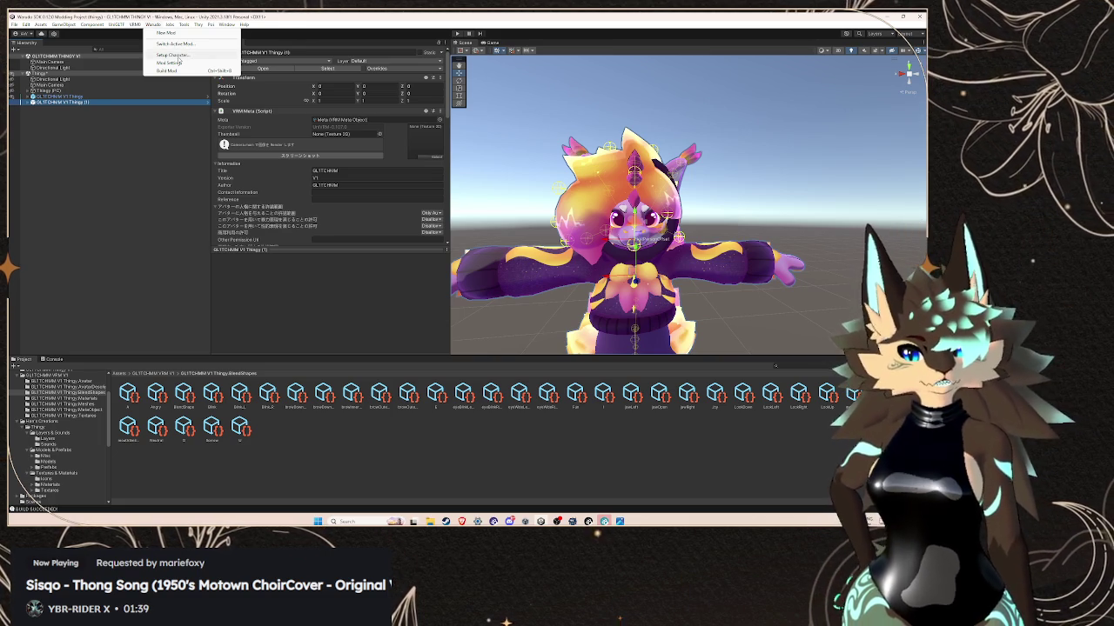
- Set up the selected avatar as a Warudo character, confirming the warning
click(174, 55)
click(241, 84)
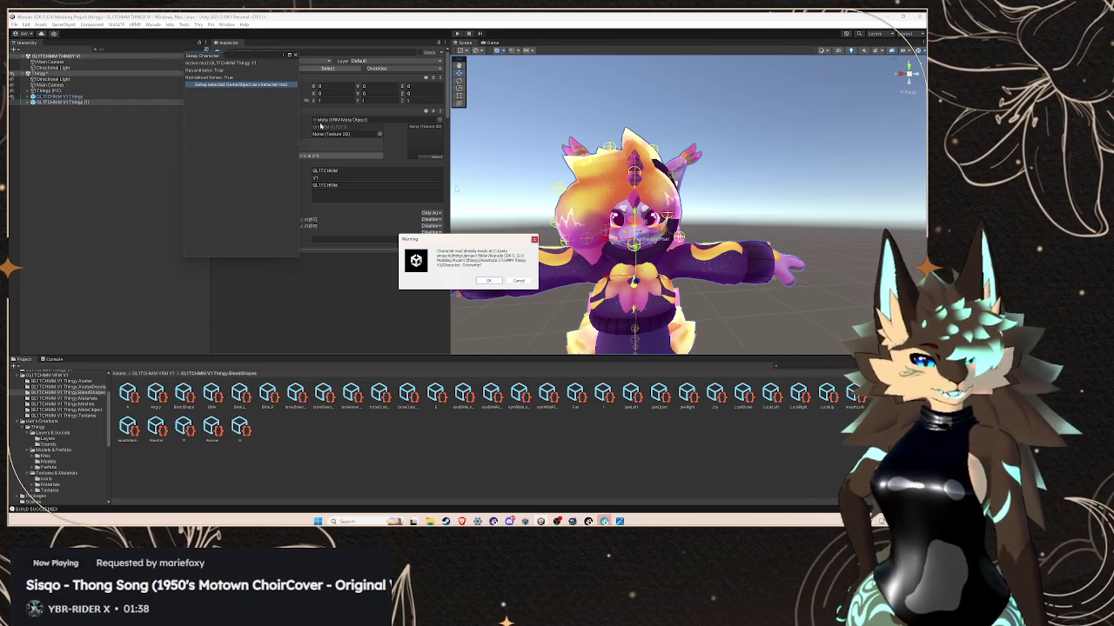
click(493, 280)
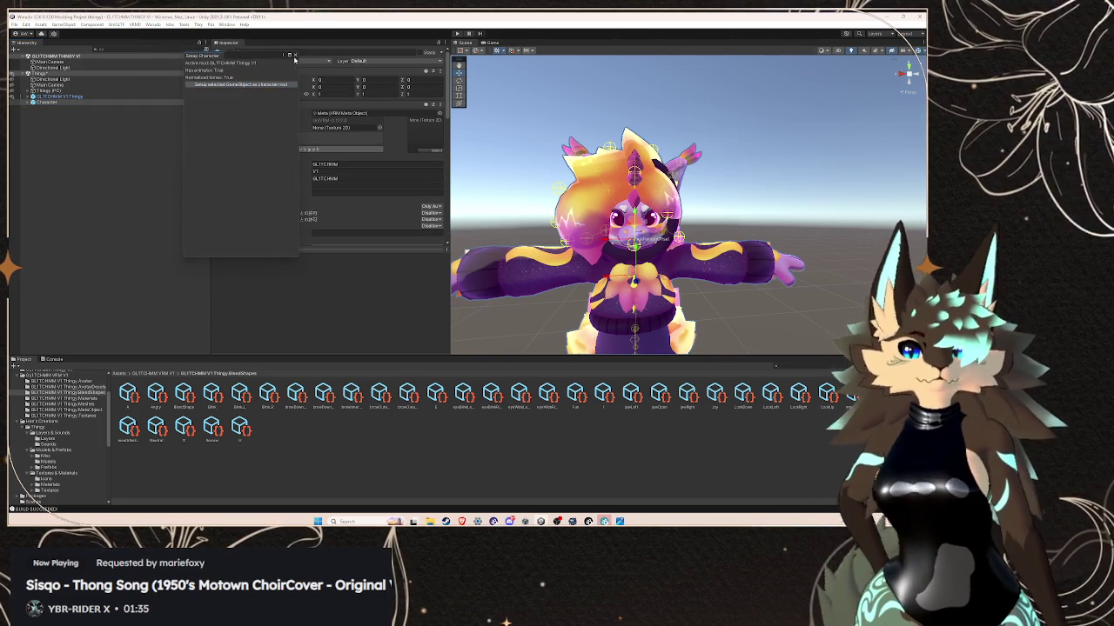
click(294, 55)
- Build the character mod, saving the modified scene when asked
click(152, 23)
click(192, 73)
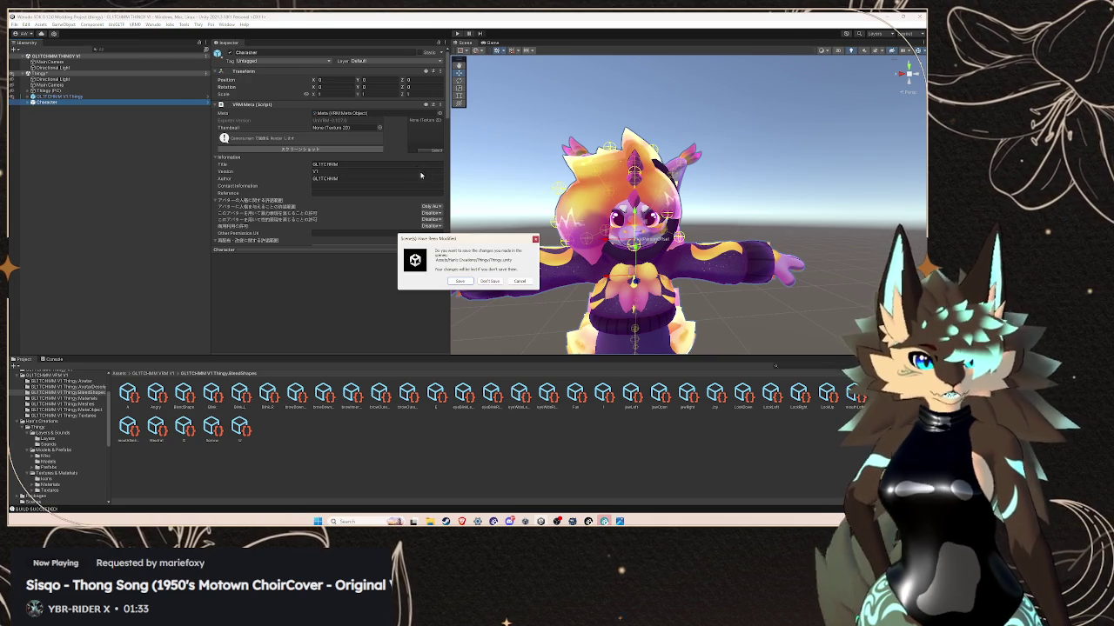
click(459, 281)
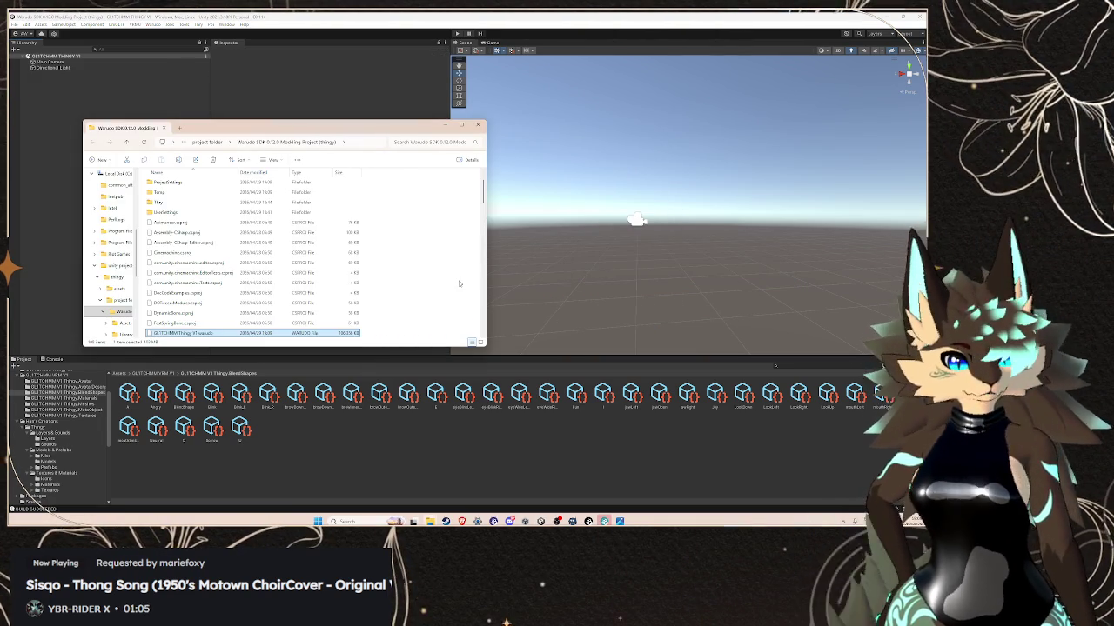
mouse_move(430, 521)
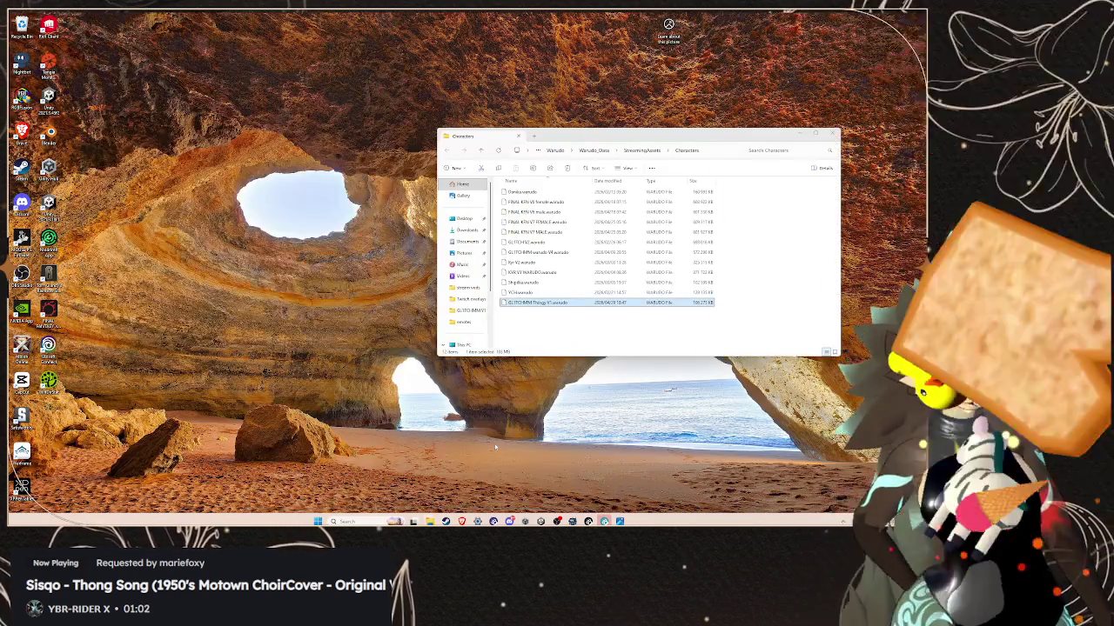
- Copy the Thingy V1 .warudo file into Characters, replacing the existing copy
click(383, 483)
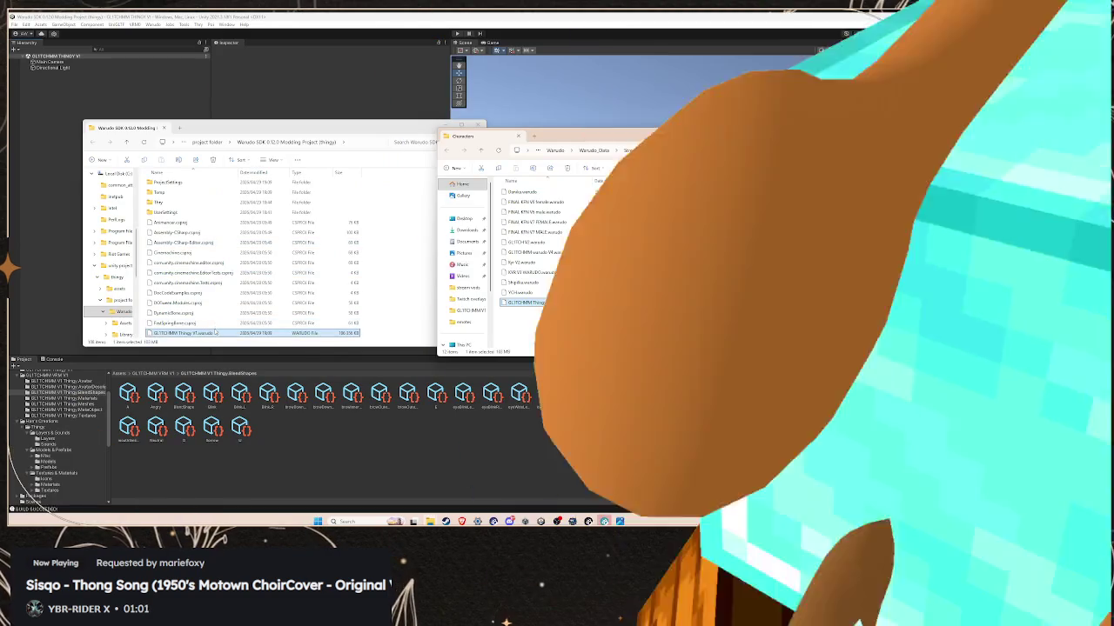
click(211, 333)
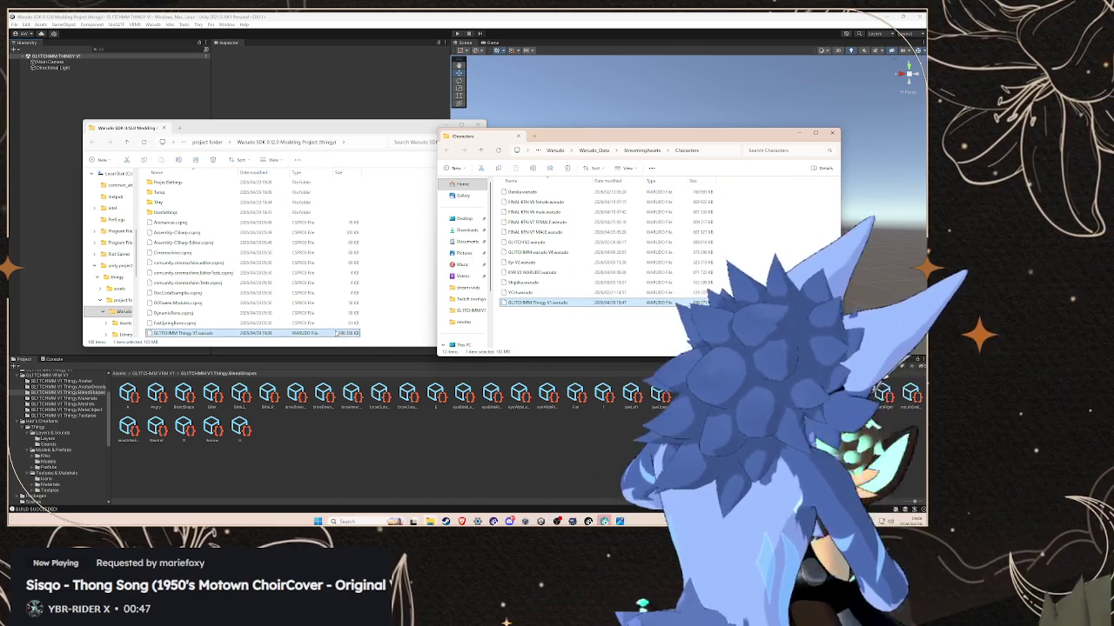
drag(289, 340, 628, 348)
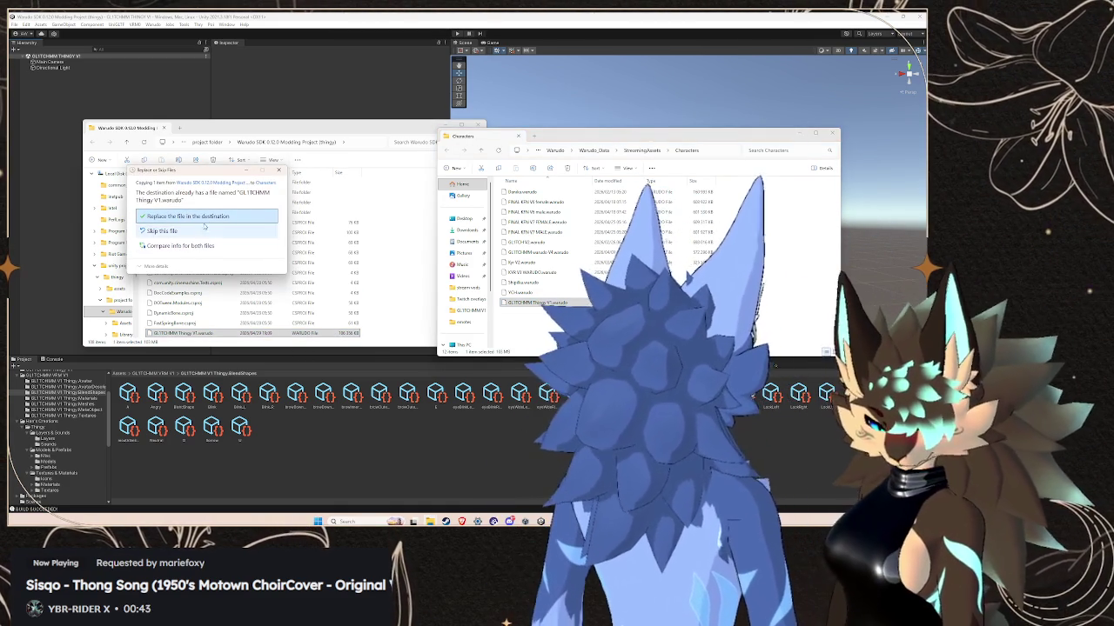
click(209, 219)
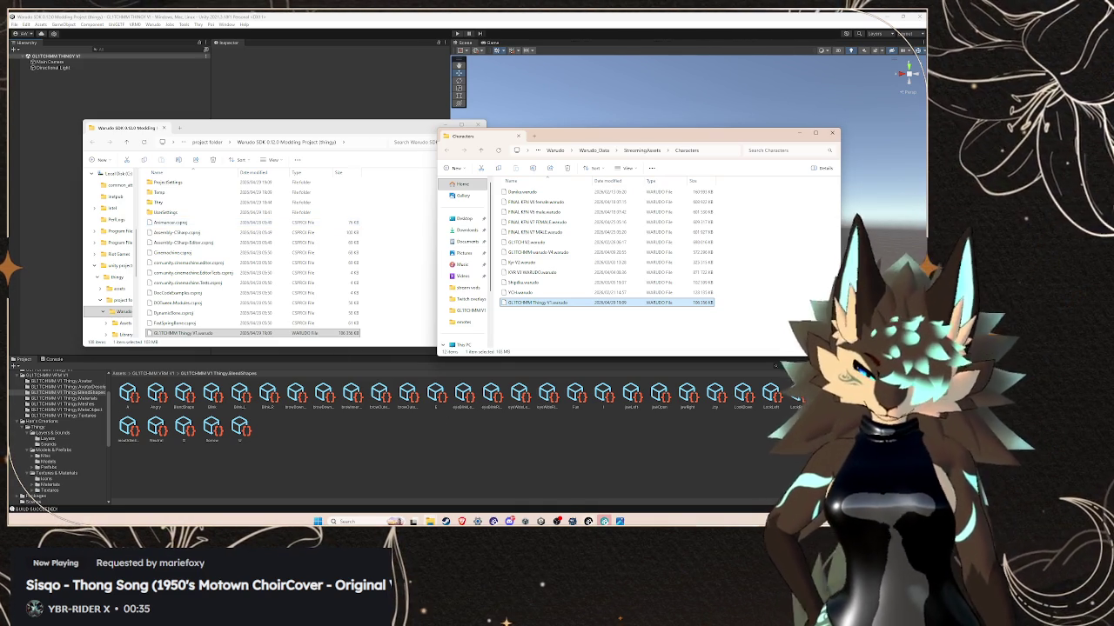
click(588, 521)
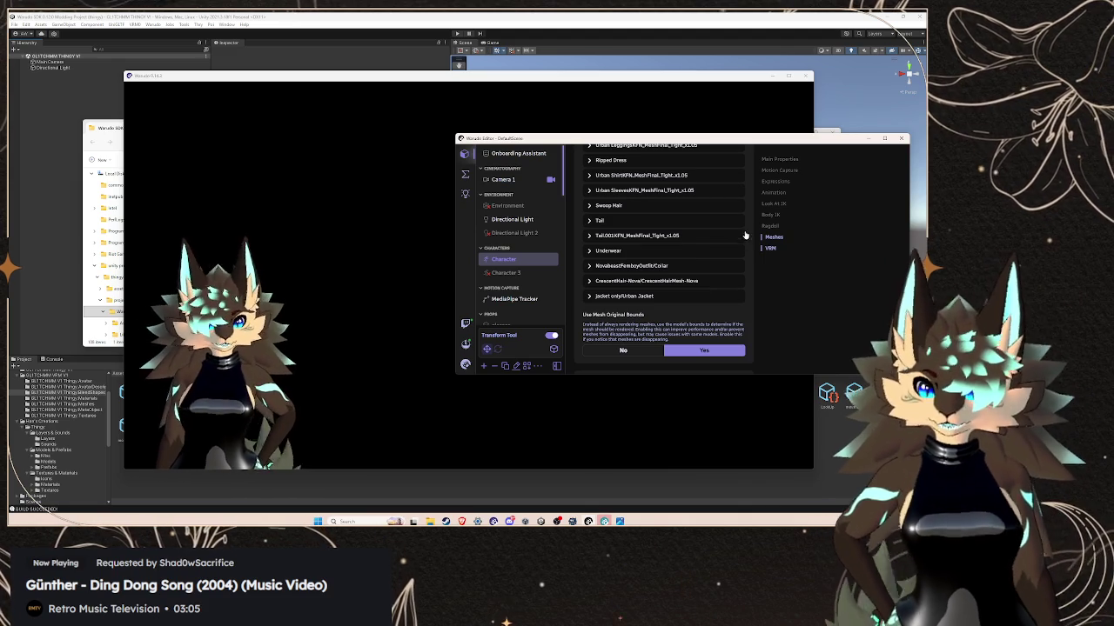
- Set the Character's Source to the GL1TCHMM Thingy V1 avatar
click(775, 164)
click(775, 160)
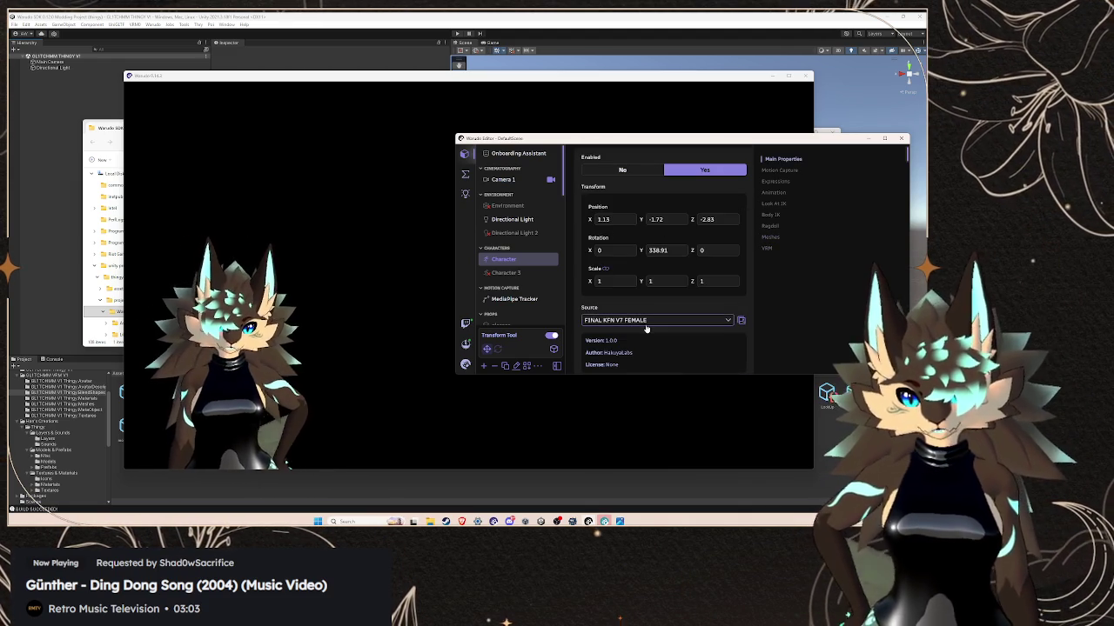
click(651, 320)
scroll(646, 289, up, 2)
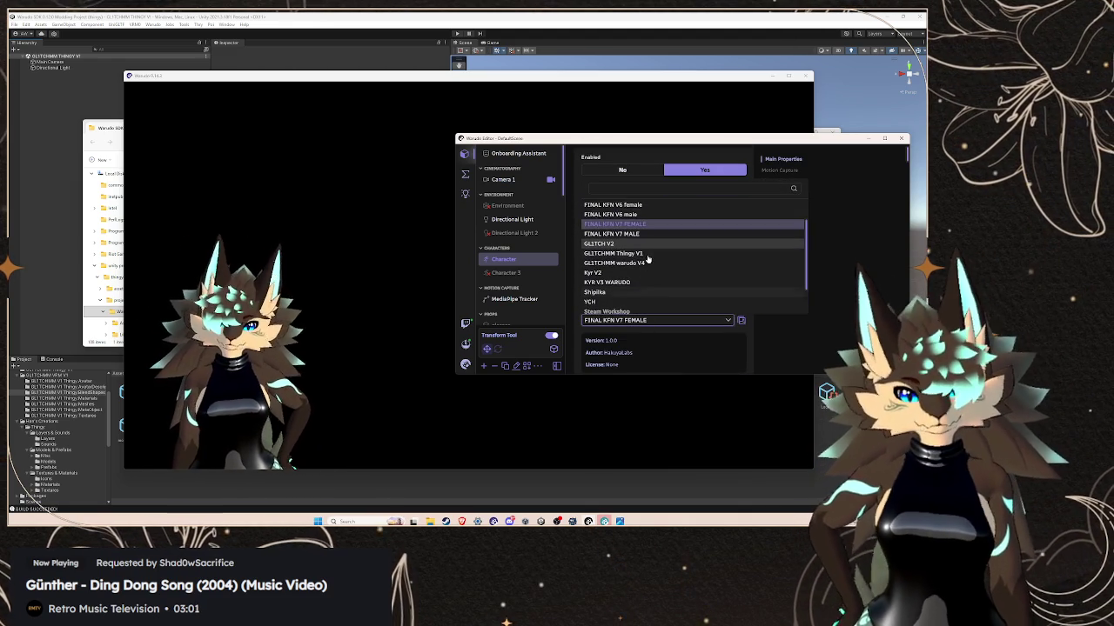
scroll(644, 287, up, 2)
scroll(642, 285, up, 1)
click(641, 285)
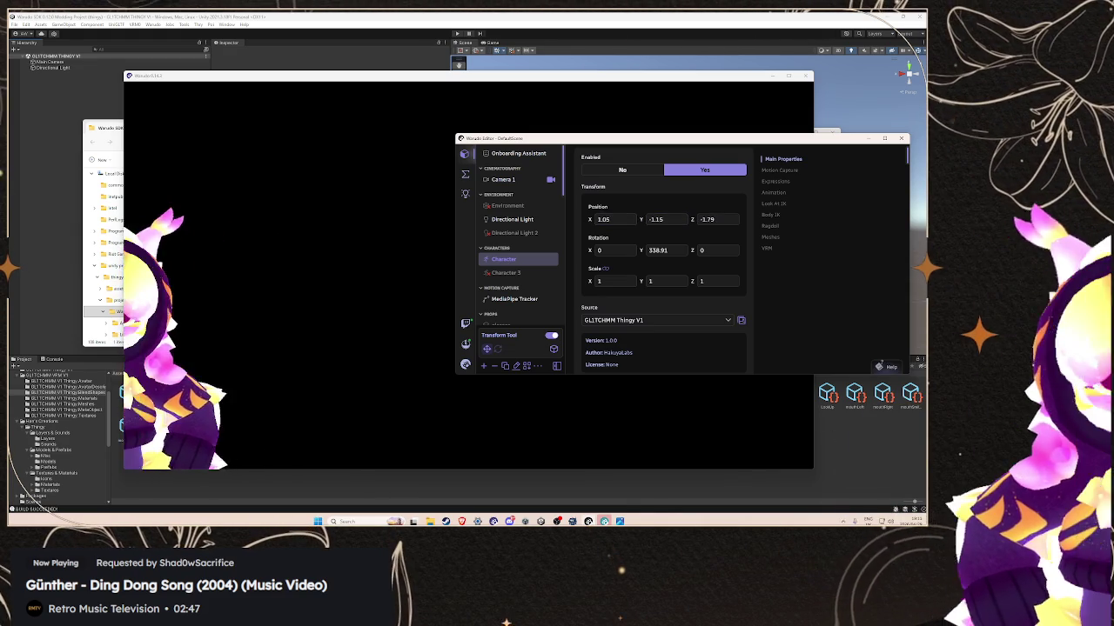
- Move the Thingy avatar toward the scene centre, to X 0.51, Y -1.15
click(331, 223)
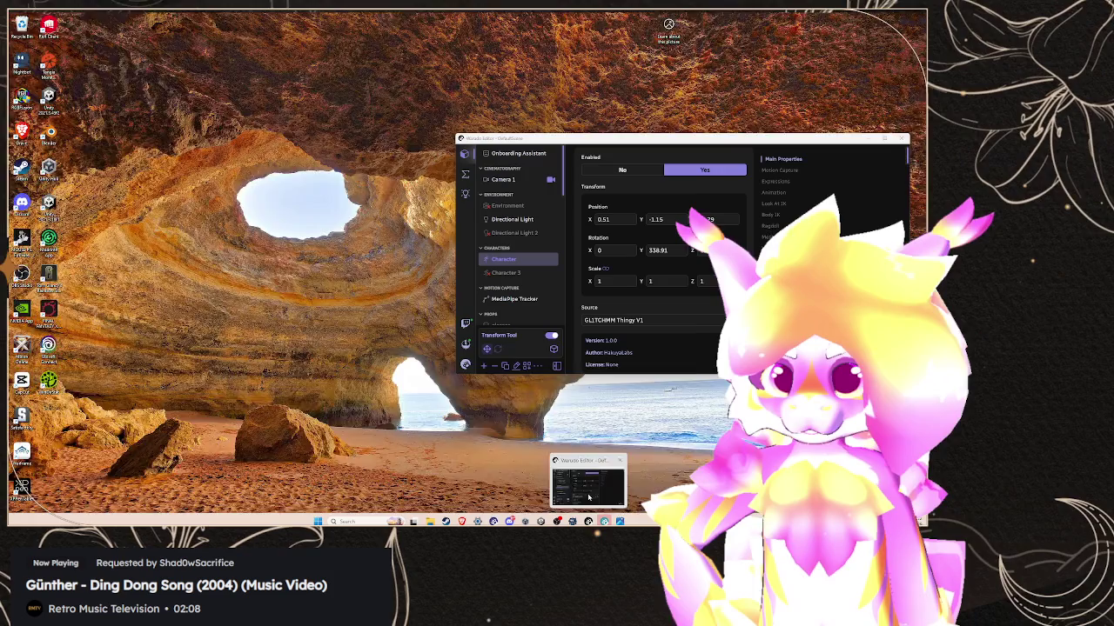
mouse_move(619, 521)
click(591, 479)
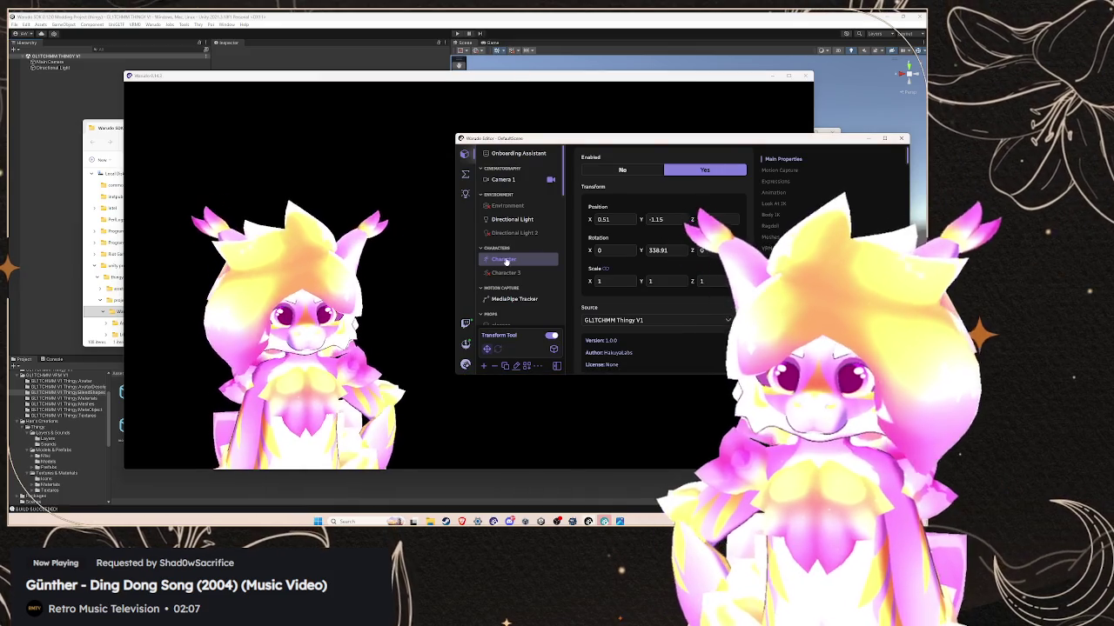
scroll(636, 269, up, 1)
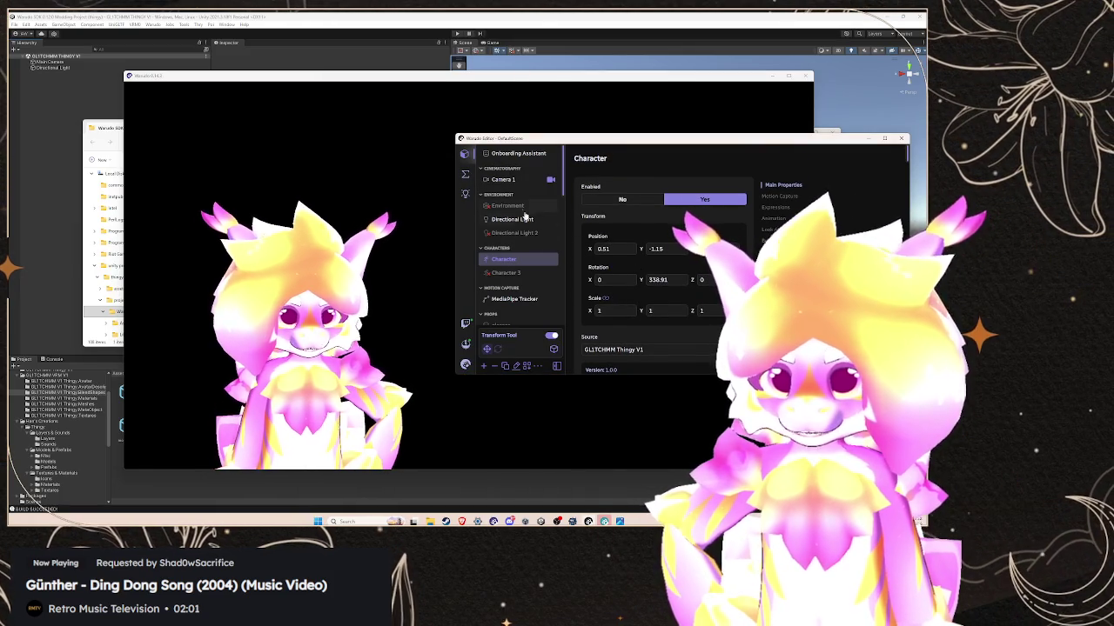
- Select Directional Light 2 and toggle it off and back on to compare lighting
click(512, 219)
click(514, 233)
click(513, 219)
click(653, 198)
click(706, 201)
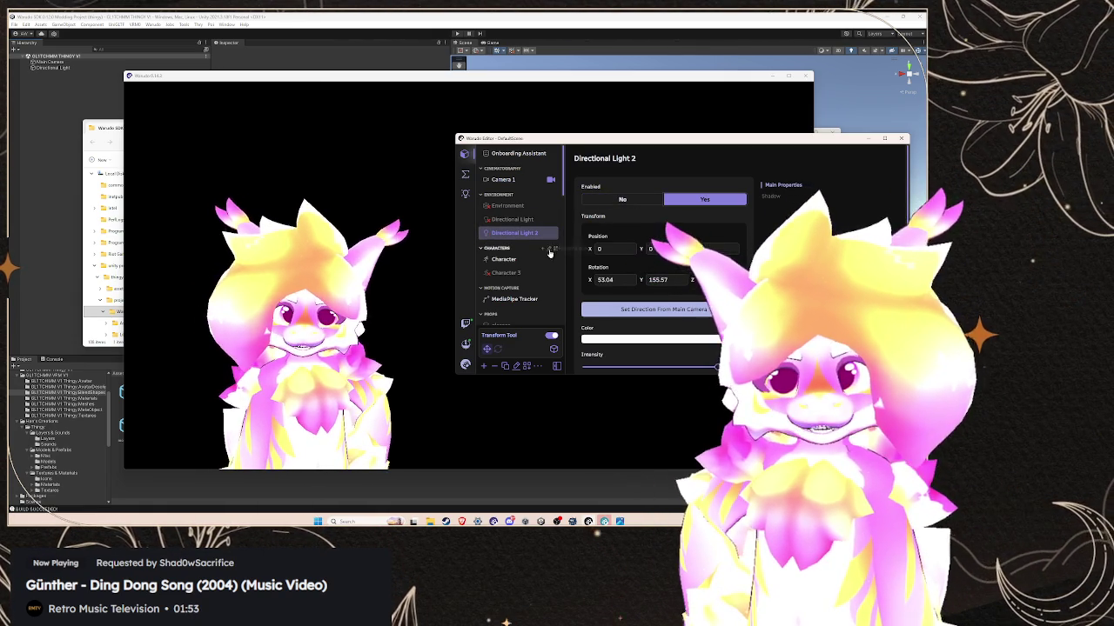
- Rotate Directional Light 2 to X 152.59 and Y -466.37
mouse_move(591, 279)
mouse_down()
mouse_move(662, 279)
mouse_move(574, 279)
mouse_up()
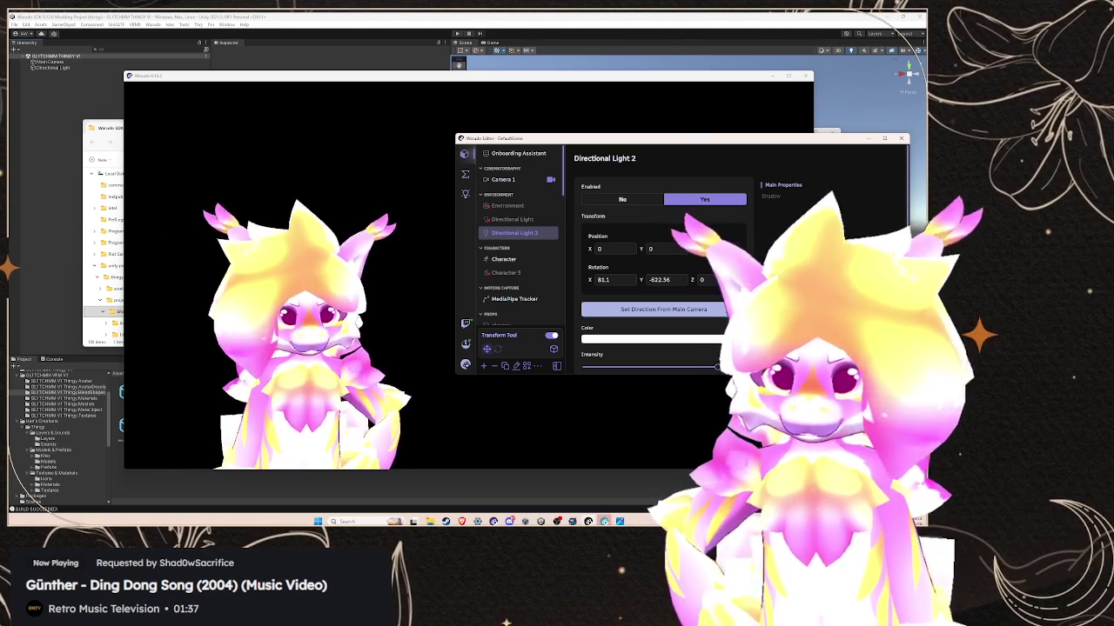
drag(641, 280, 666, 279)
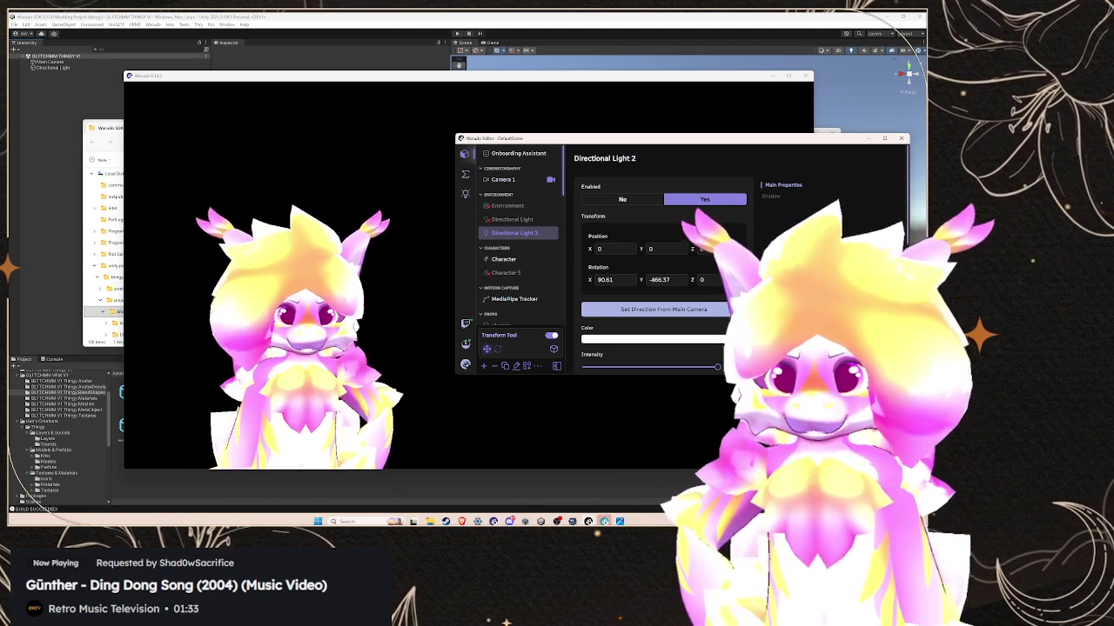
drag(605, 279, 631, 280)
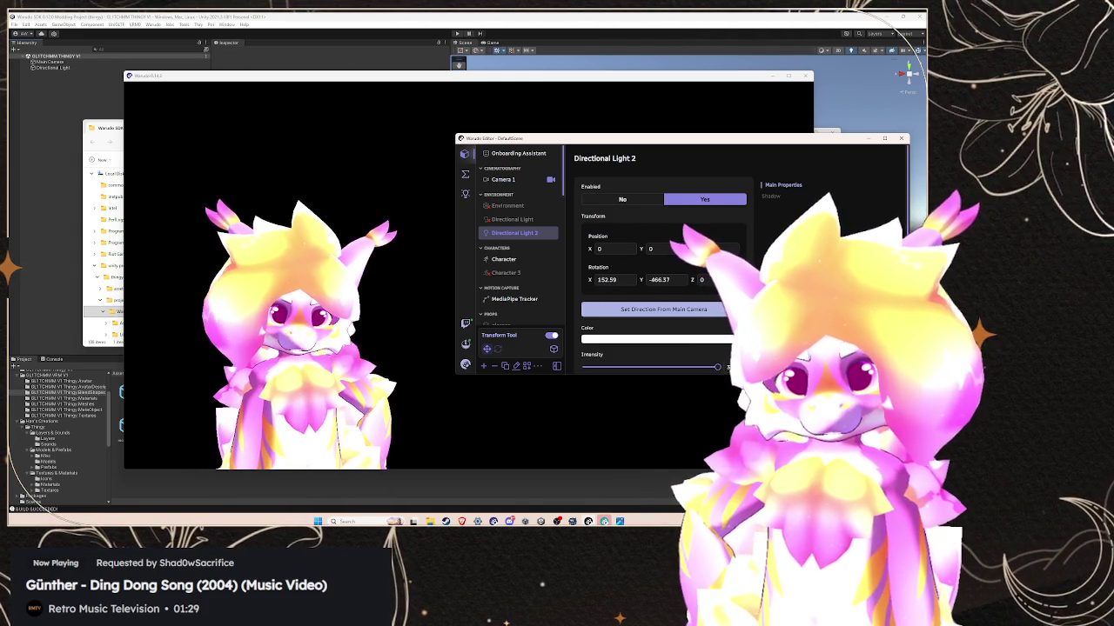
click(600, 279)
key(Return)
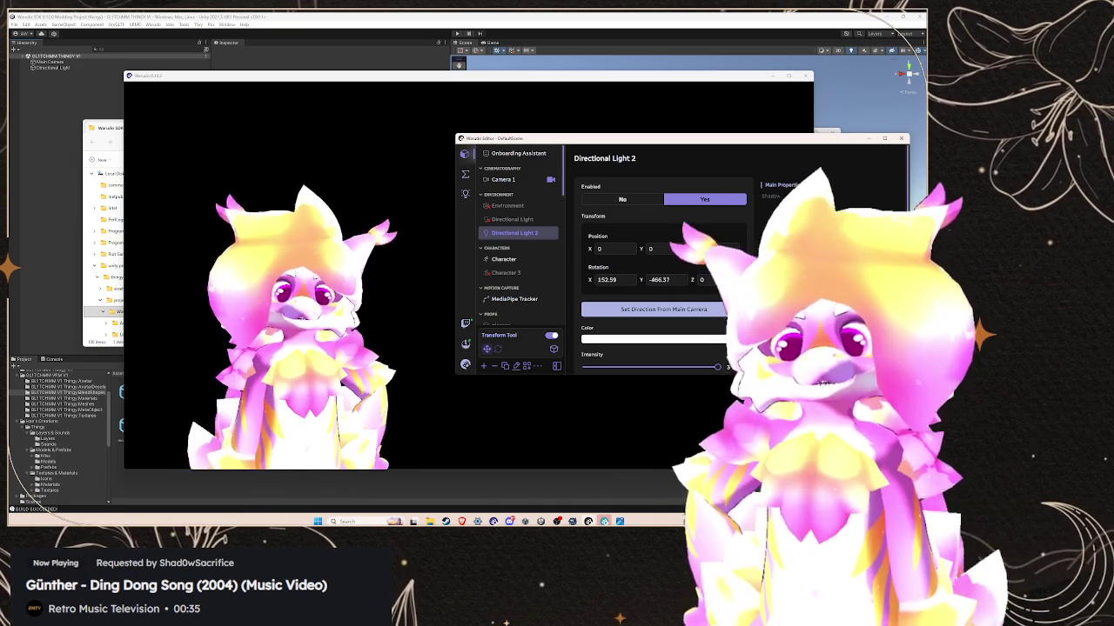
scroll(505, 261, down, 3)
- Scroll the Warudo panel down and back up while Directional Light 2 is added and angled
scroll(505, 261, down, 2)
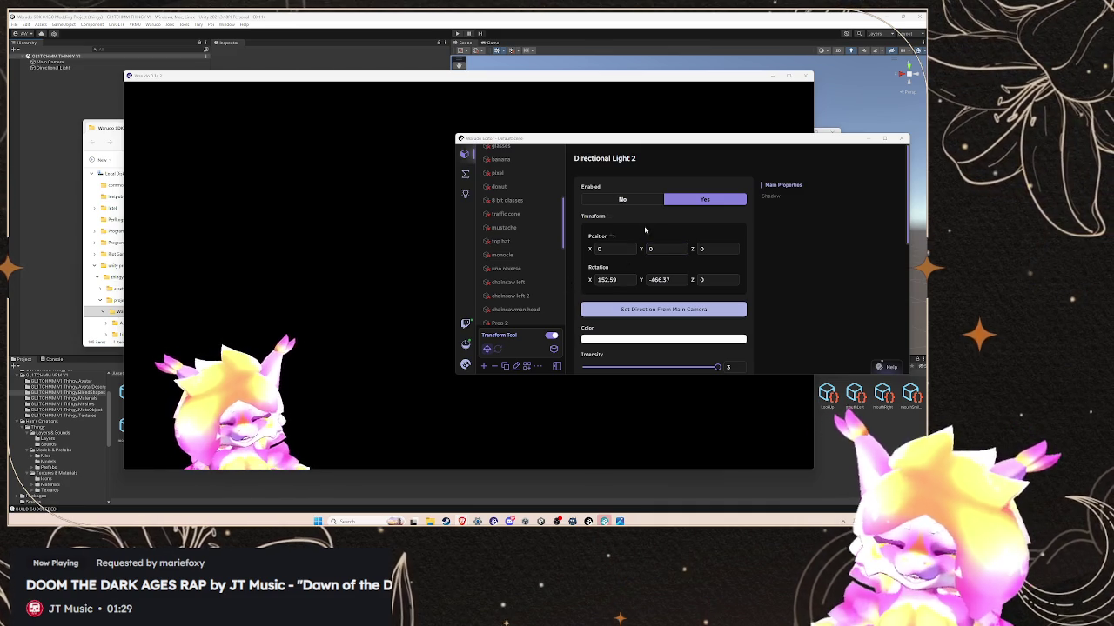
scroll(522, 252, up, 5)
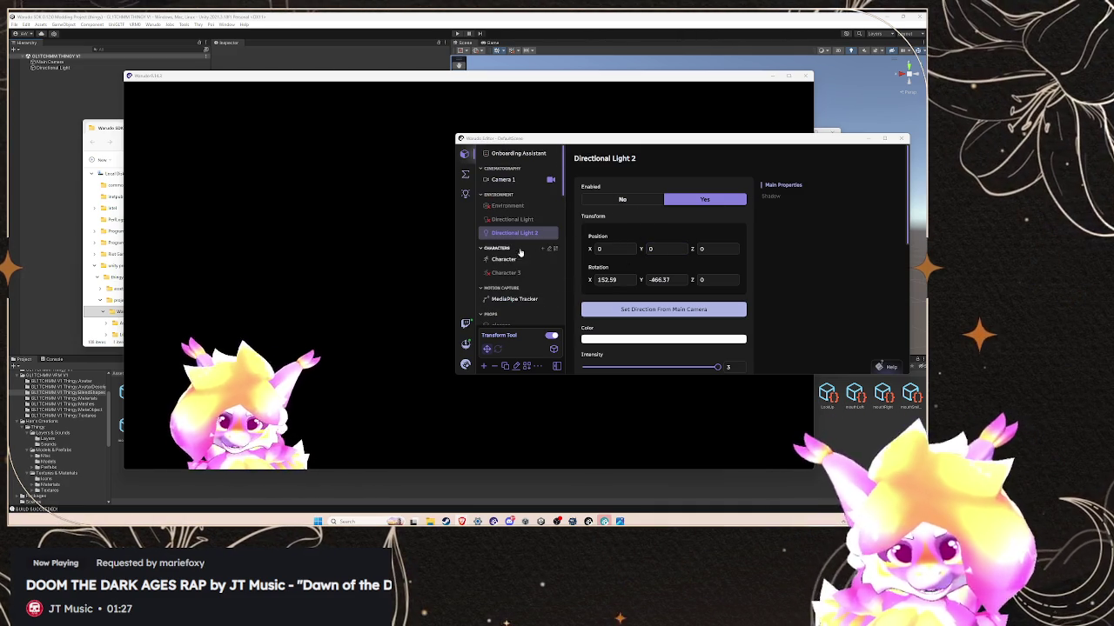
- Select the main Character and browse its mesh and expression property sections
click(505, 259)
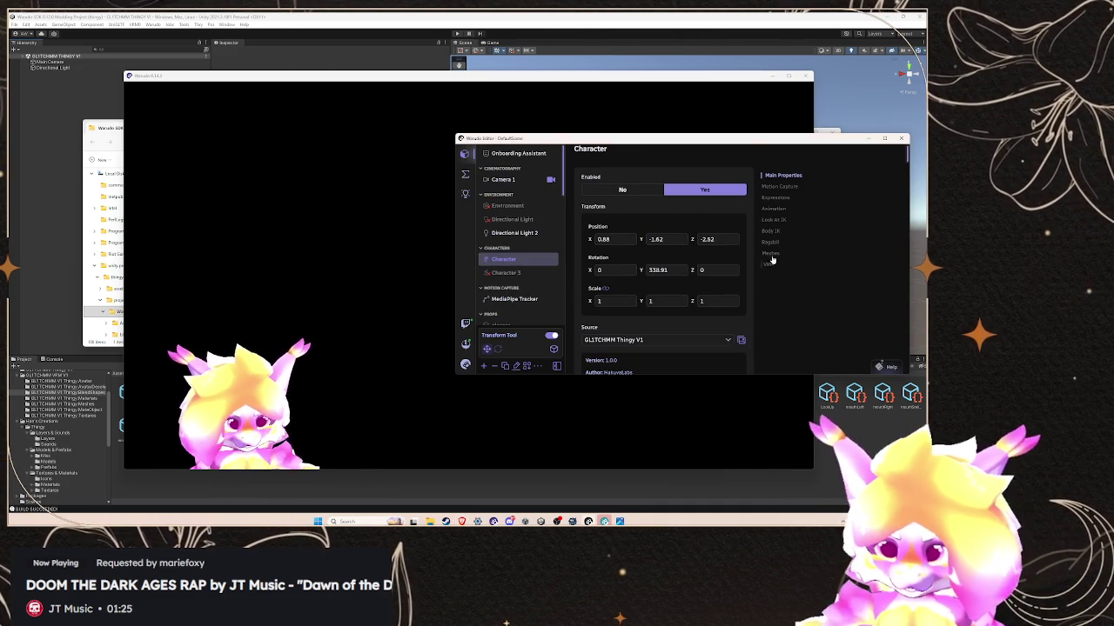
click(772, 260)
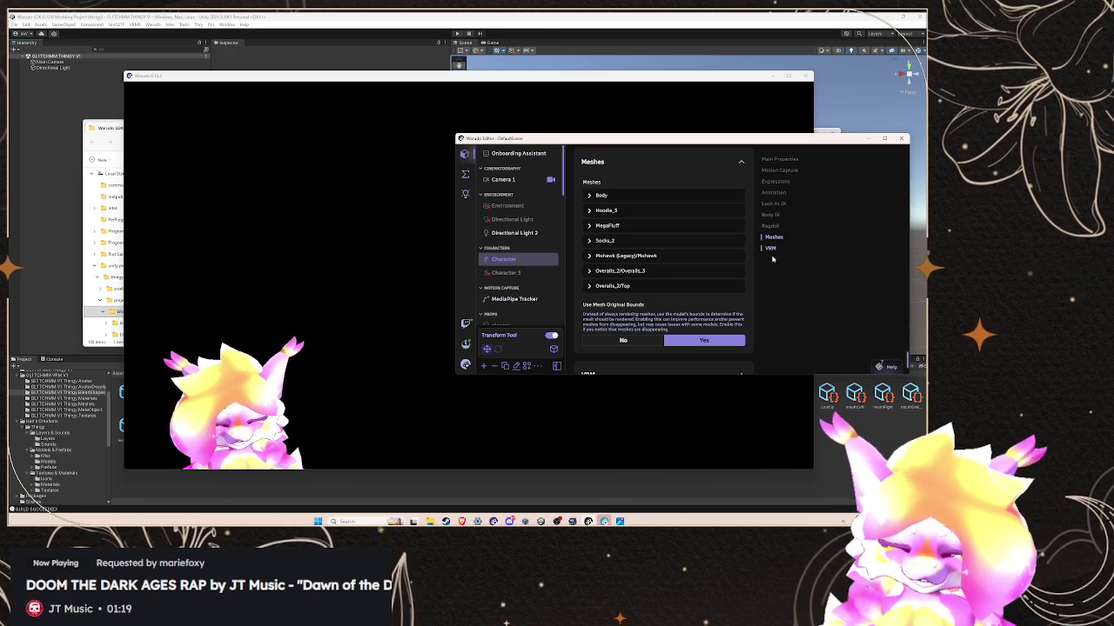
click(776, 182)
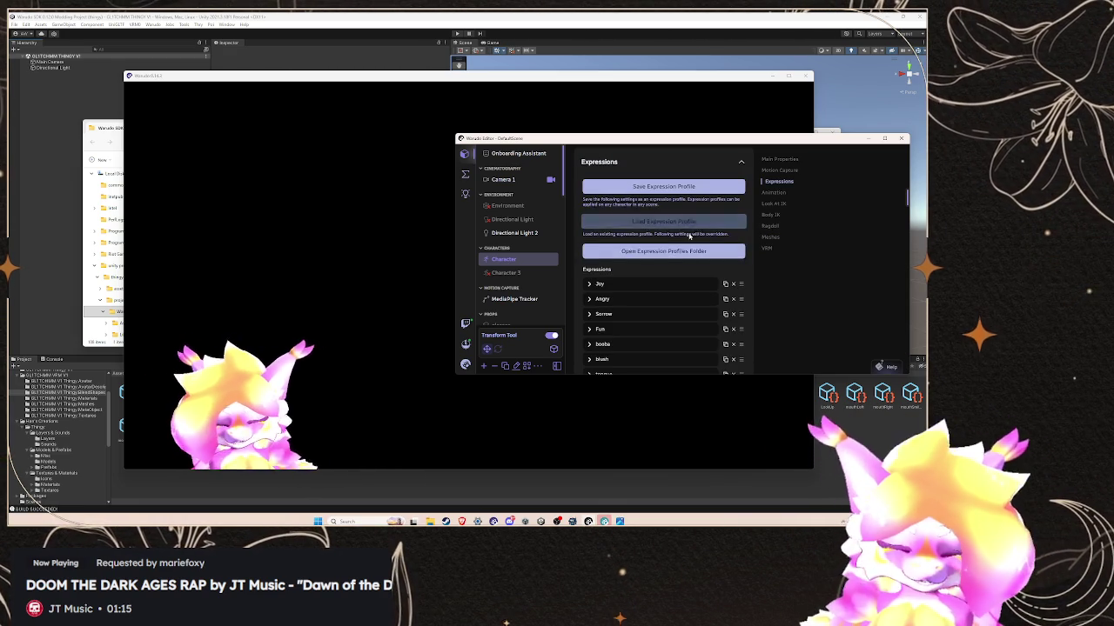
scroll(674, 252, up, 2)
scroll(673, 247, up, 3)
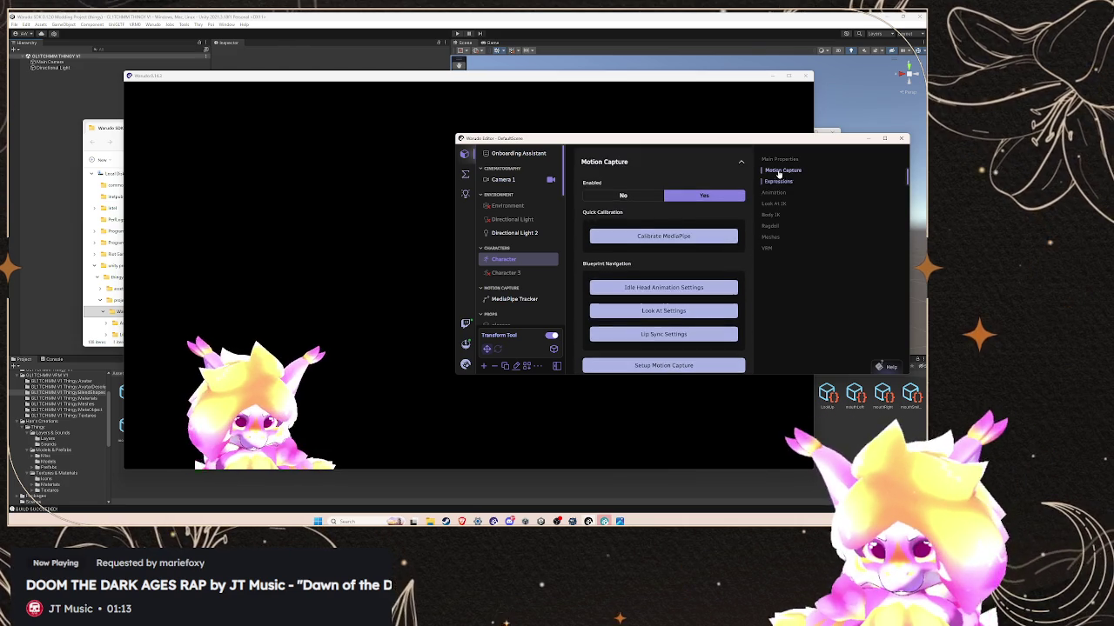
scroll(655, 265, down, 5)
scroll(657, 263, down, 5)
scroll(652, 264, down, 5)
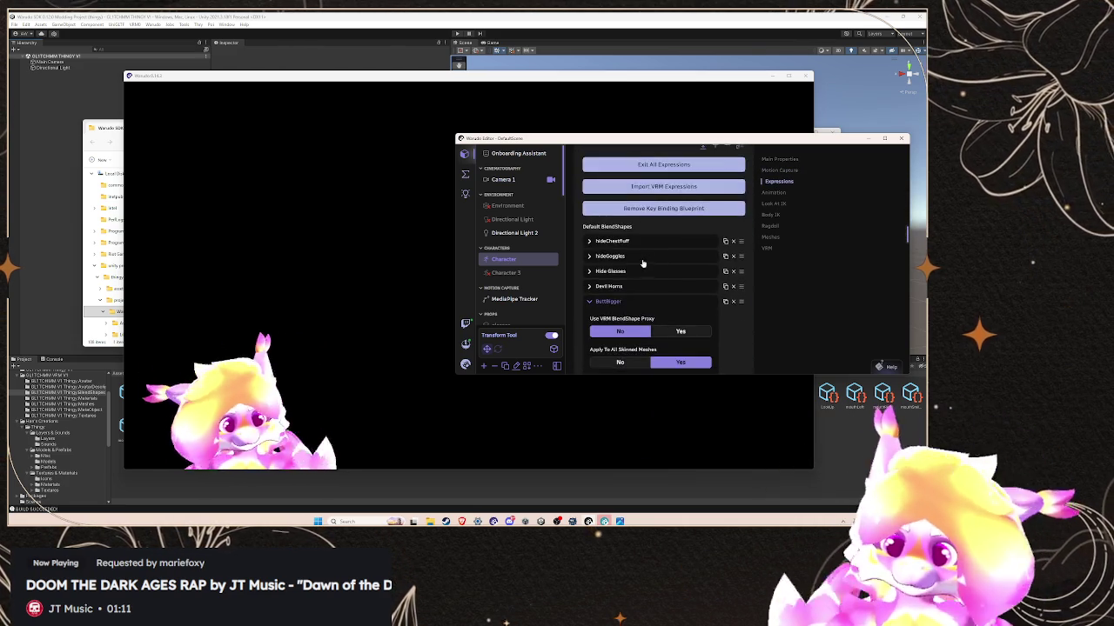
scroll(644, 263, down, 3)
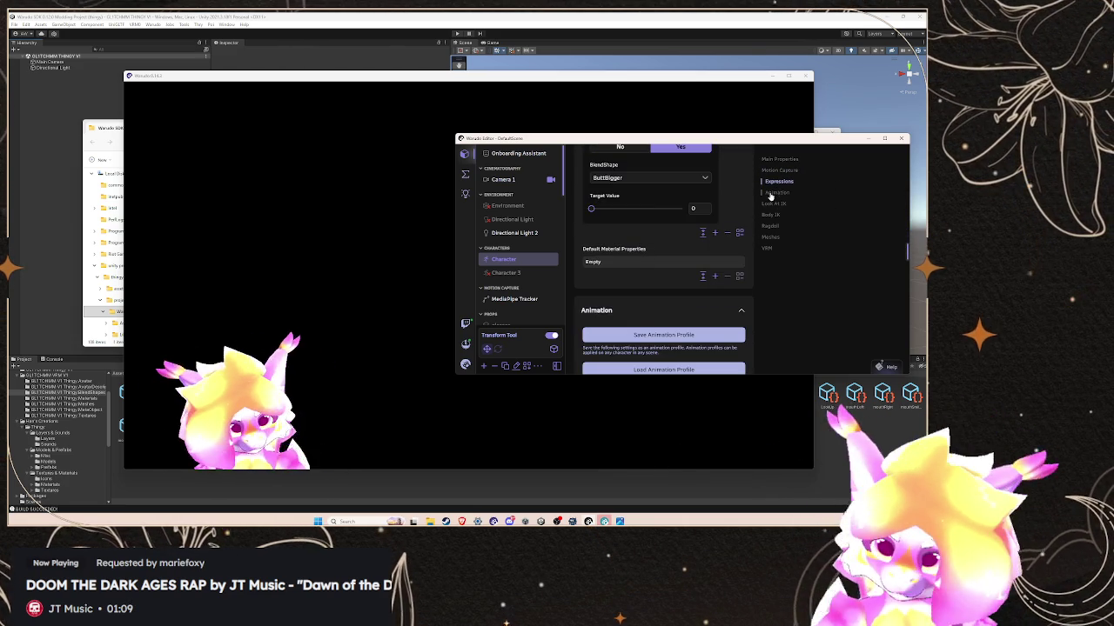
- Return to the Character's transform properties and open the Source list of available models
click(780, 159)
click(599, 251)
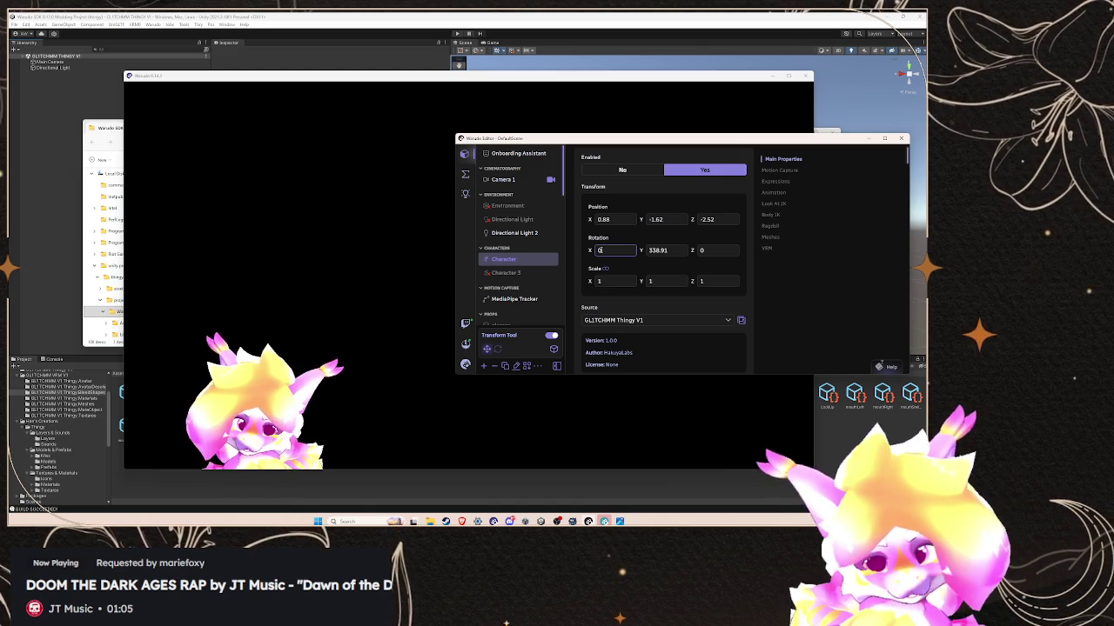
scroll(619, 219, down, 3)
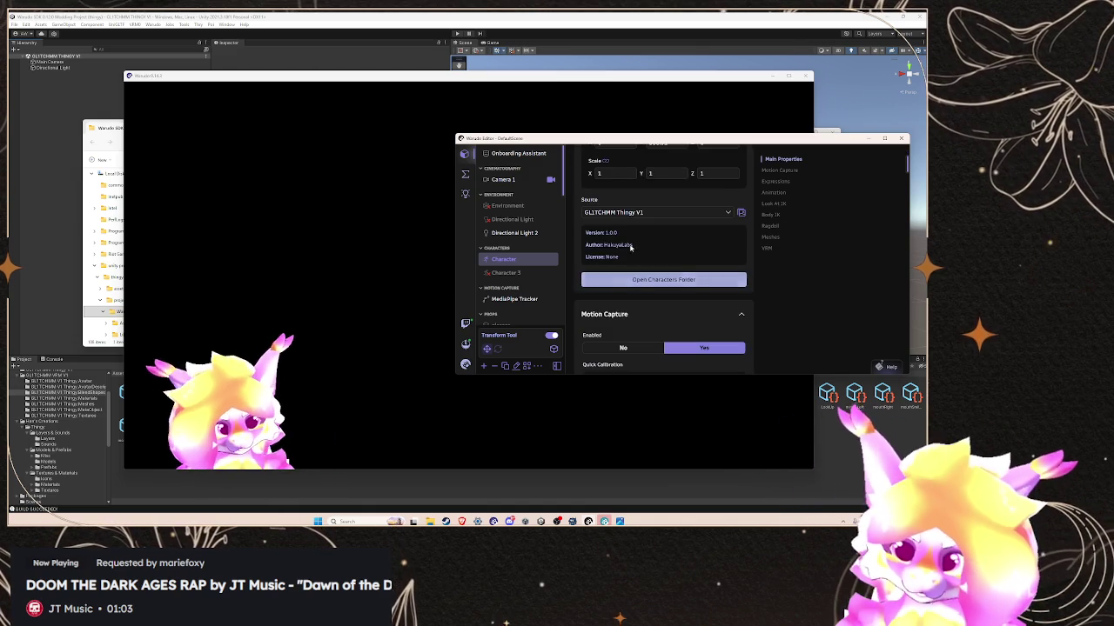
click(620, 214)
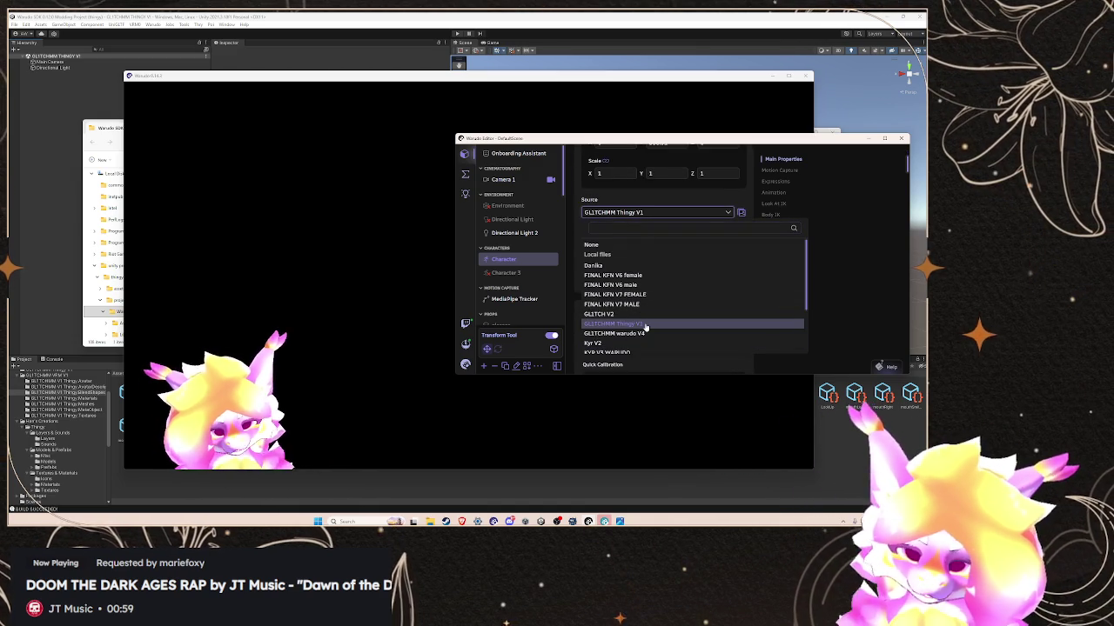
click(238, 281)
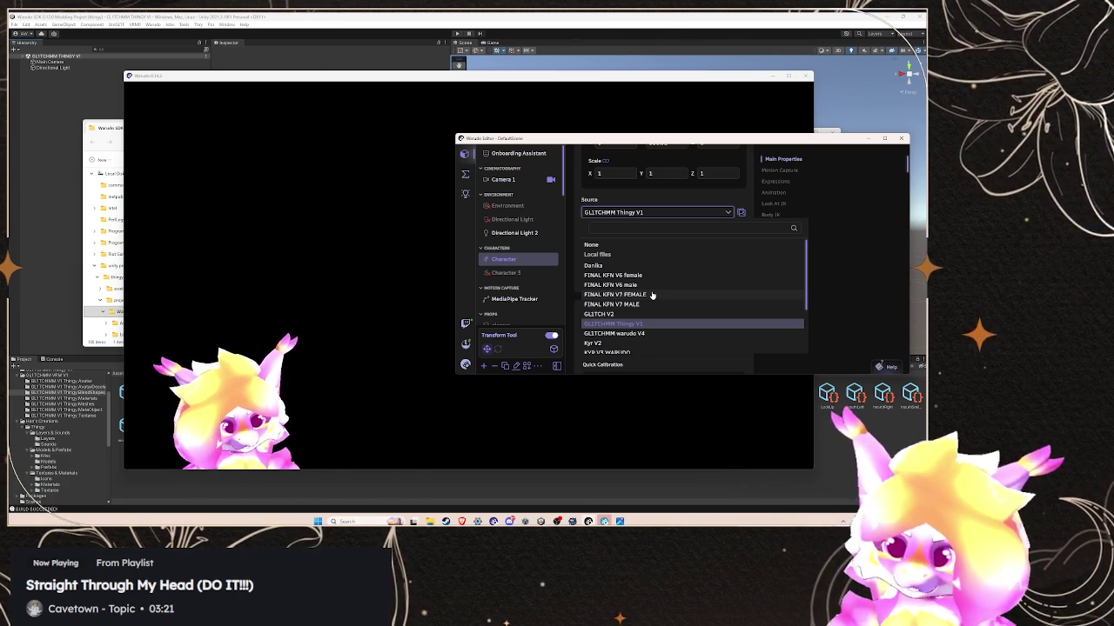
- Pick FINAL KFN V7 FEMALE as the Character's source model
click(652, 296)
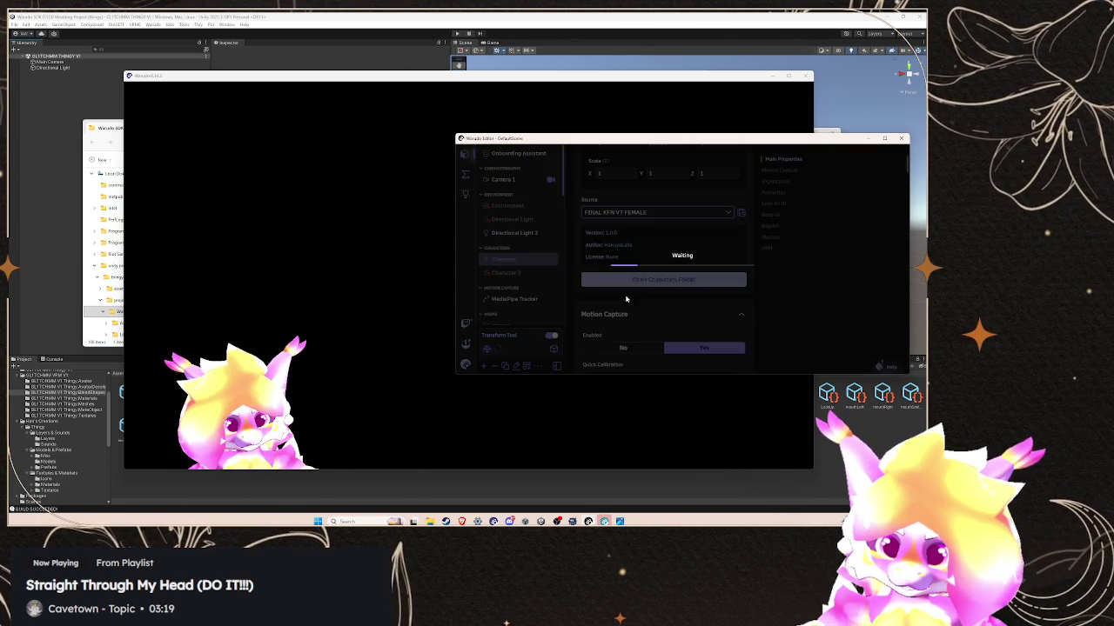
- Check the newly loaded KFN character, then scroll down to its Meshes list
click(194, 285)
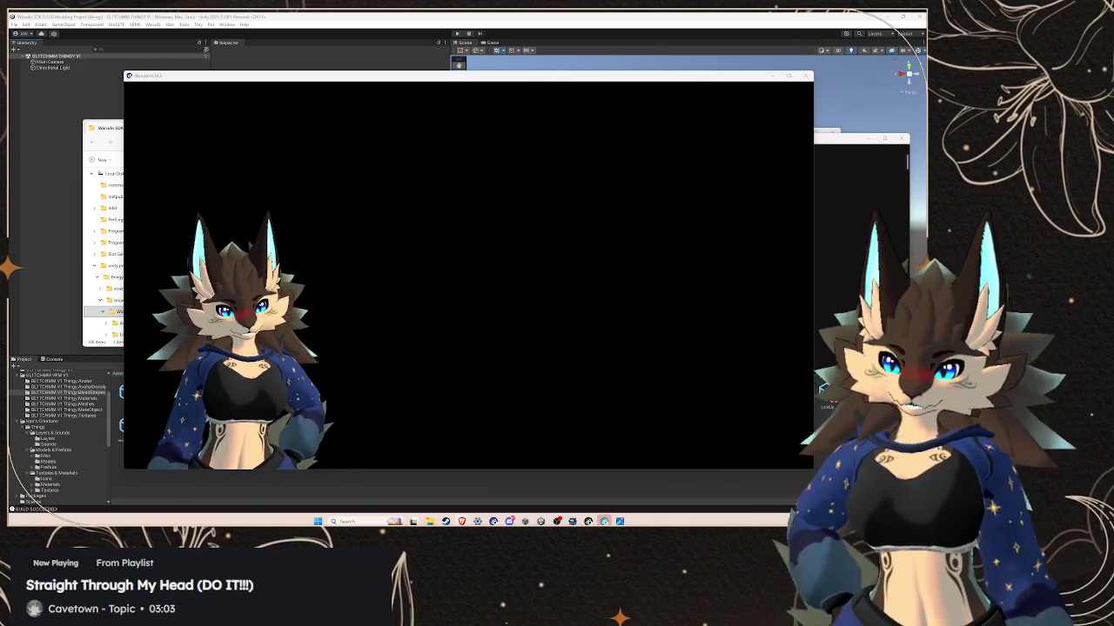
key(alt+Tab)
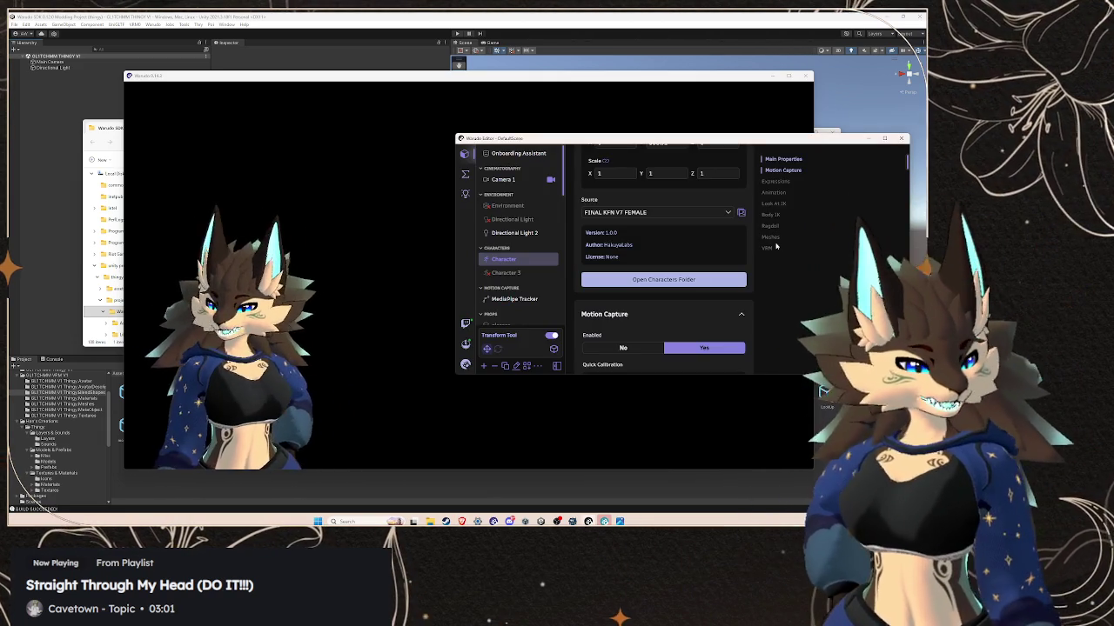
click(770, 237)
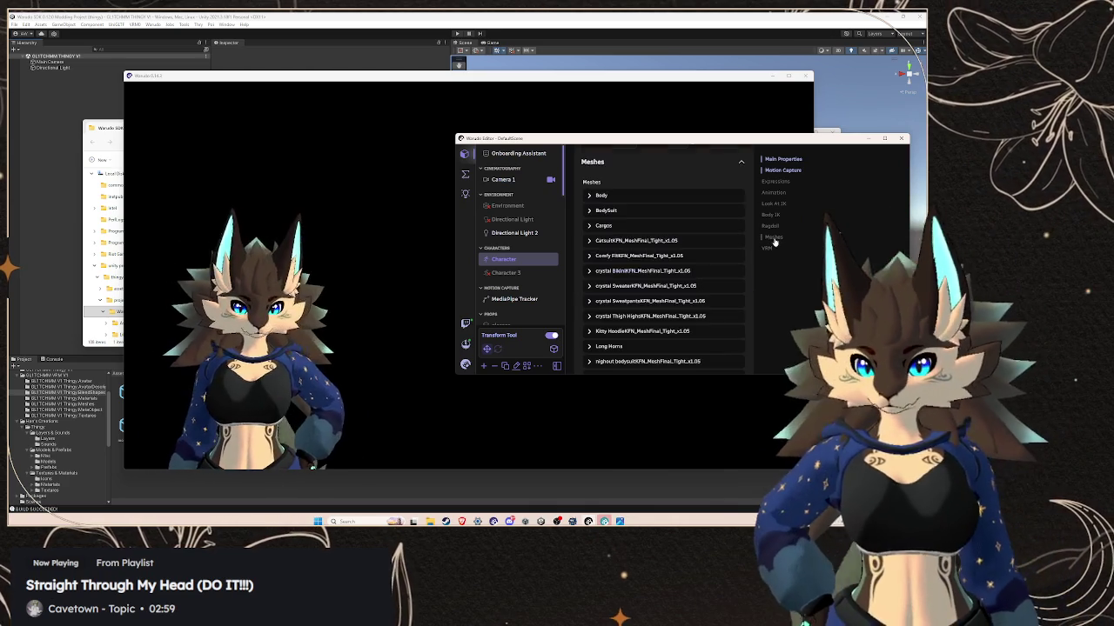
scroll(623, 261, down, 2)
scroll(623, 260, down, 1)
scroll(623, 260, down, 1)
scroll(623, 260, down, 1)
scroll(623, 261, down, 1)
scroll(622, 260, down, 2)
scroll(623, 260, down, 2)
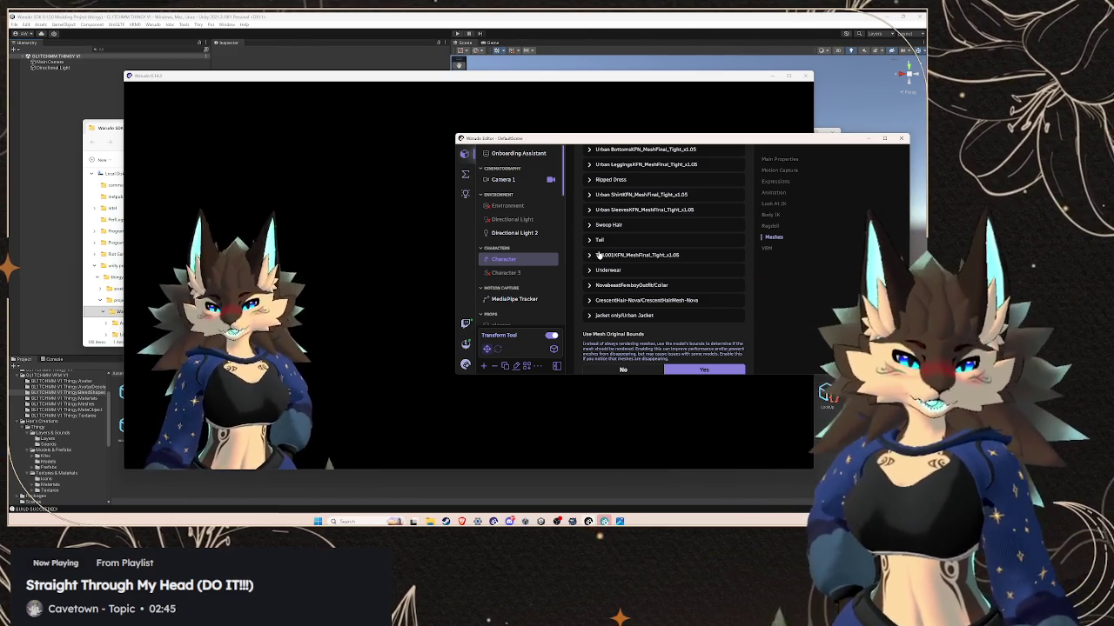
- Expand CrescentHair-Nova/CrescentHairMesh-Nova and set its Visible option to Yes
click(629, 300)
click(700, 358)
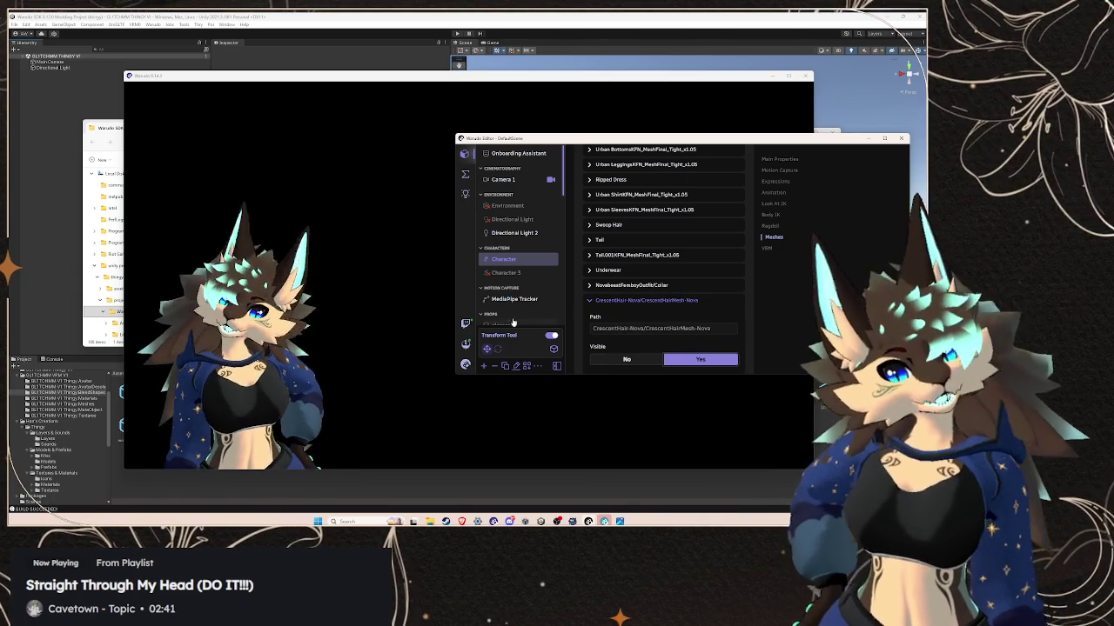
click(413, 305)
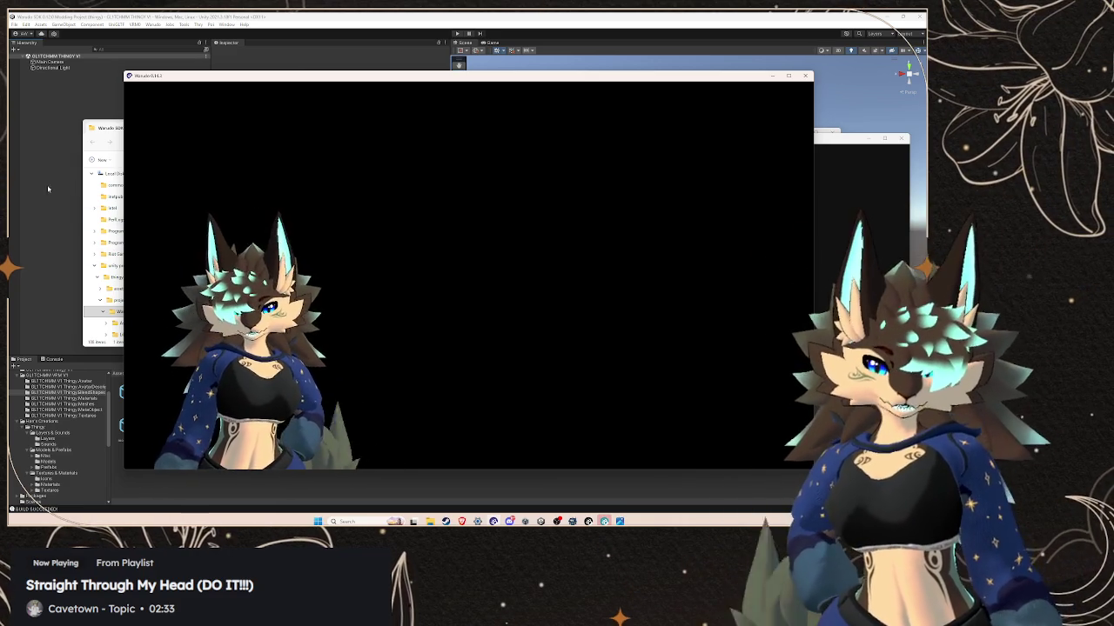
click(47, 189)
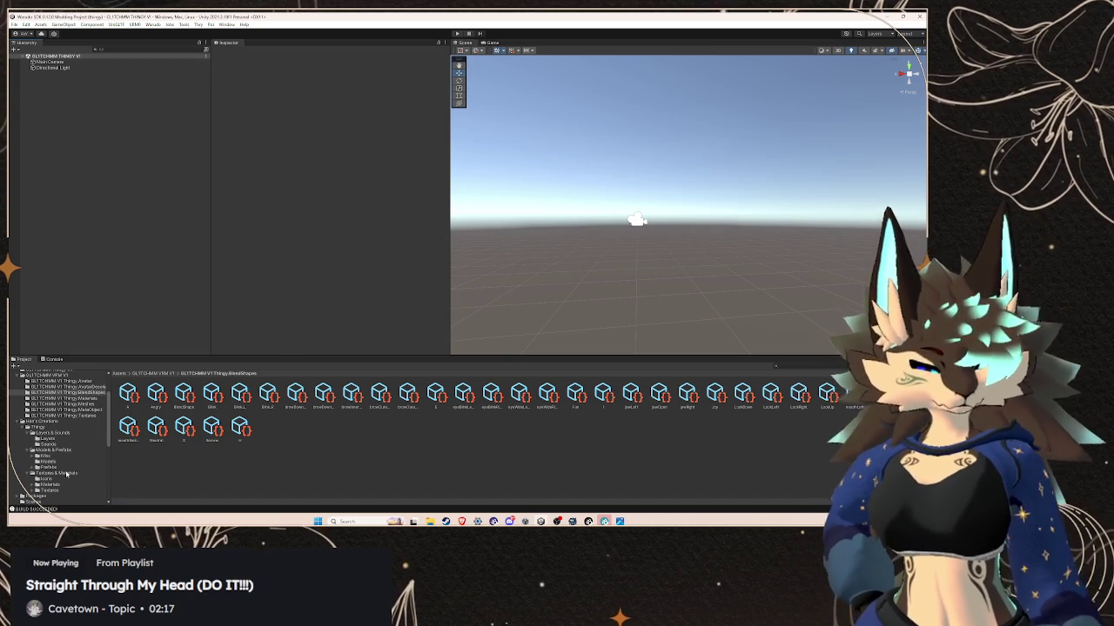
- Open Han's Creations > Thingy and drag the Thingy scene into the Hierarchy
click(39, 421)
click(54, 427)
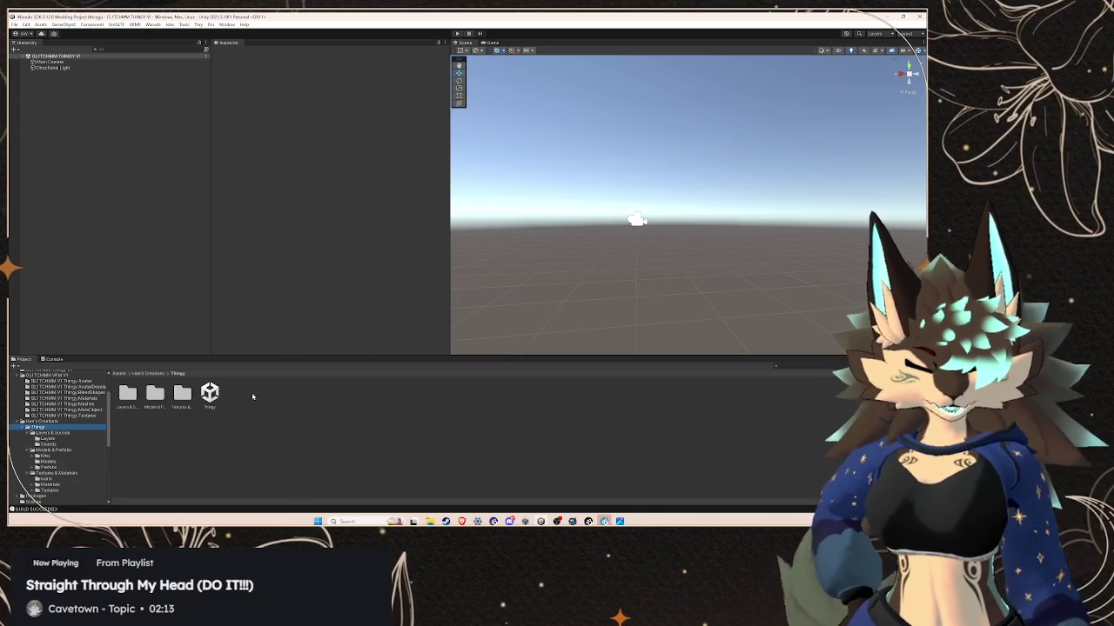
drag(210, 393, 162, 174)
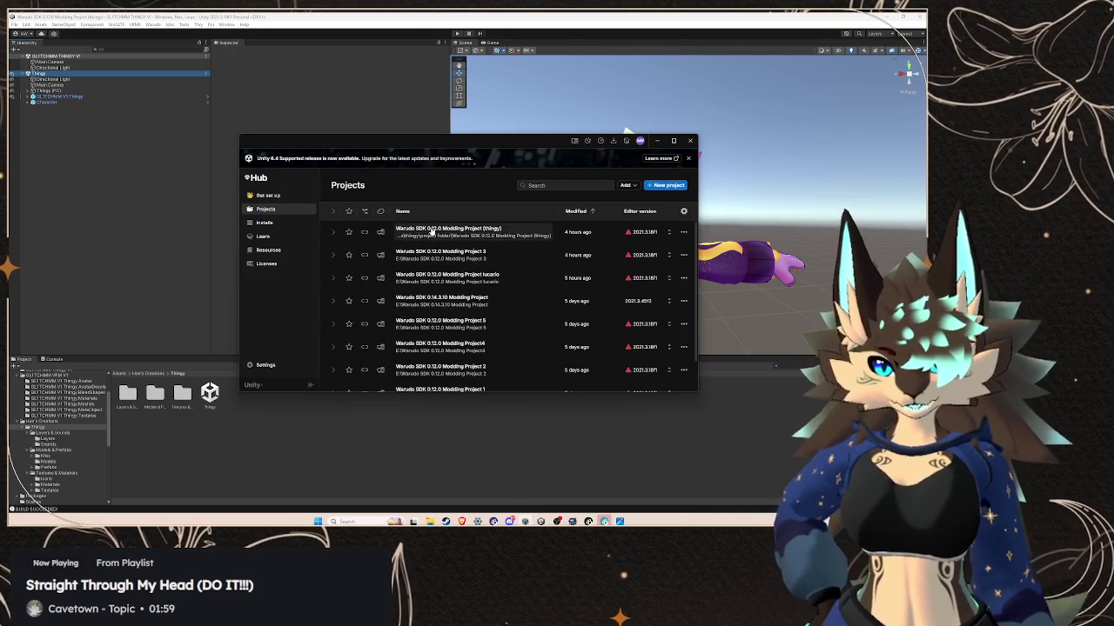
click(435, 250)
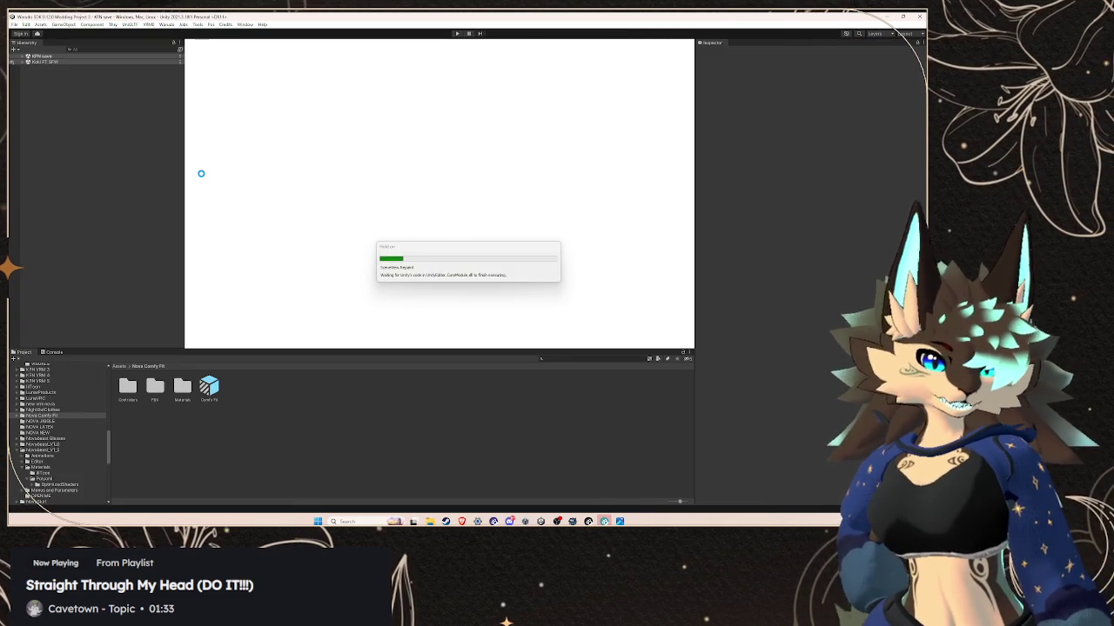
- Expand the KFN avatar's children, comparing with the Thingy project's Character object children
alt+drag(374, 148, 444, 126)
click(23, 62)
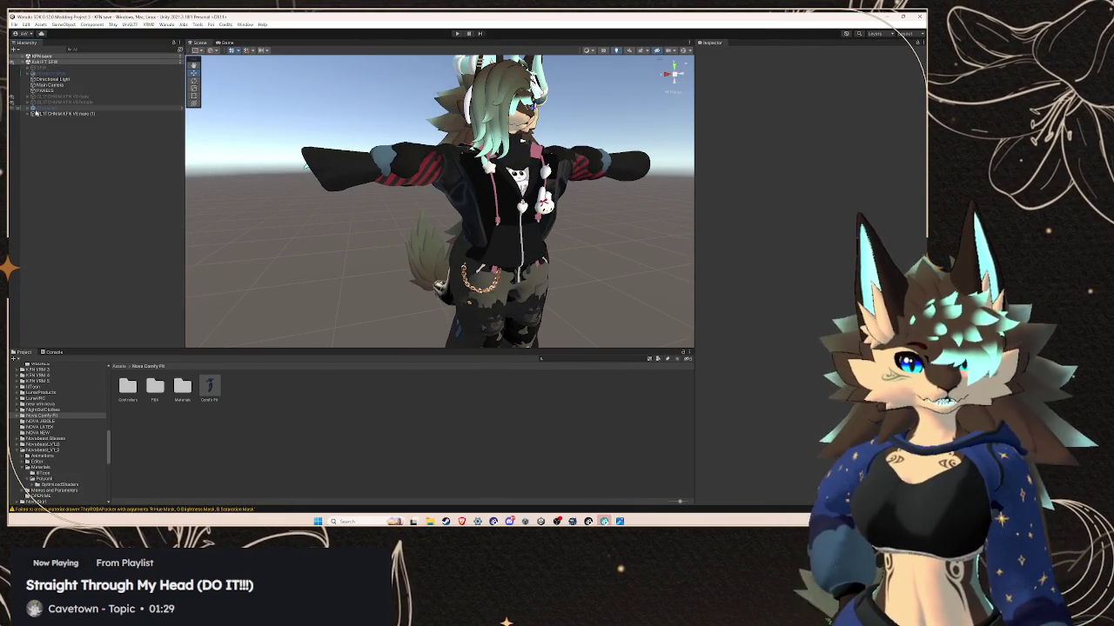
click(30, 114)
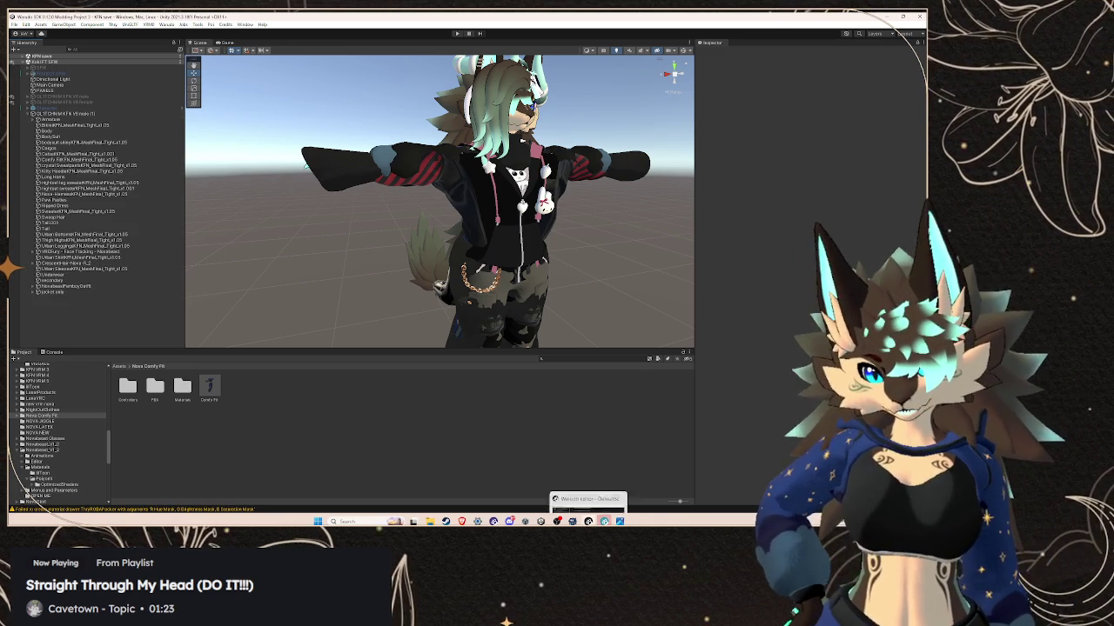
mouse_move(540, 521)
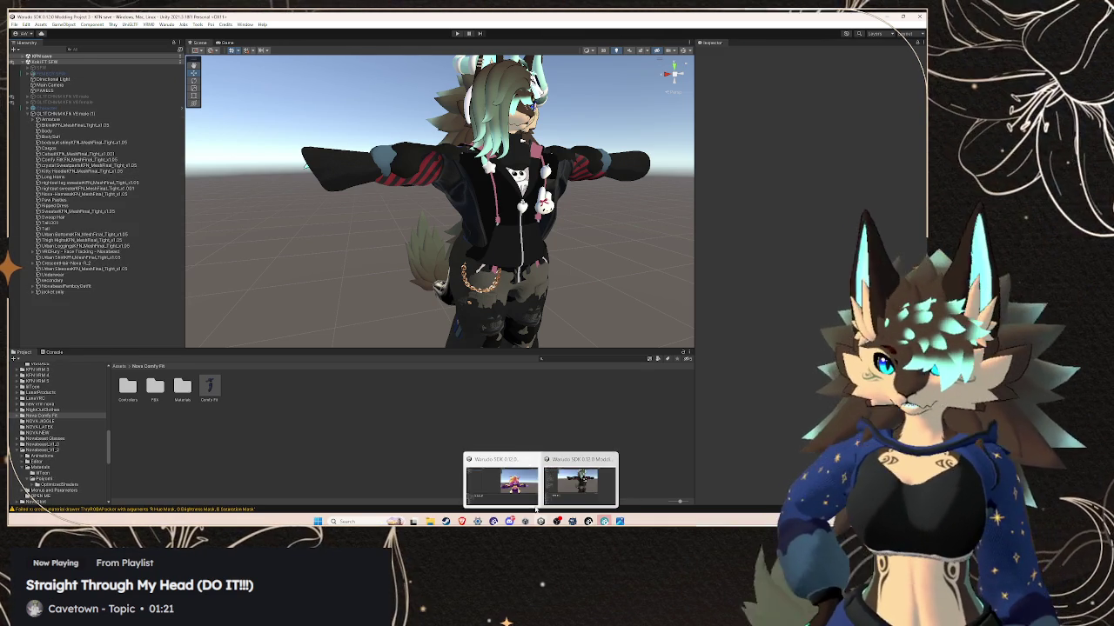
click(501, 483)
click(32, 102)
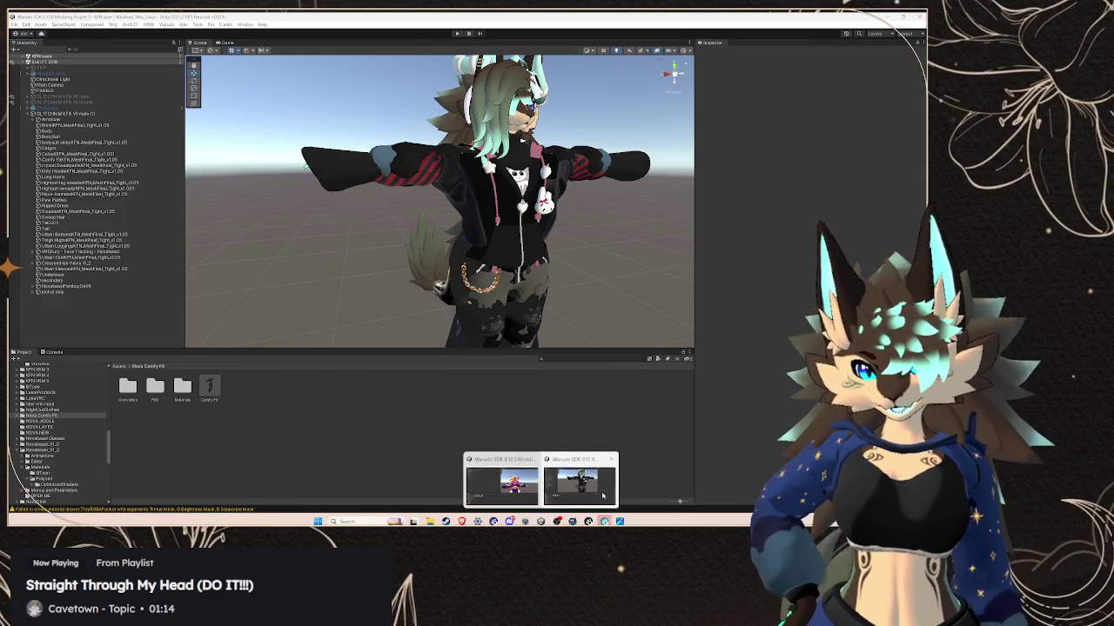
mouse_move(540, 521)
click(574, 479)
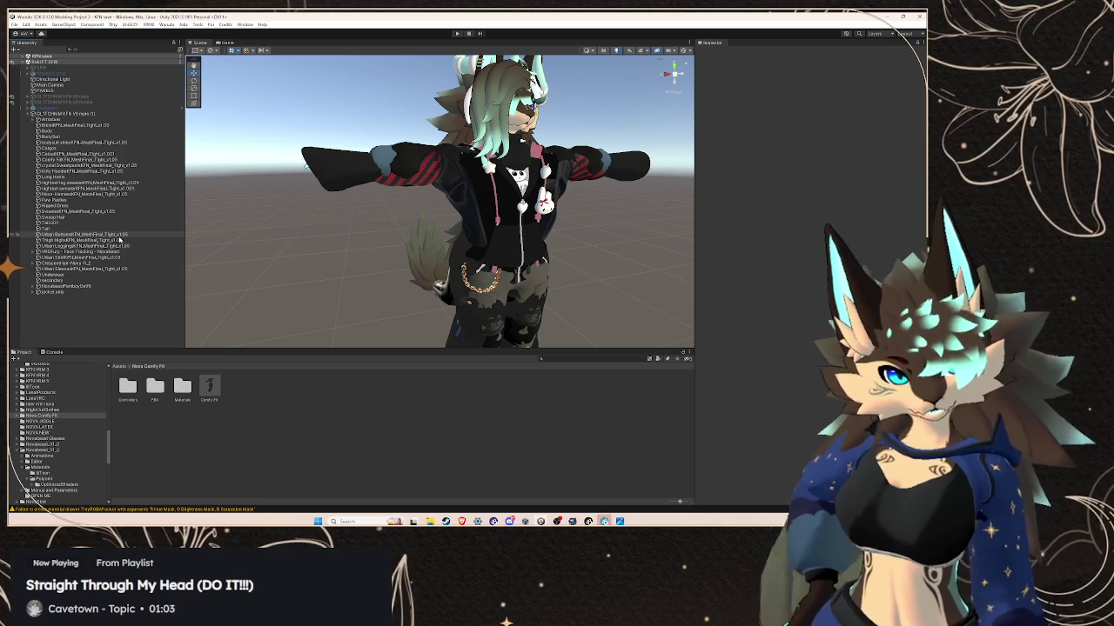
- Select the KFN avatar and open its BlendShape asset from the Inspector
click(87, 114)
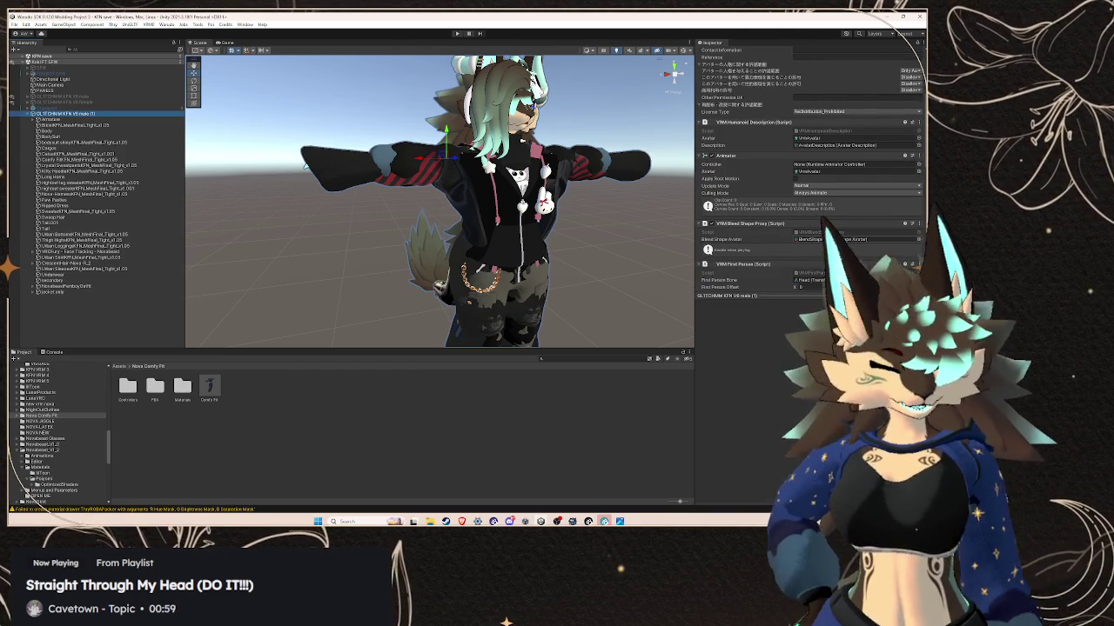
click(857, 239)
double_click(857, 239)
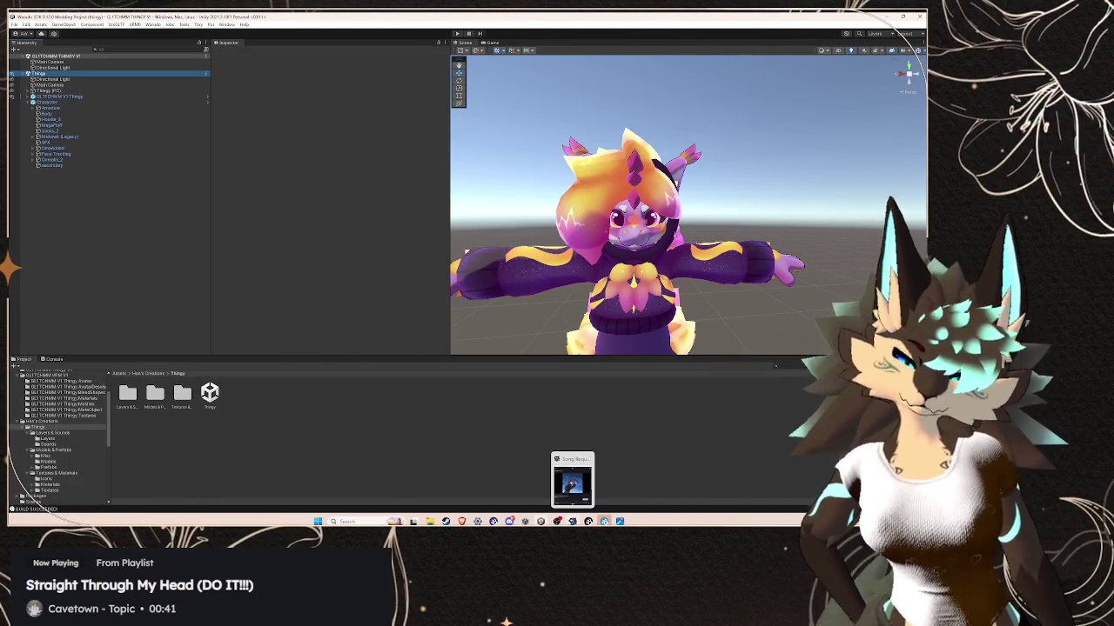
- Set Directional Light 2 Enabled to No and the main Directional Light Enabled to Yes
click(604, 522)
click(588, 522)
click(529, 285)
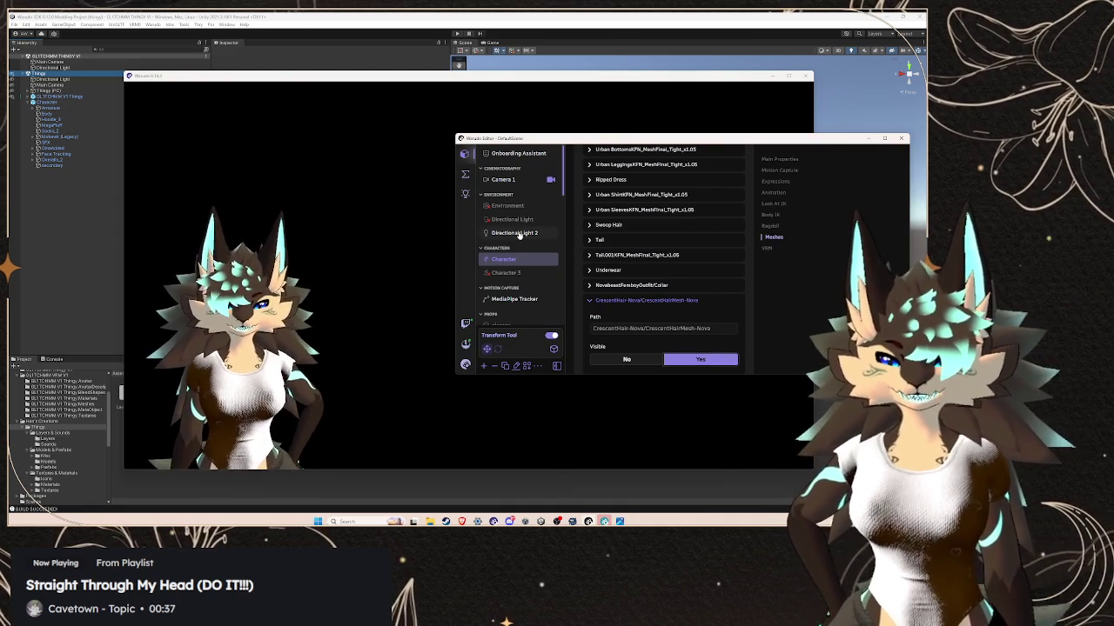
click(522, 232)
click(549, 233)
click(547, 220)
click(718, 200)
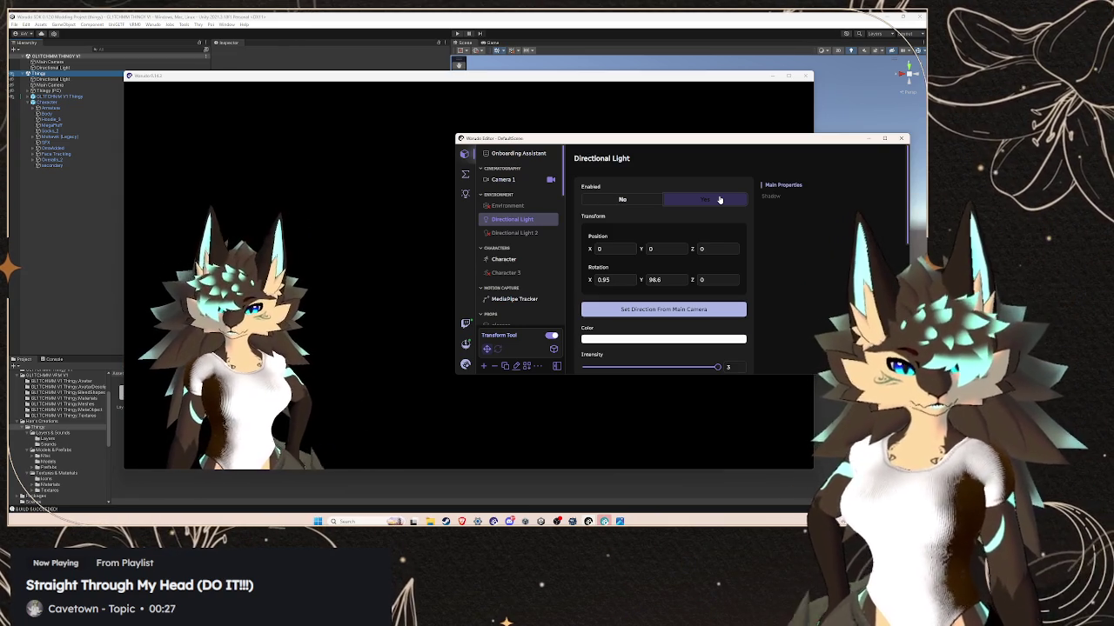
click(719, 200)
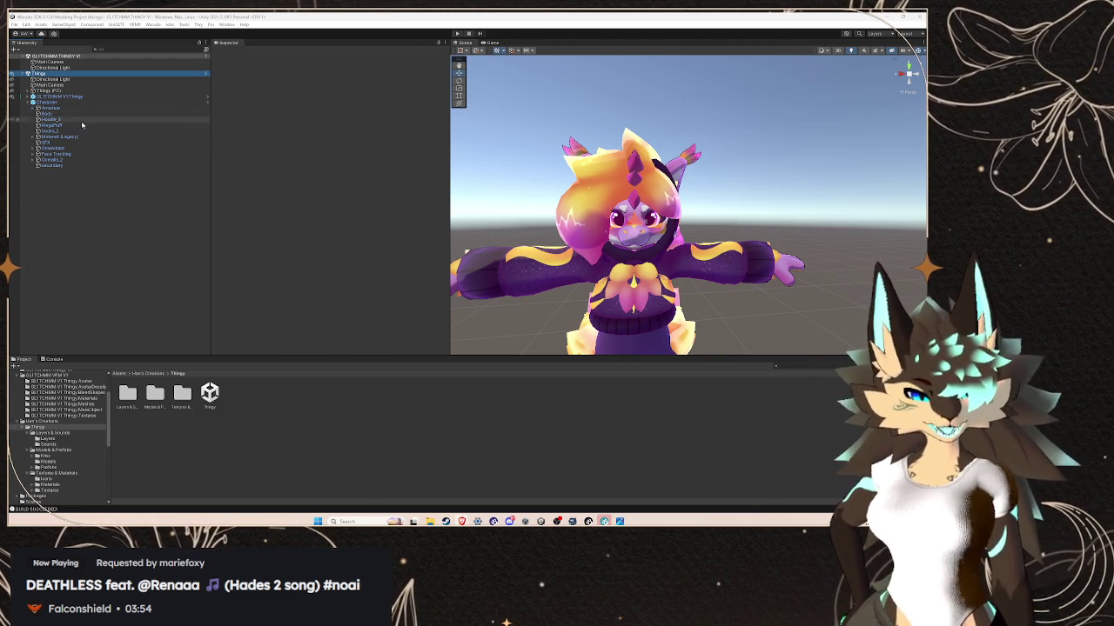
- Select the Thingy Body and scroll its Poiyomi material to the Rim Lighting 0 foldout
click(52, 114)
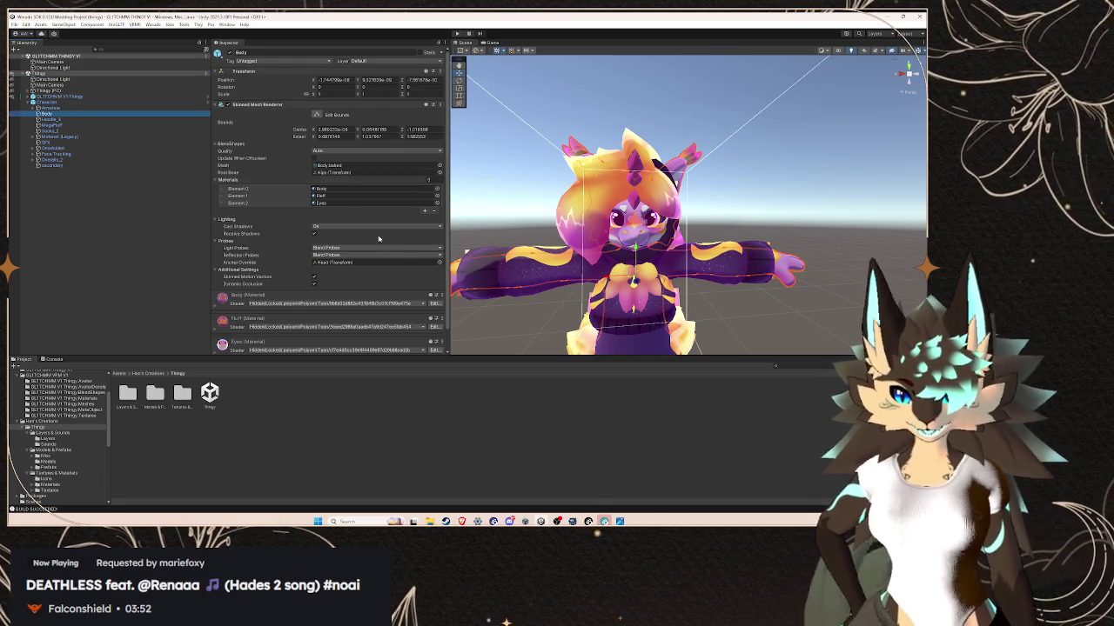
scroll(355, 224, down, 1)
scroll(270, 279, down, 1)
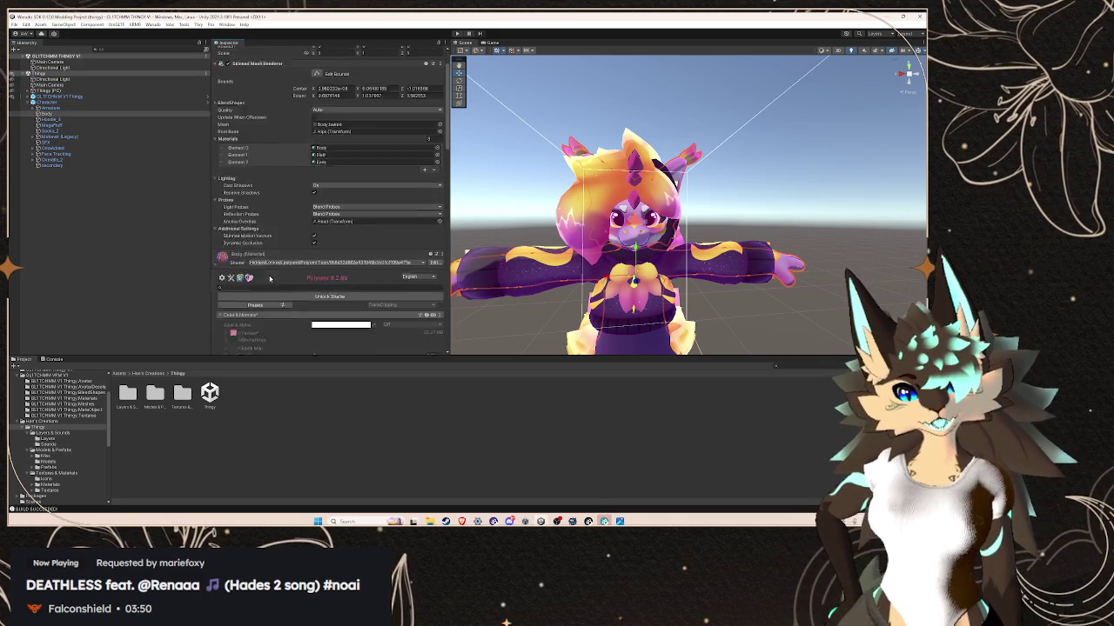
scroll(270, 279, down, 2)
scroll(253, 243, down, 2)
scroll(231, 196, down, 5)
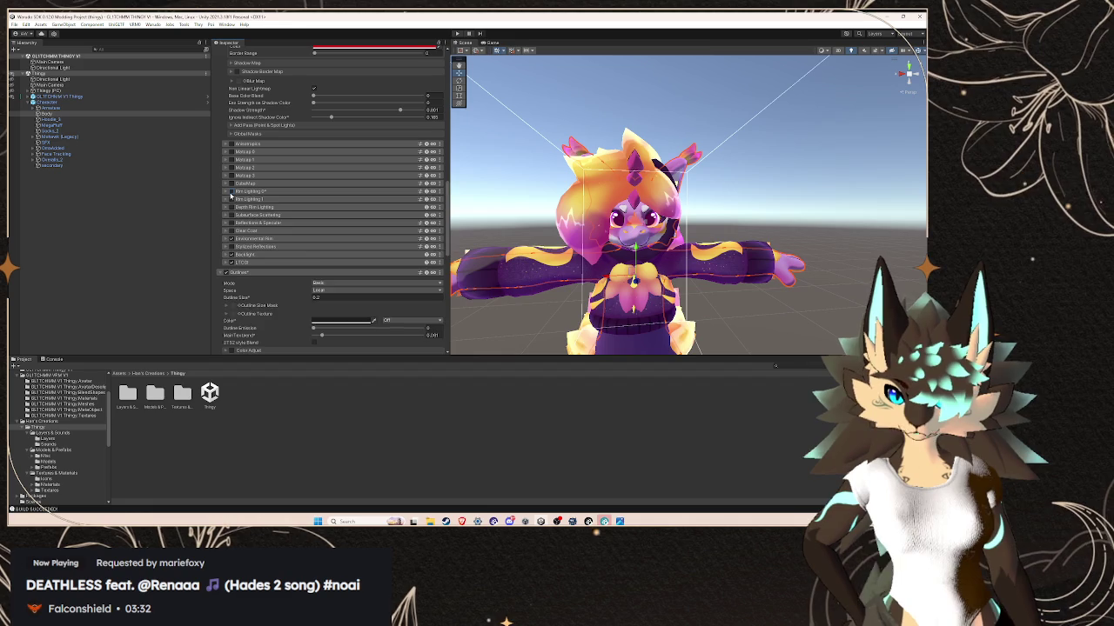
click(231, 195)
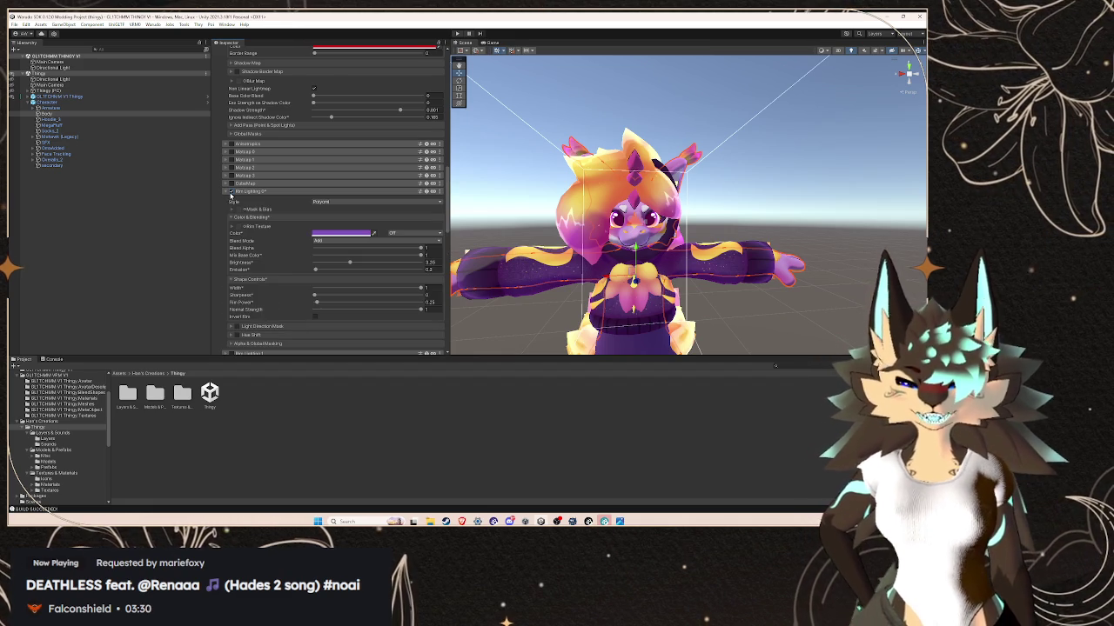
click(231, 194)
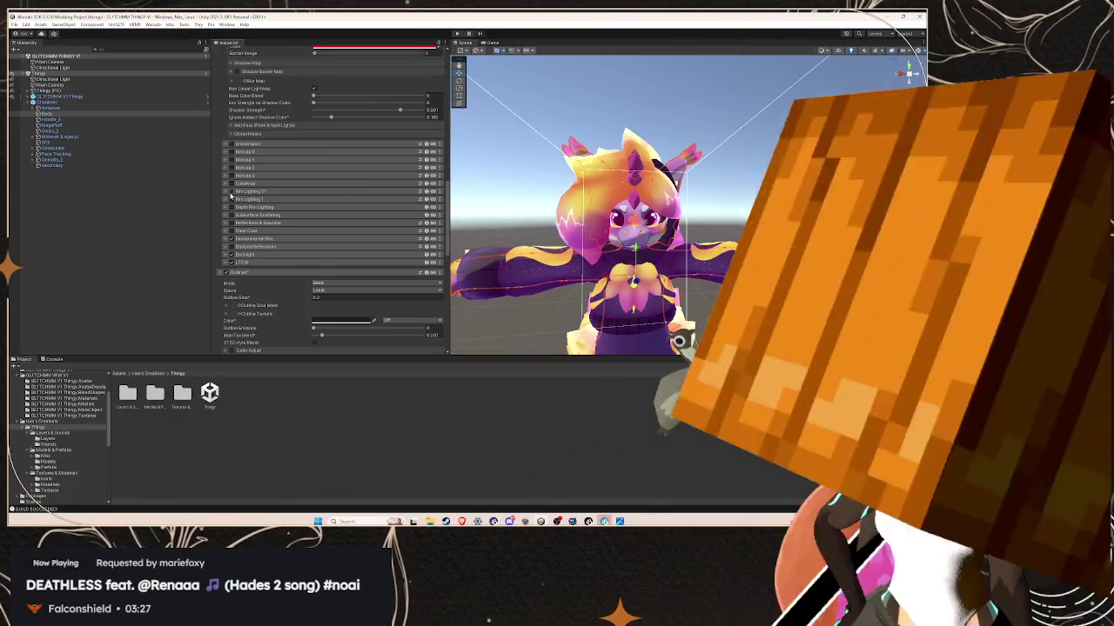
- Expand Rim Lighting 0 to reveal the purple rim color in Add blend mode
click(230, 194)
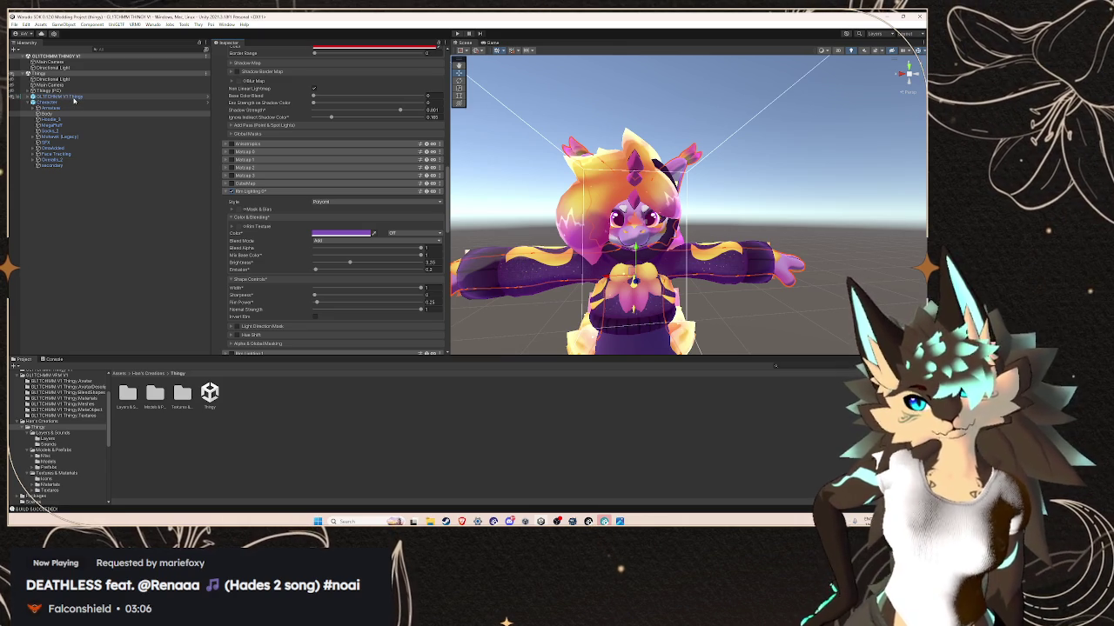
- Select the Thingy avatar's Character object and open its BlendShape avatar clip editor
click(103, 97)
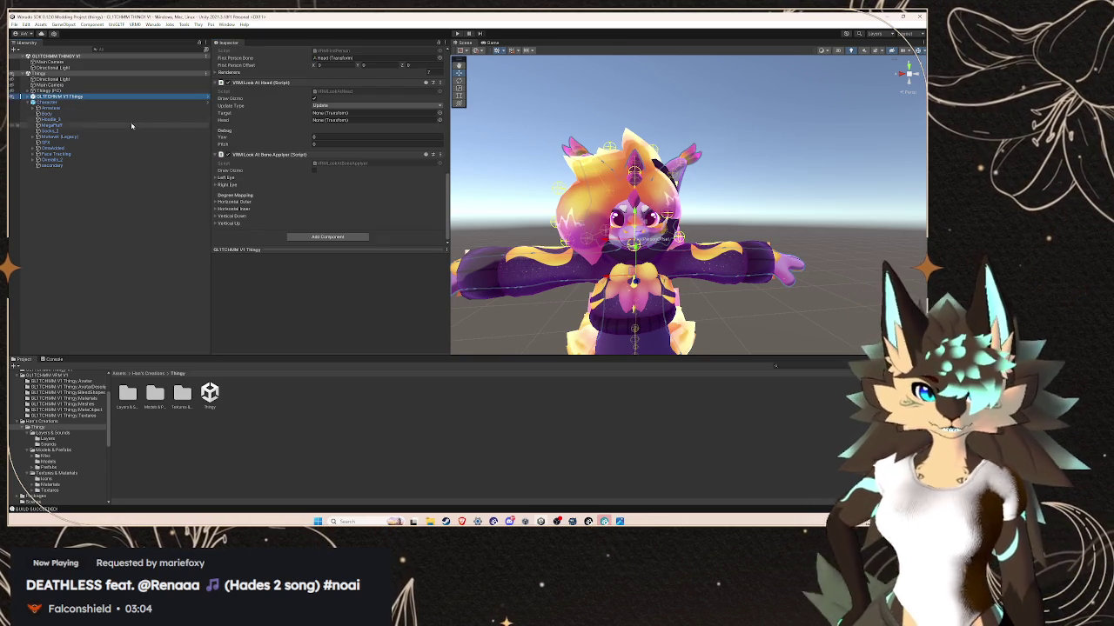
click(124, 103)
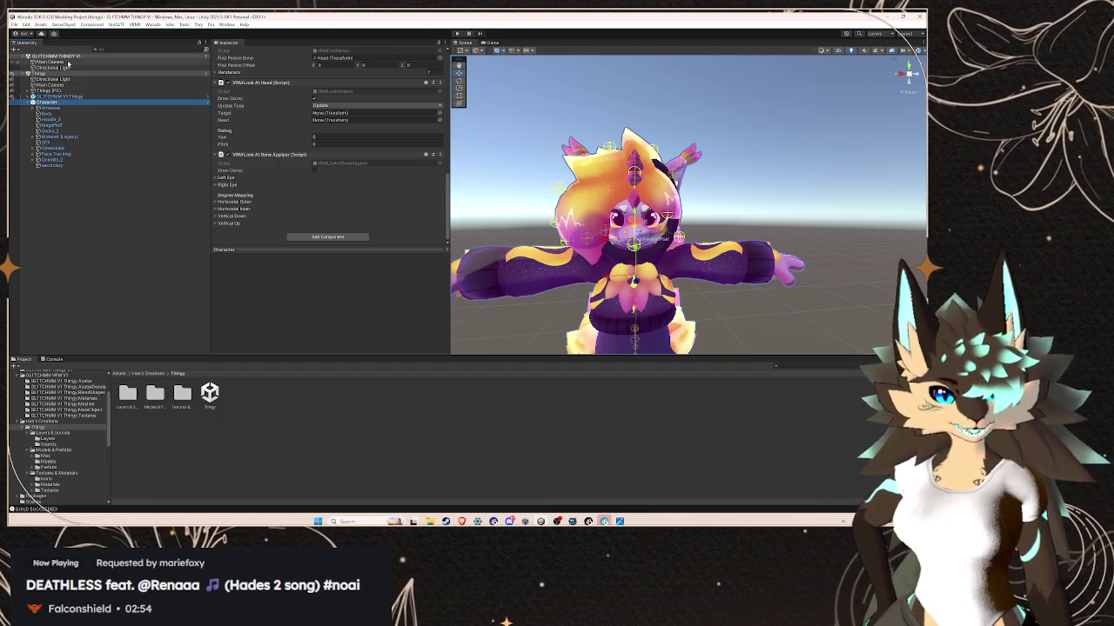
scroll(278, 127, up, 3)
double_click(333, 155)
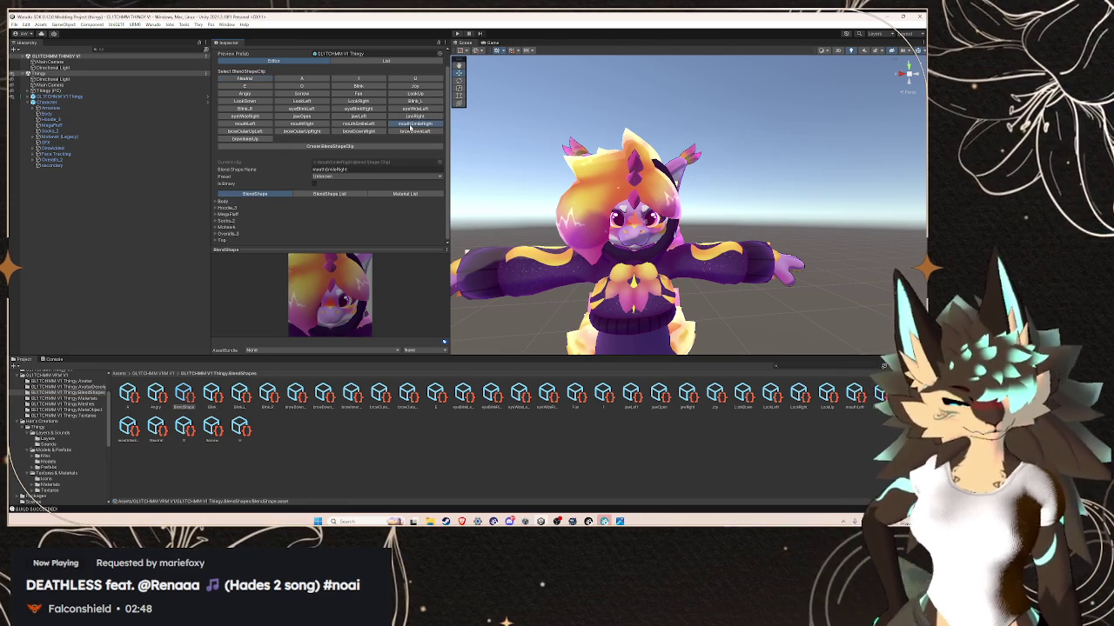
- Check the mouthSmileRight clip's Body sliders, including the MouthSmileLeft value
click(411, 125)
click(217, 203)
scroll(348, 174, down, 5)
scroll(374, 200, down, 3)
scroll(403, 221, down, 3)
scroll(409, 205, down, 3)
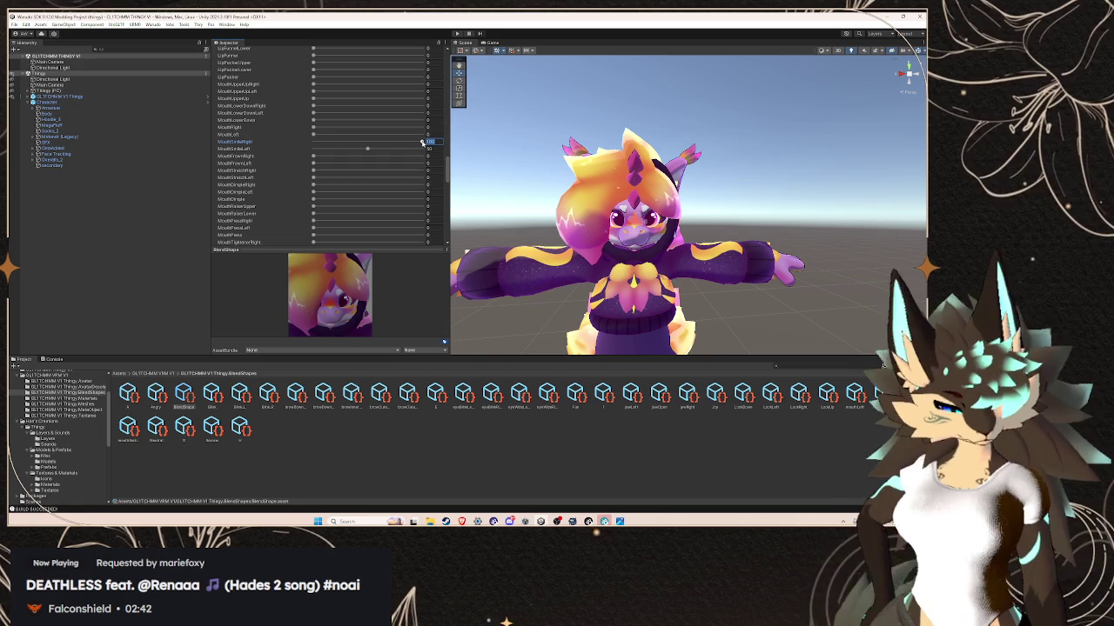
click(428, 149)
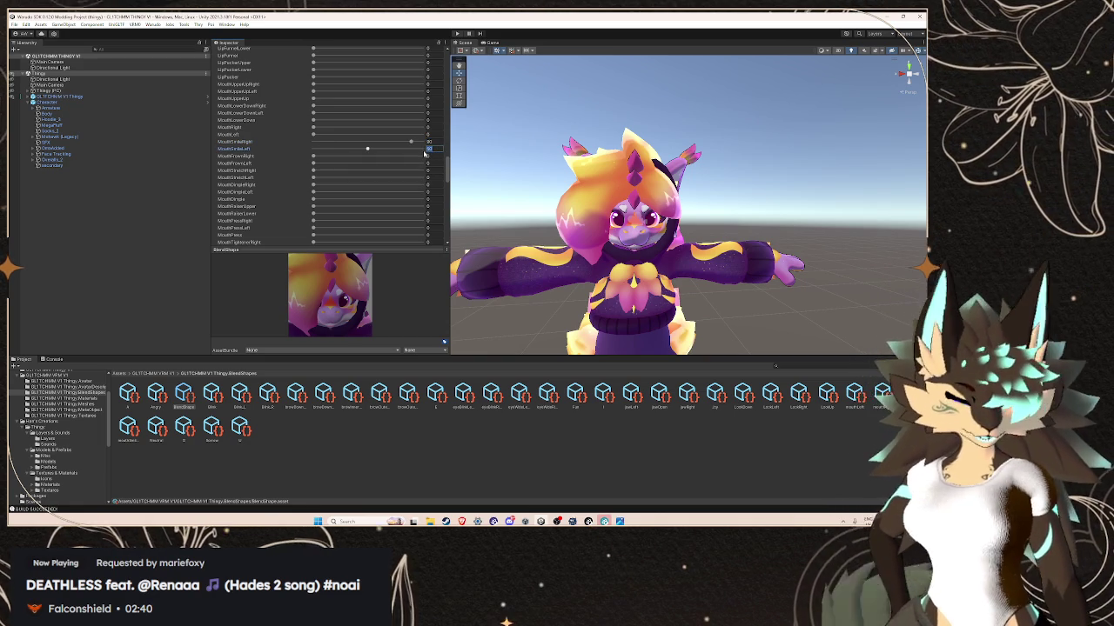
scroll(418, 148, up, 5)
scroll(405, 139, up, 5)
scroll(395, 131, up, 5)
- Review the browOuterUpLeft clip's Body blend shape sliders
click(244, 92)
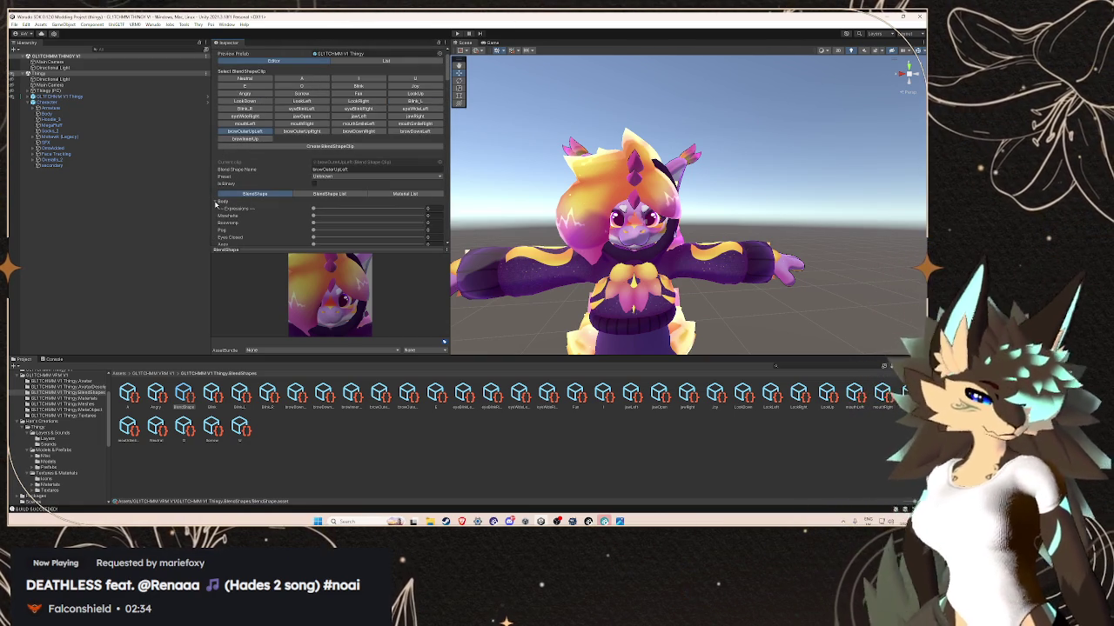
click(216, 202)
scroll(272, 209, down, 2)
scroll(303, 196, down, 5)
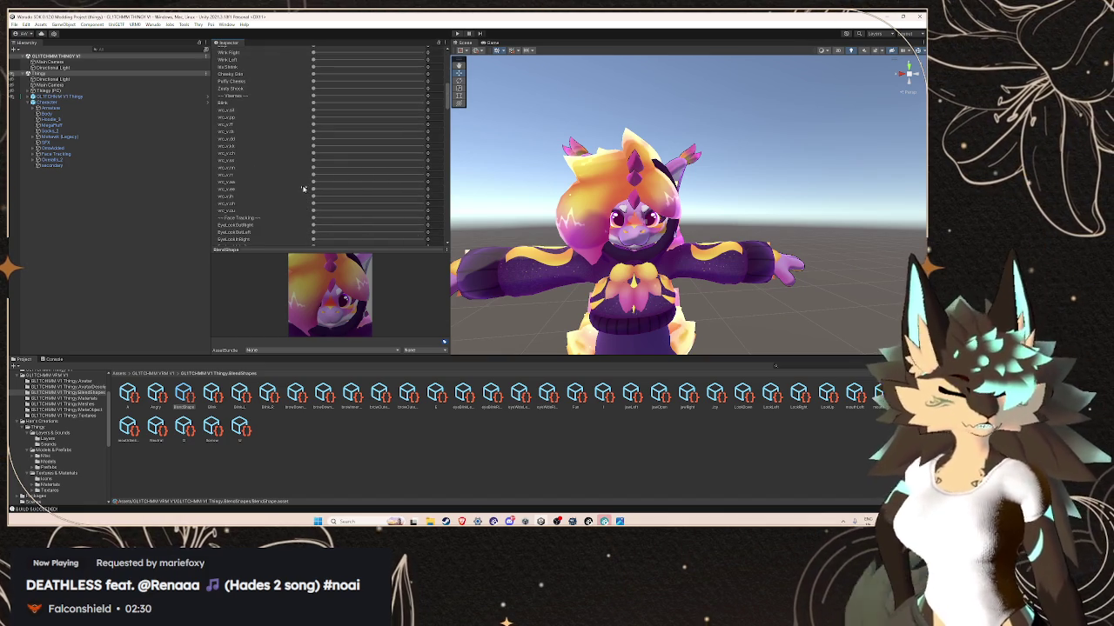
scroll(308, 179, down, 2)
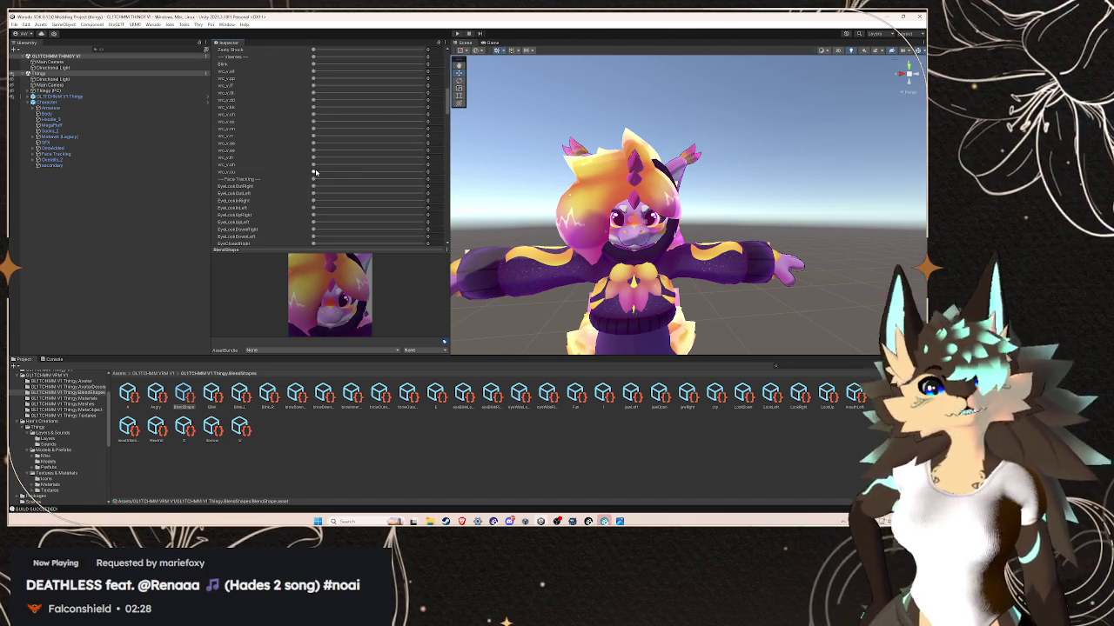
scroll(423, 136, down, 10)
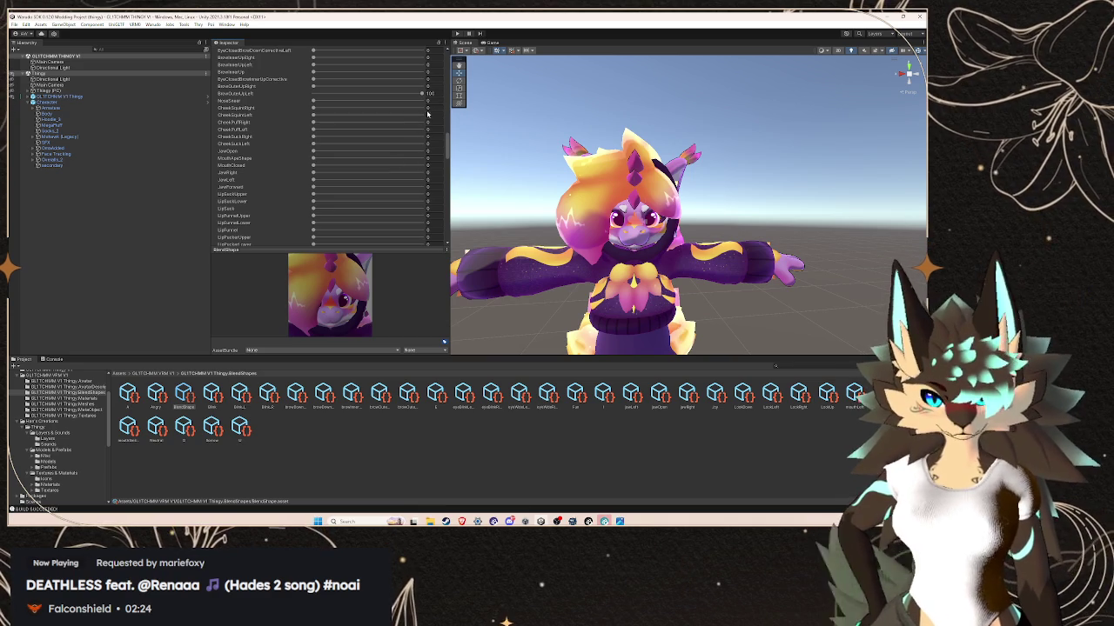
scroll(345, 197, up, 5)
scroll(345, 197, up, 10)
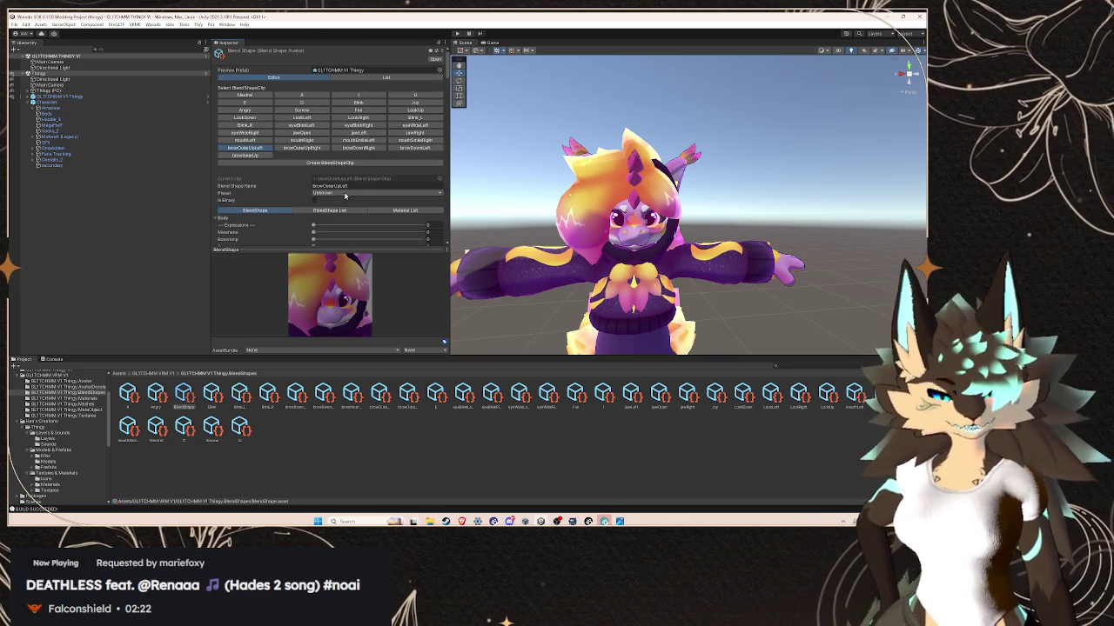
- Look over the mouthLeft clip, then the mouthSmileLeft clip's Body sliders
click(268, 140)
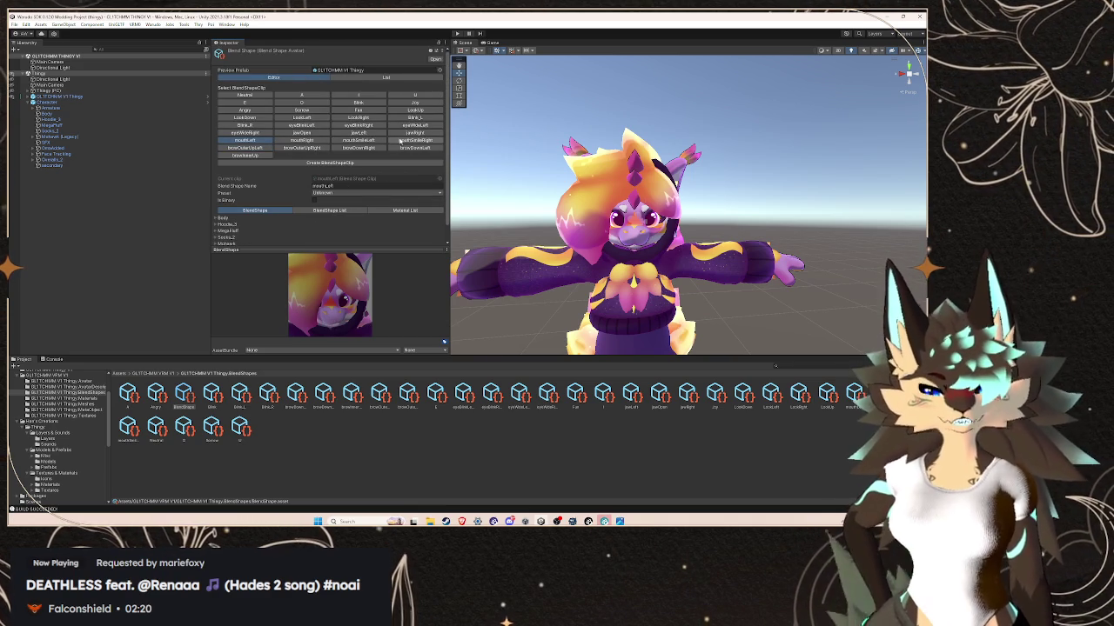
click(358, 140)
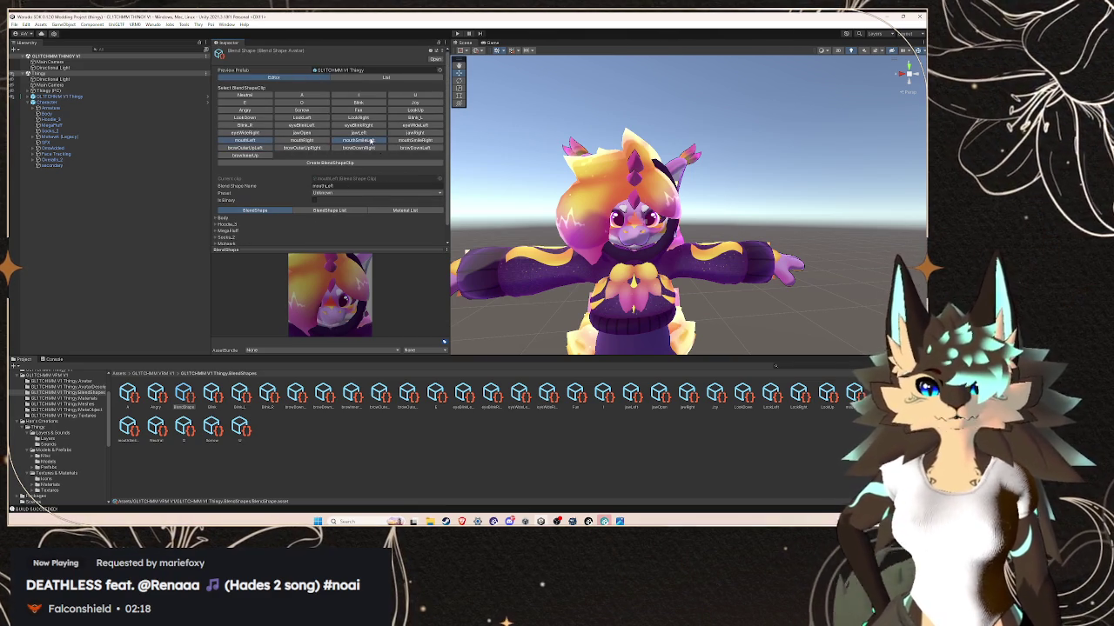
click(218, 221)
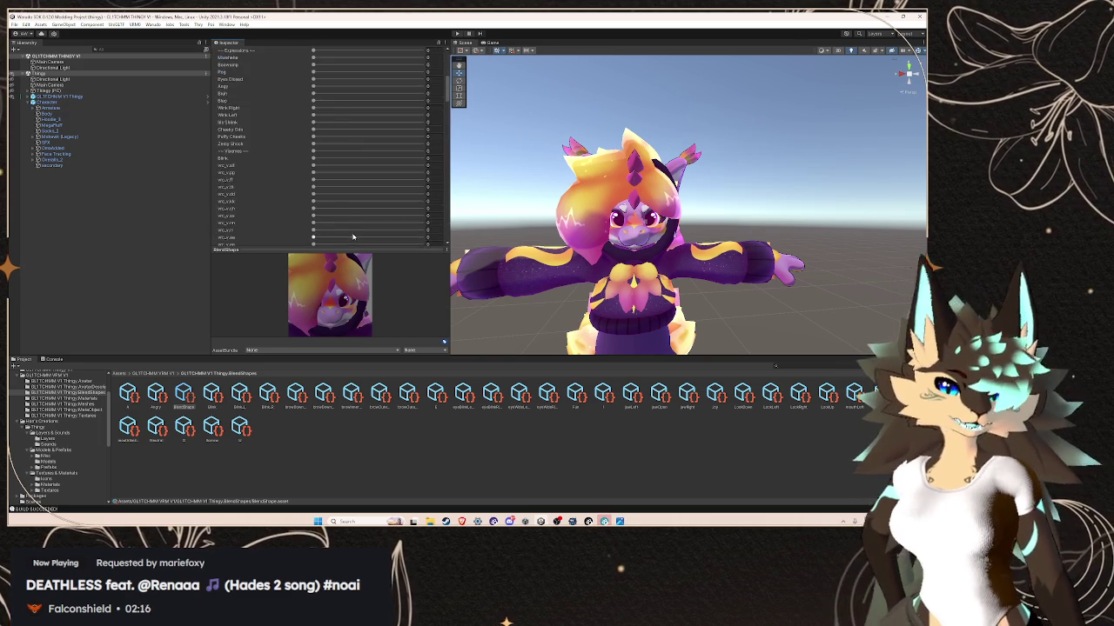
scroll(374, 174, down, 5)
scroll(374, 174, down, 5)
scroll(374, 174, down, 5)
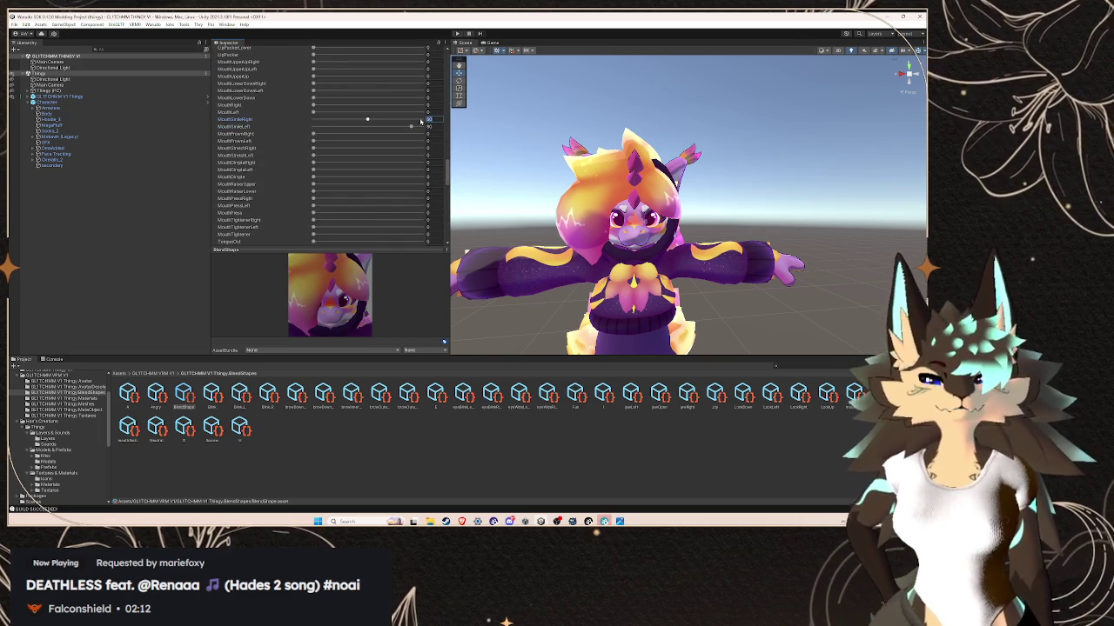
scroll(356, 199, up, 3)
scroll(357, 198, up, 5)
scroll(357, 199, up, 5)
scroll(366, 191, up, 5)
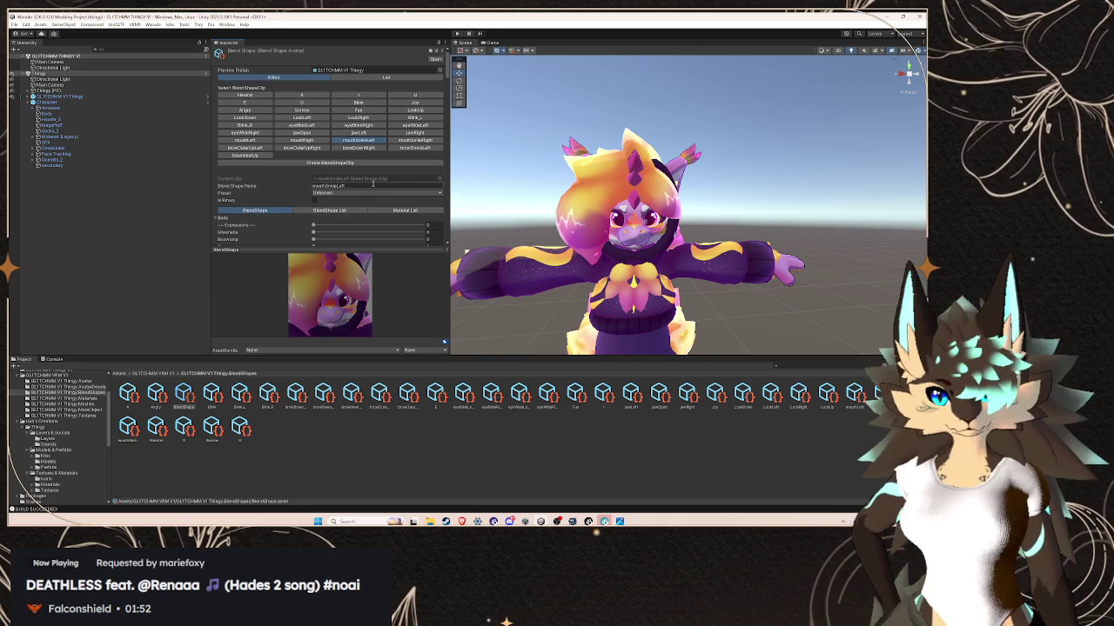
- Inspect SFX and Constraints, return to Character's VRM metadata, then bring up the Windows start panel
click(100, 142)
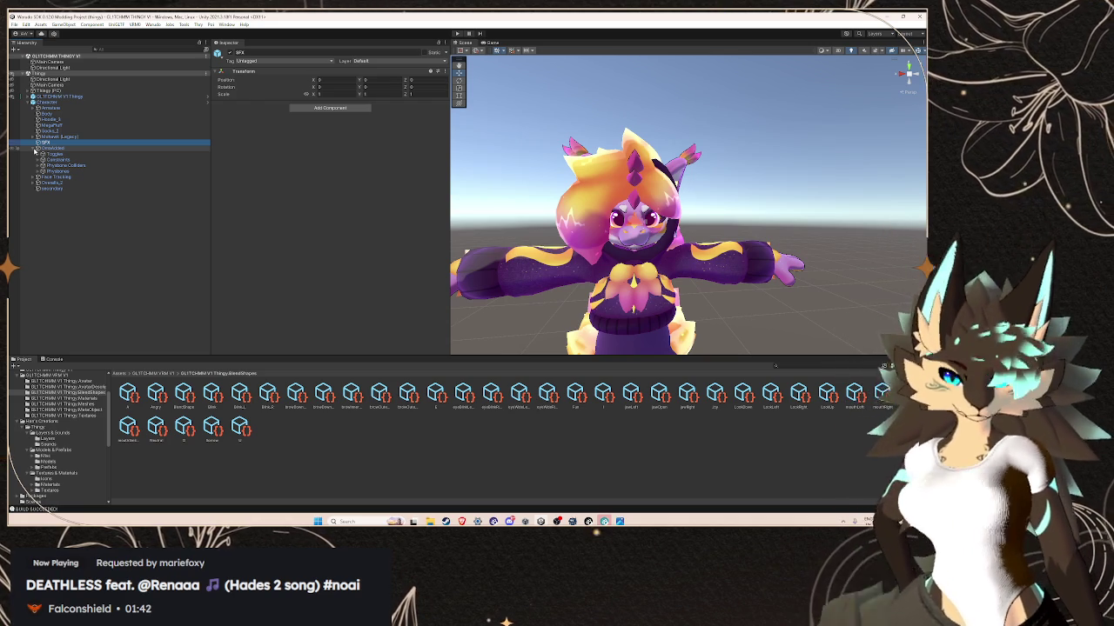
click(83, 161)
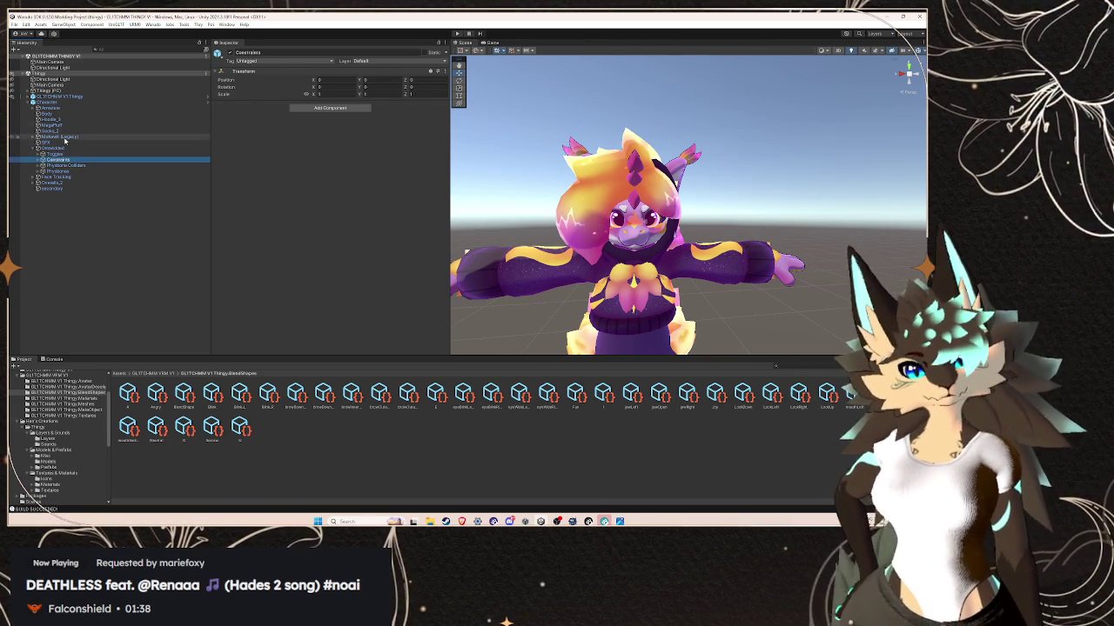
click(55, 102)
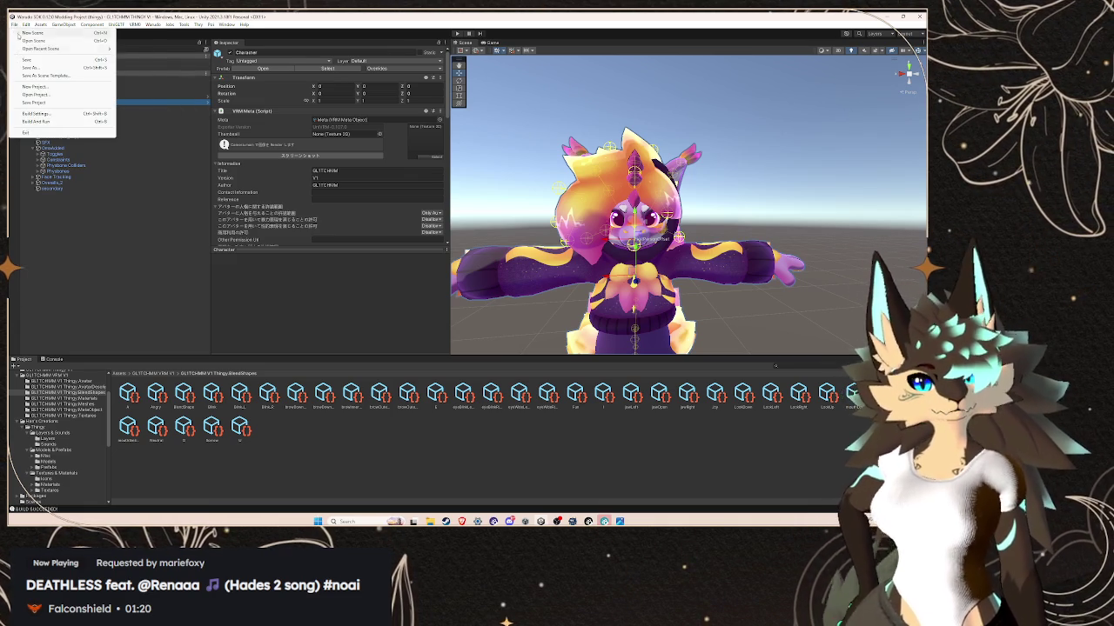
click(26, 60)
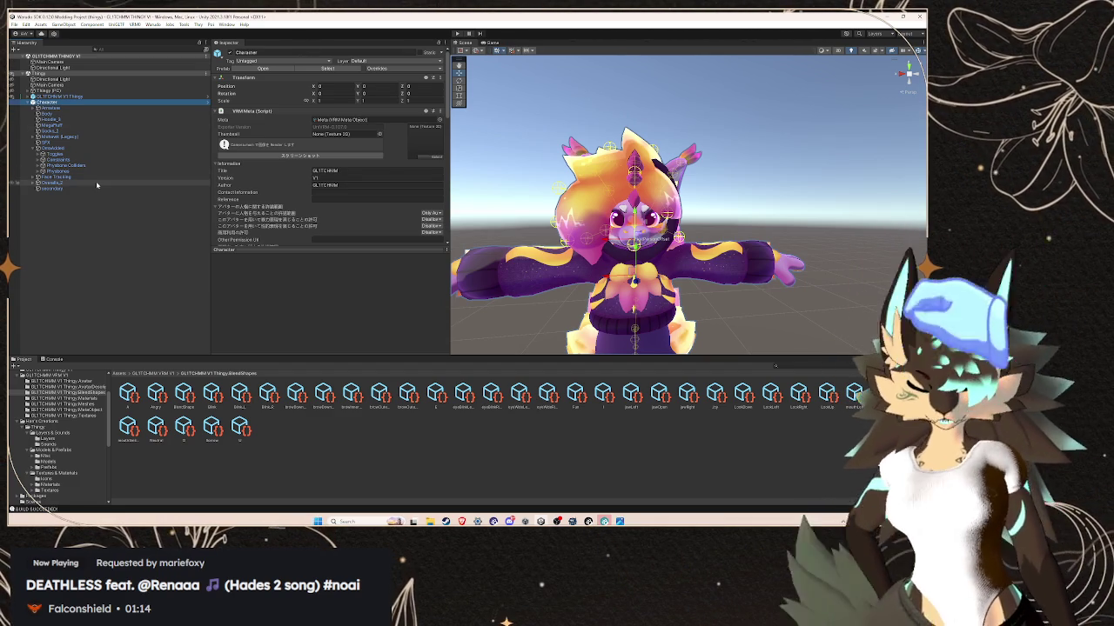
click(346, 522)
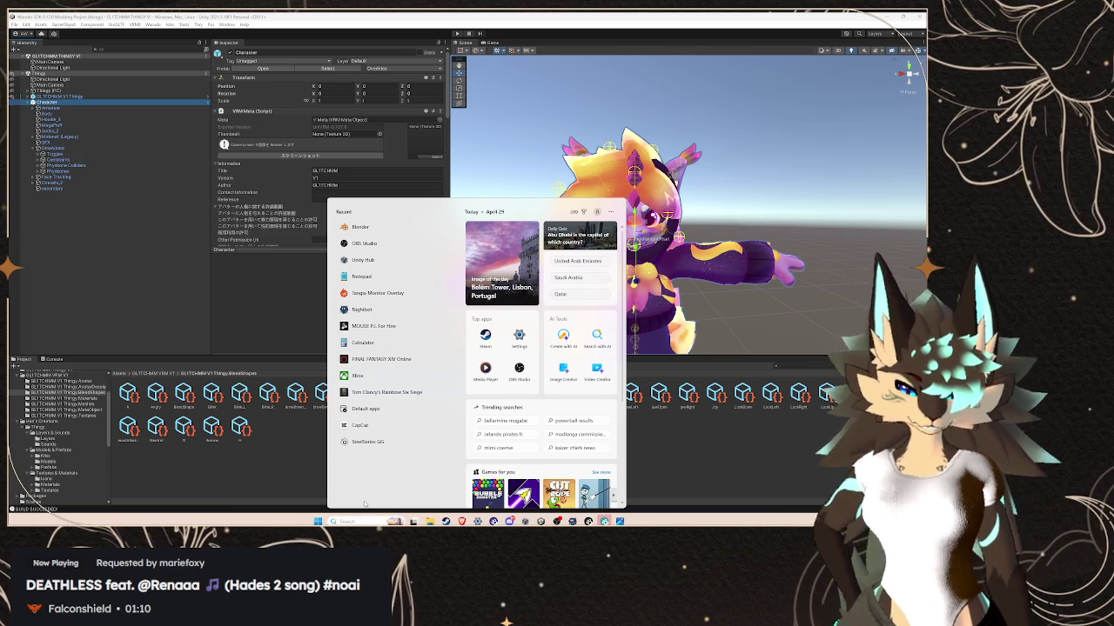
- Launch Blender from Windows search and open the Thingy model, viewing it from above
text(b le)
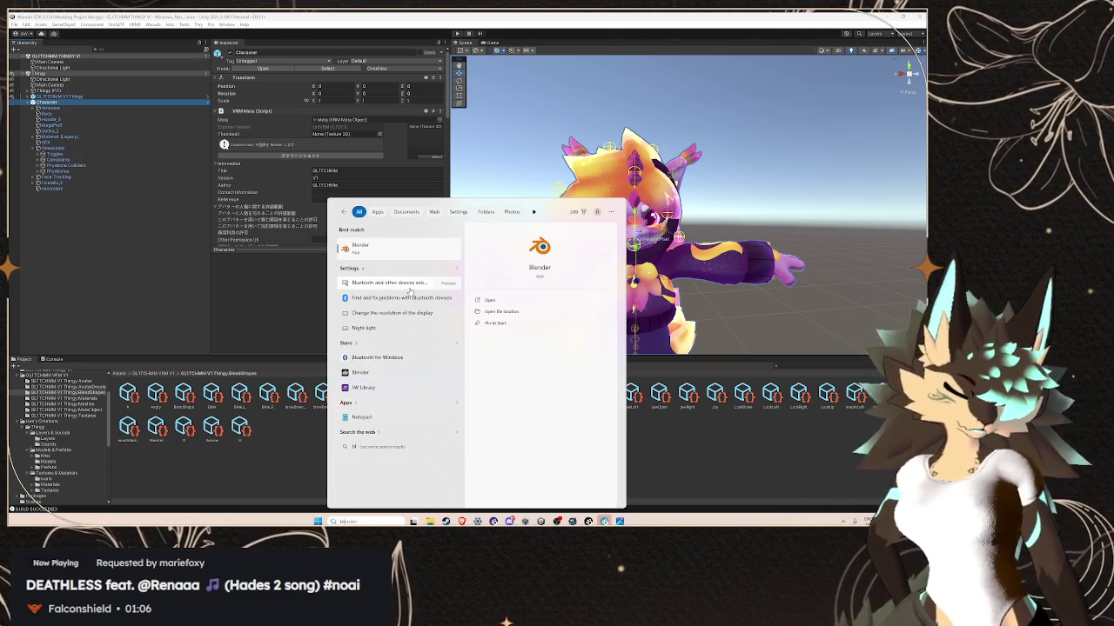
key(Return)
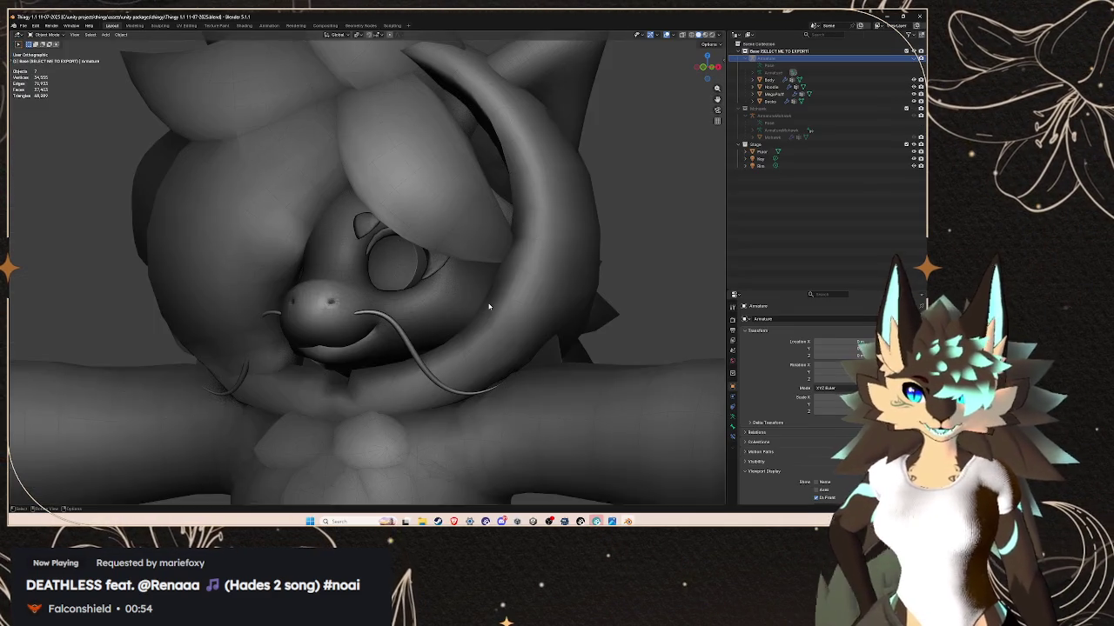
scroll(478, 289, down, 5)
scroll(478, 288, down, 3)
mouse_move(477, 261)
middle_down()
mouse_move(478, 289)
mouse_move(487, 261)
mouse_move(529, 290)
middle_up()
scroll(487, 261, up, 3)
scroll(529, 290, up, 2)
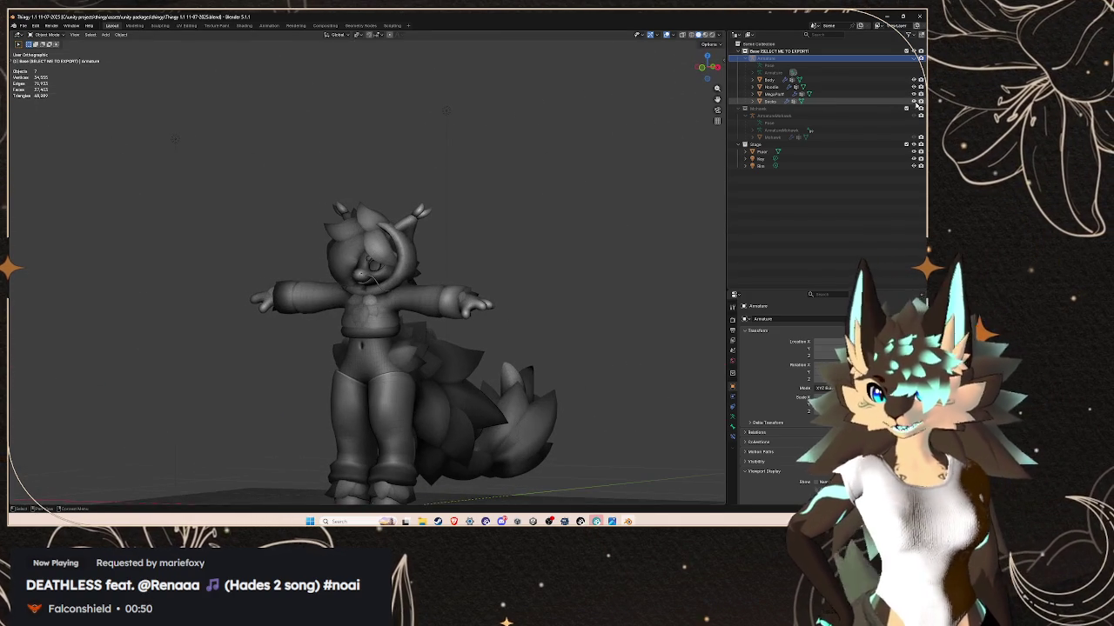
- Hide Stage, Hoodie, MegaFluff and Socks so only the bare Thingy body shows
click(914, 145)
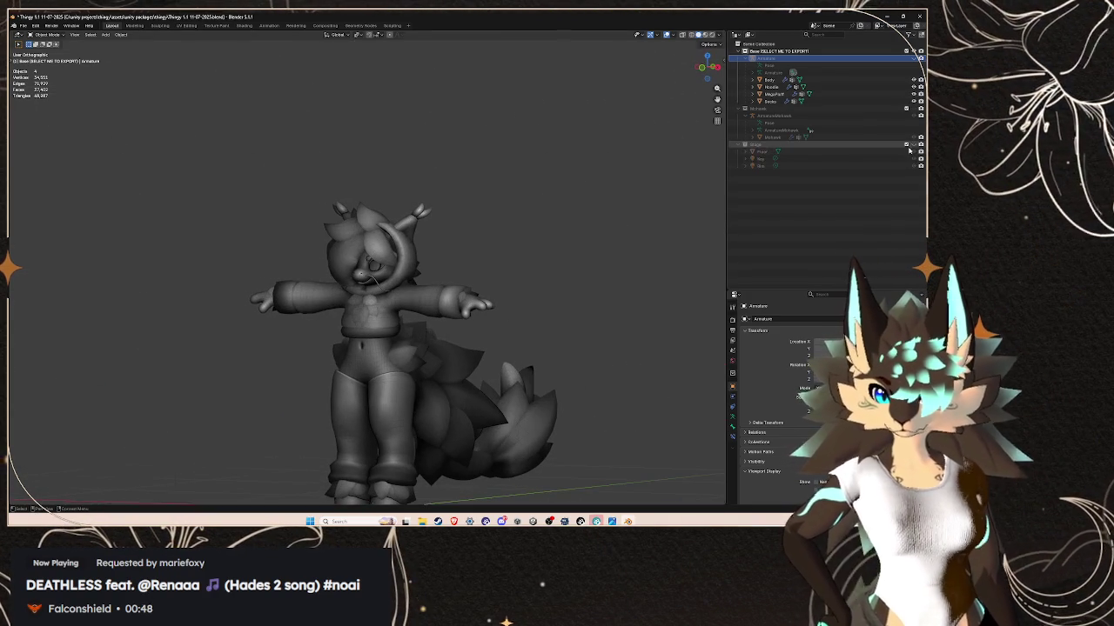
mouse_move(374, 313)
middle_down()
mouse_move(409, 296)
mouse_move(382, 304)
middle_up()
scroll(409, 296, up, 2)
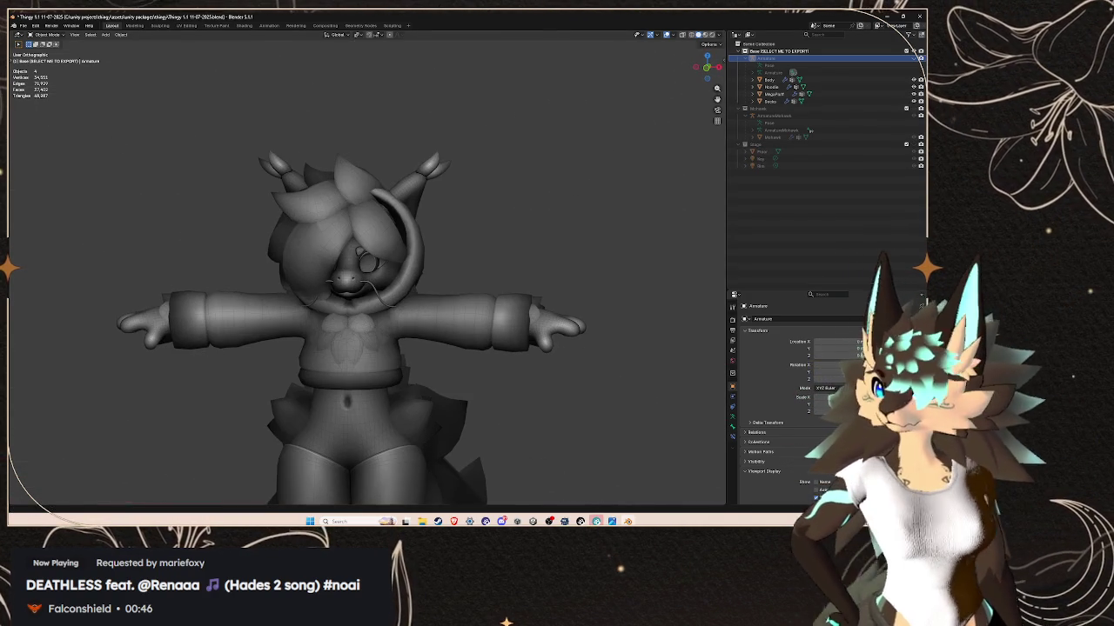
click(913, 101)
click(913, 94)
click(913, 86)
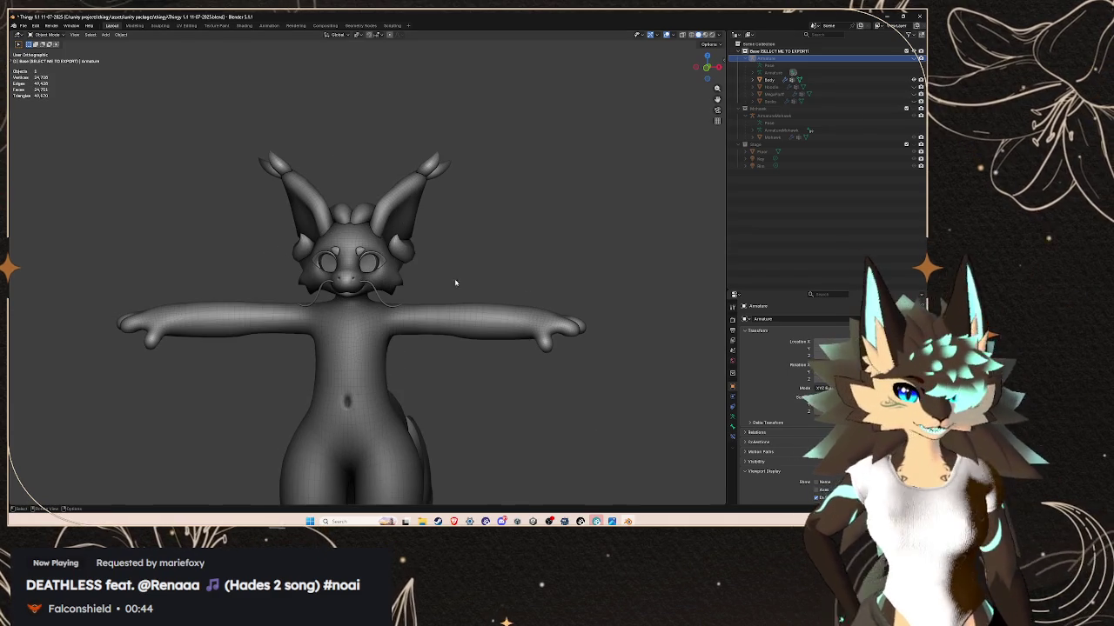
scroll(596, 240, down, 3)
middle_drag(597, 240, 413, 273)
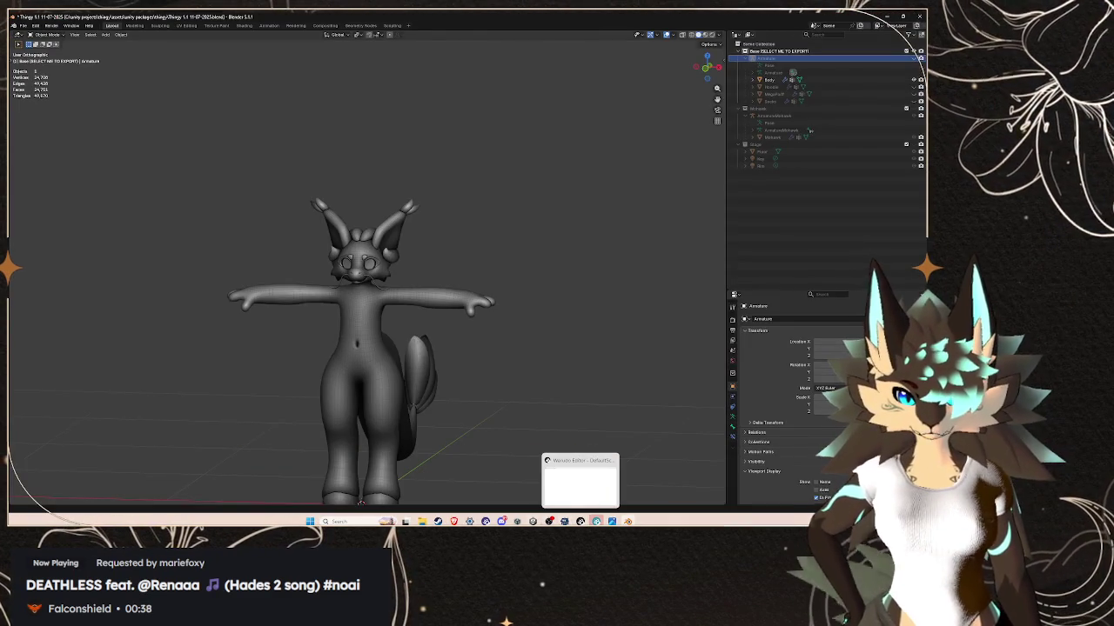
click(581, 522)
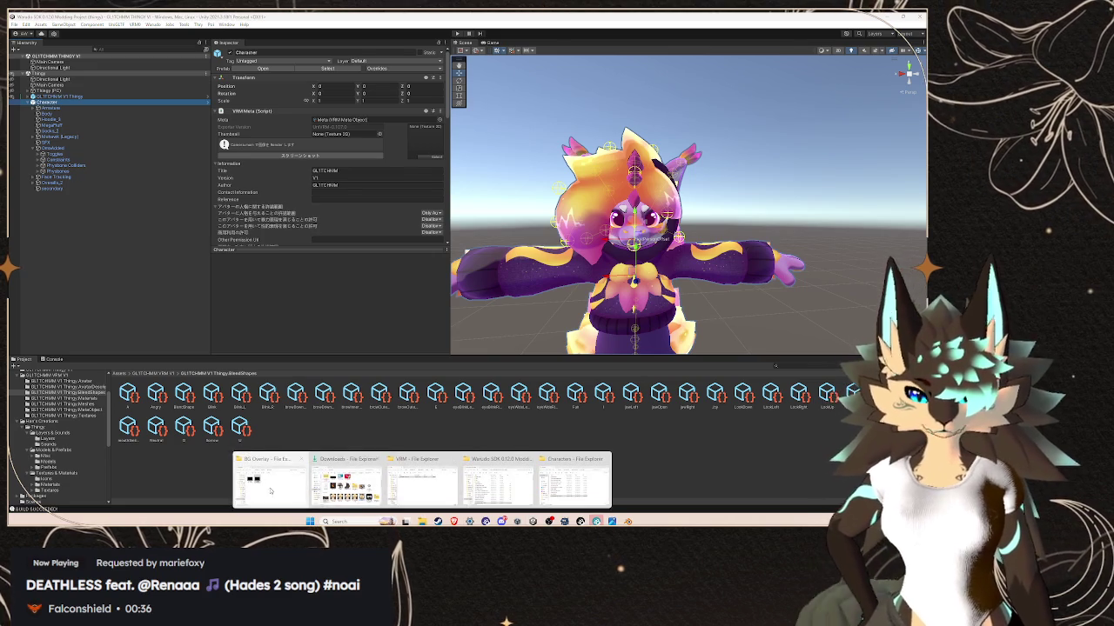
mouse_move(422, 521)
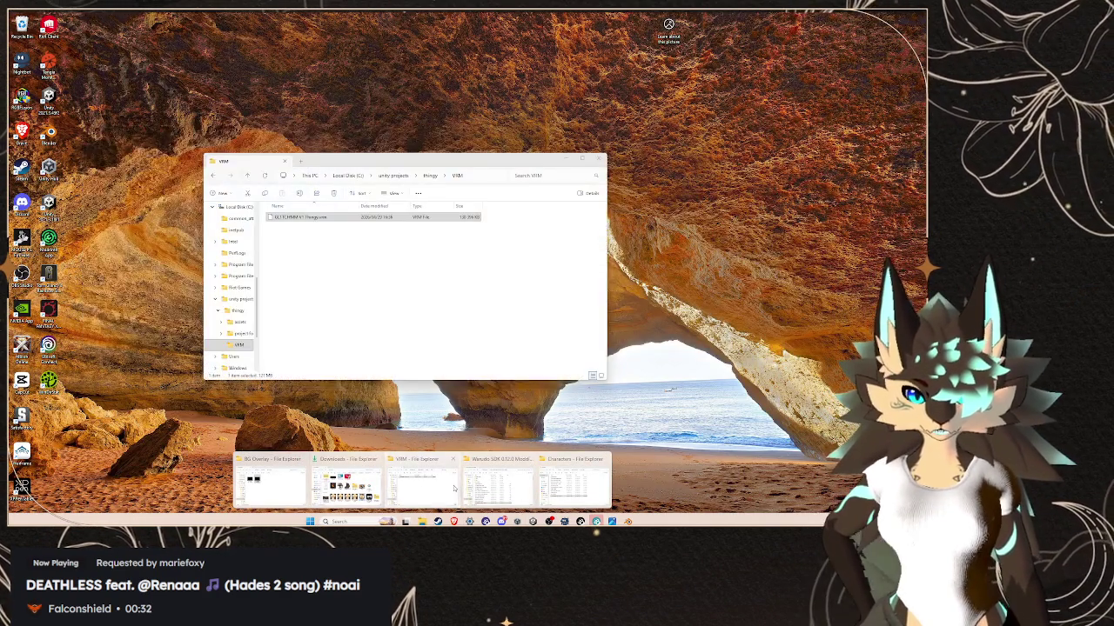
- Import Comfy Fit.unitypackage from assets > unity packages > comfy fit into the Unity project
click(420, 486)
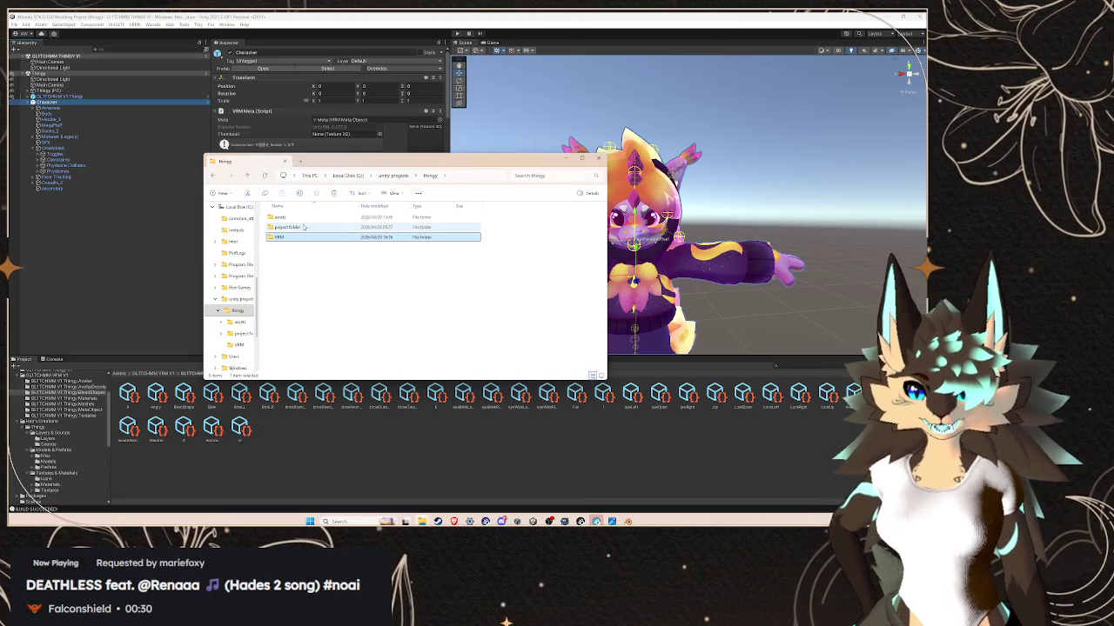
key(alt+Left)
double_click(407, 230)
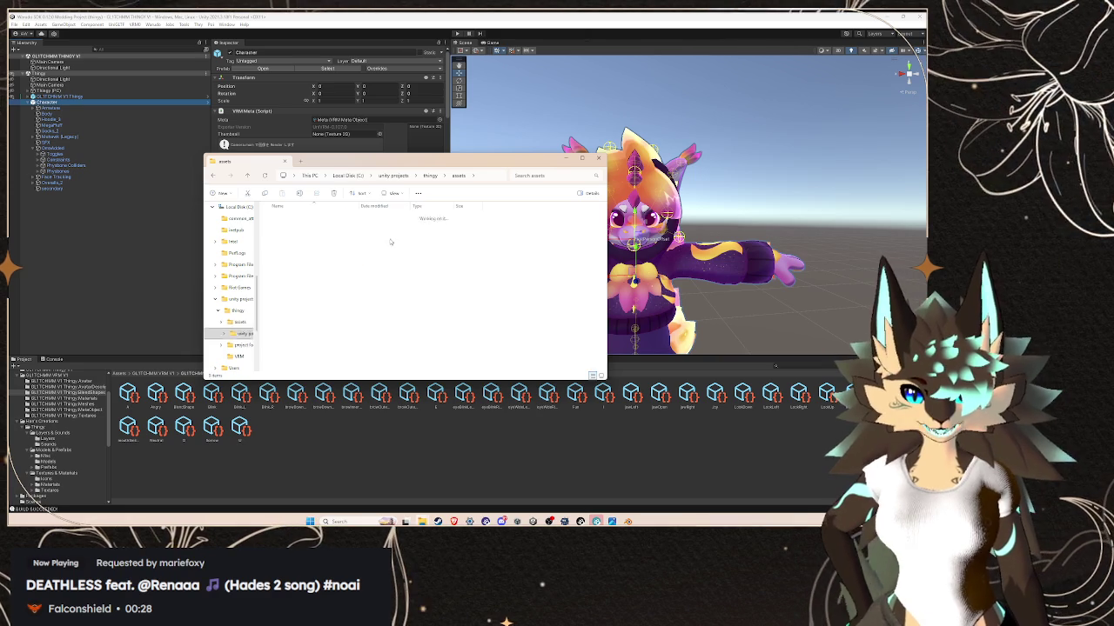
double_click(294, 218)
click(309, 227)
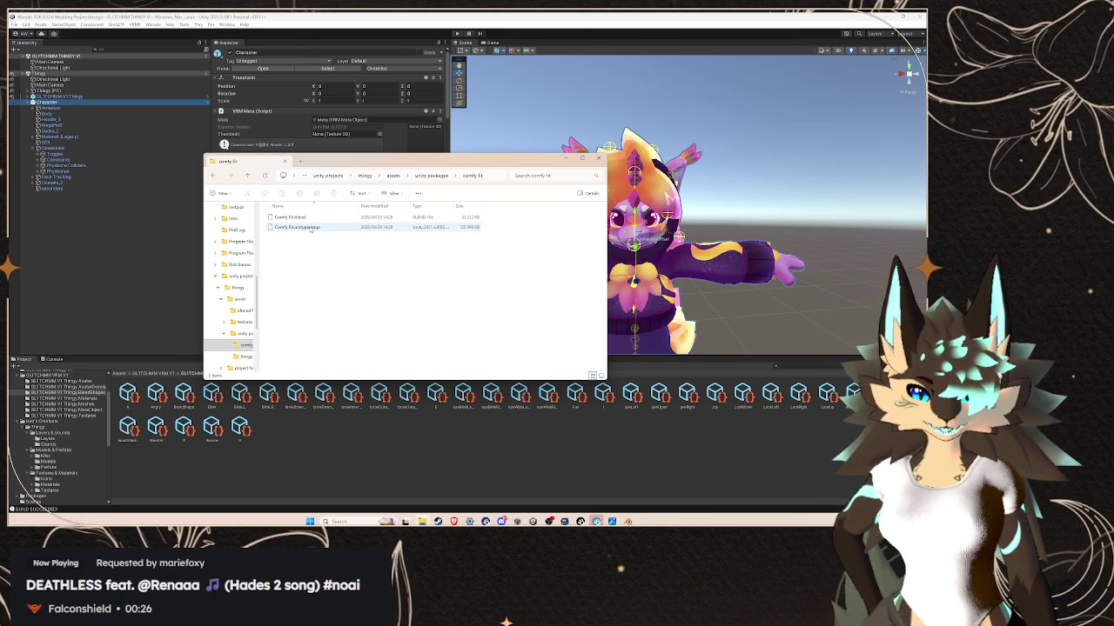
mouse_move(344, 233)
mouse_down()
mouse_move(403, 484)
mouse_move(357, 472)
mouse_up()
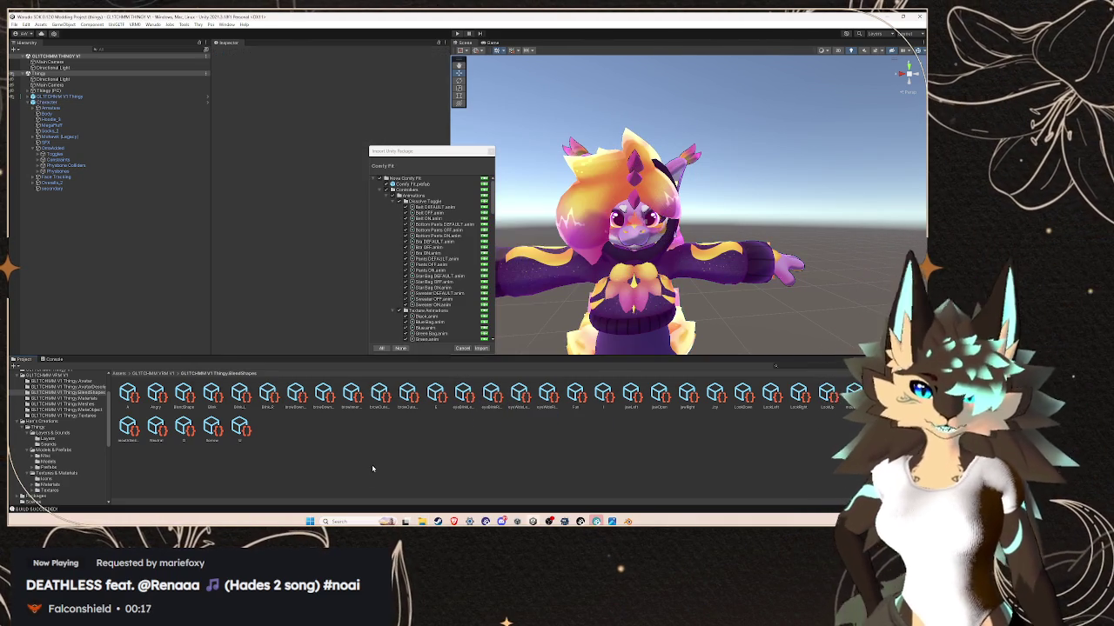
click(482, 348)
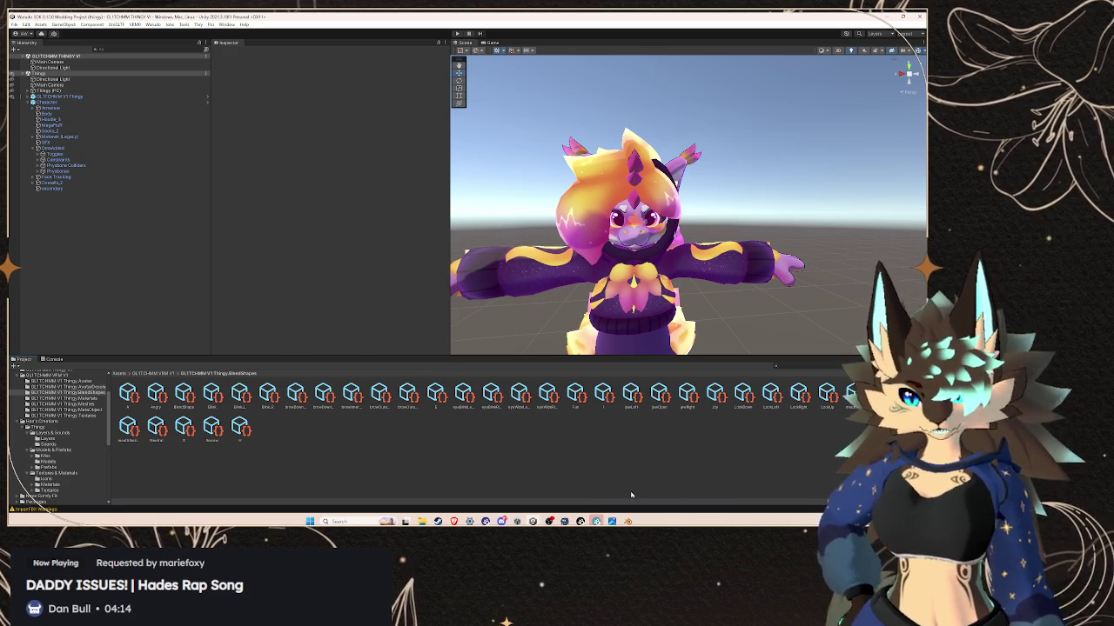
key(alt+Tab)
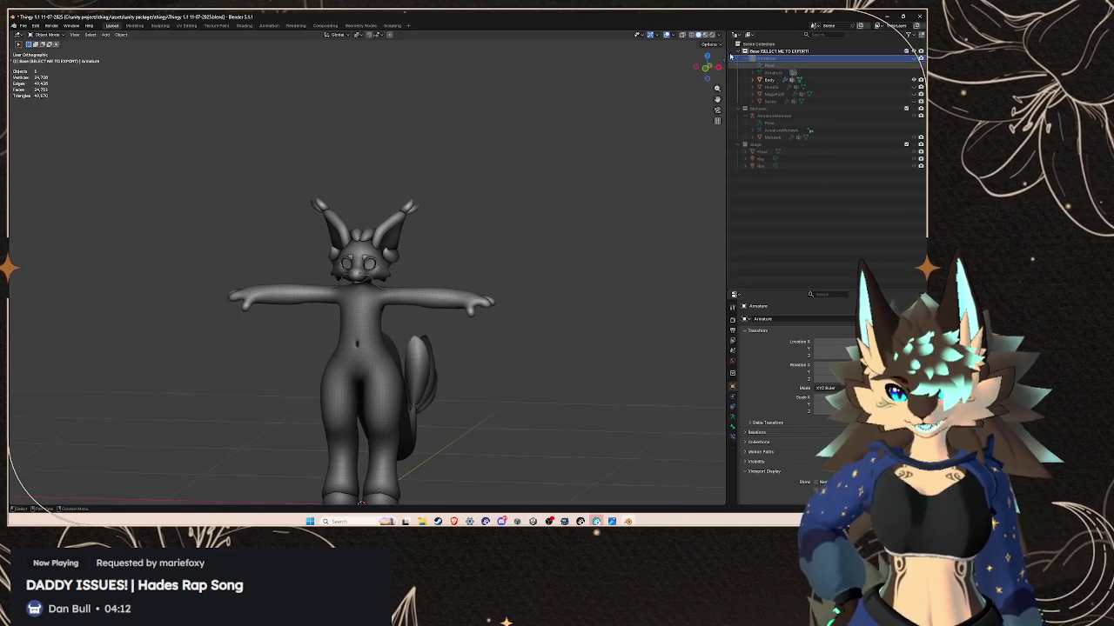
- Show the Vulpes Tailoring sidebar panel with its original body preset list
click(721, 153)
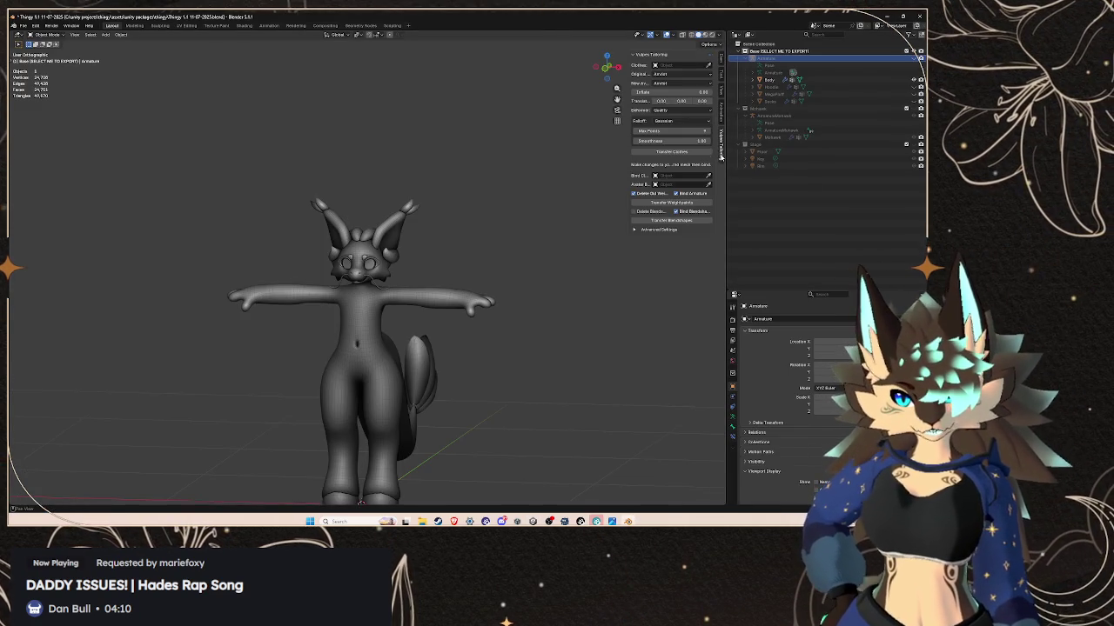
click(673, 74)
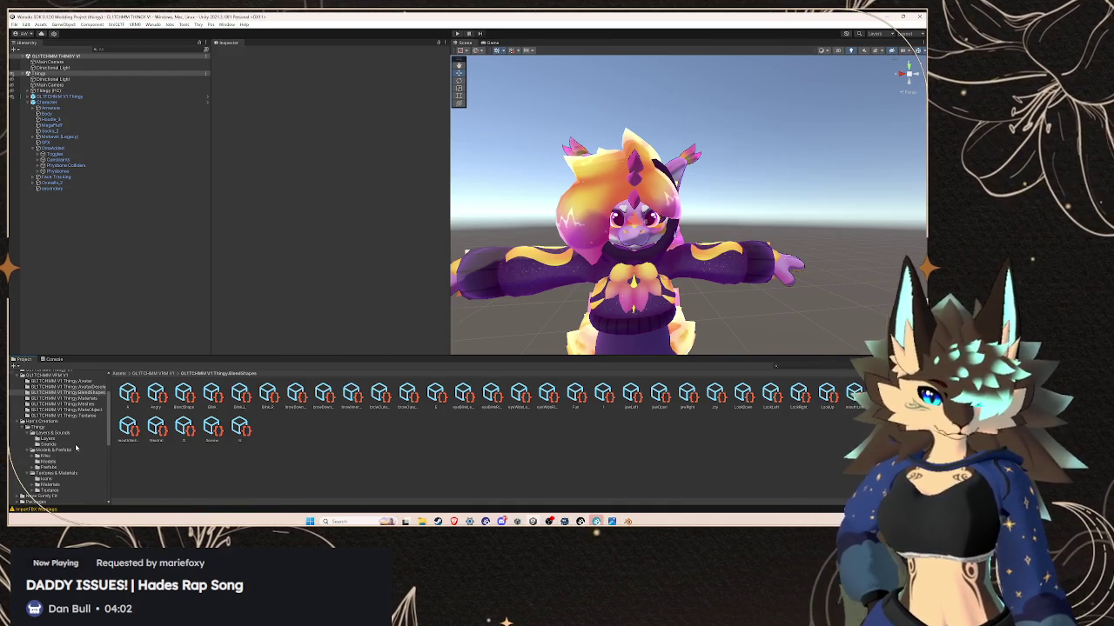
scroll(76, 447, down, 5)
- Reveal the Comfy Fit prefab's Nova Comfy Fit folder in File Explorer and copy its path
click(59, 410)
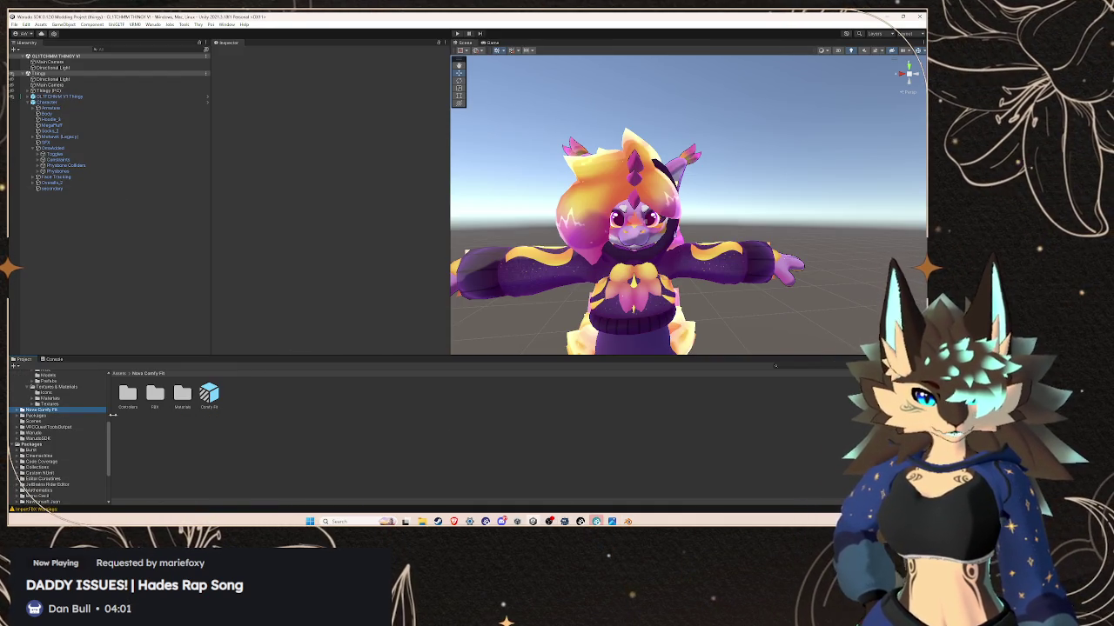
right_click(209, 395)
click(239, 186)
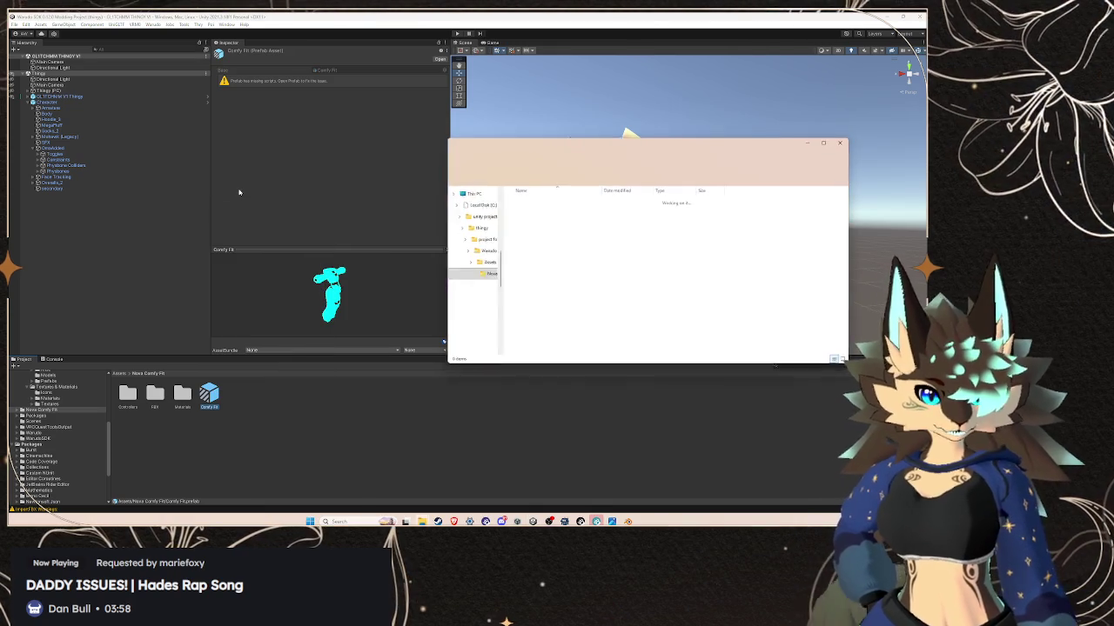
click(666, 160)
right_click(676, 162)
click(704, 182)
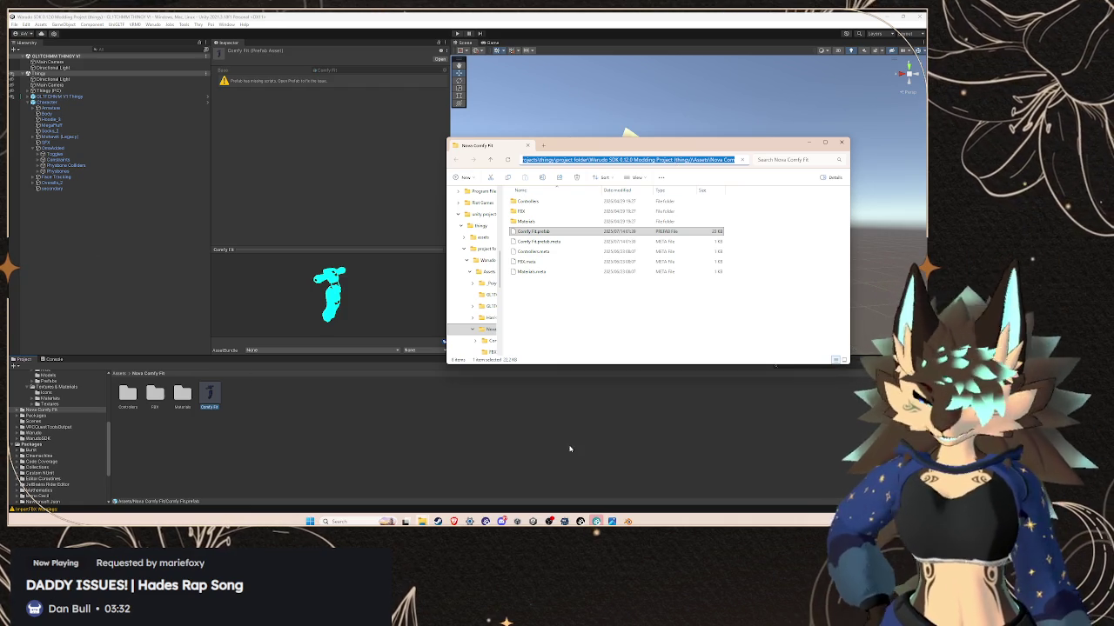
click(627, 521)
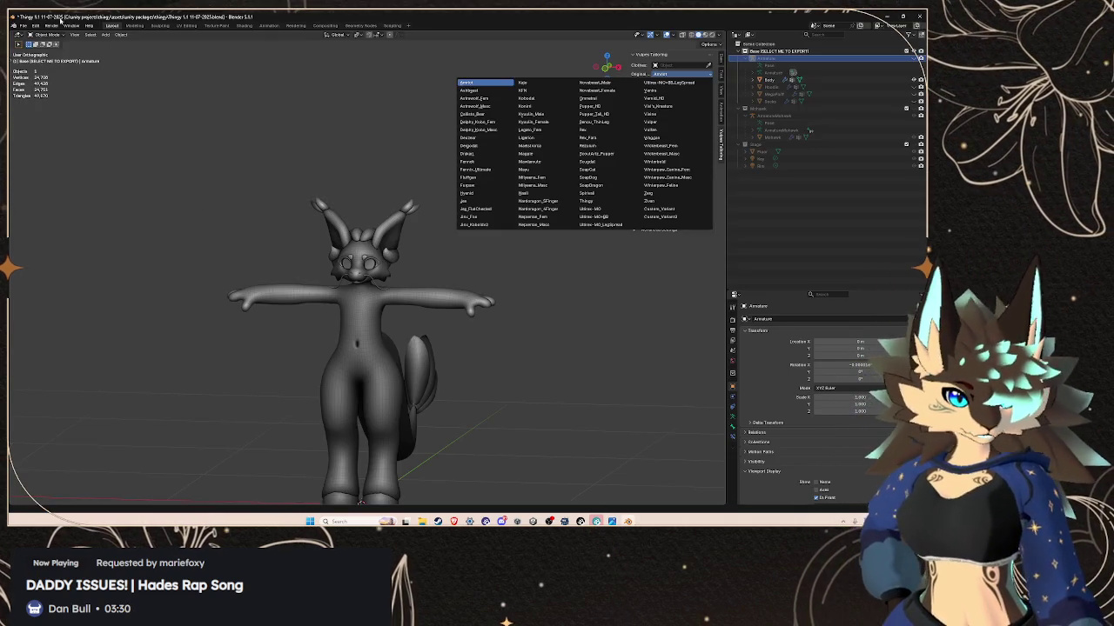
- Import Comfy Fit.fbx from the copied Nova Comfy Fit folder path
key(Escape)
click(22, 25)
mouse_move(36, 128)
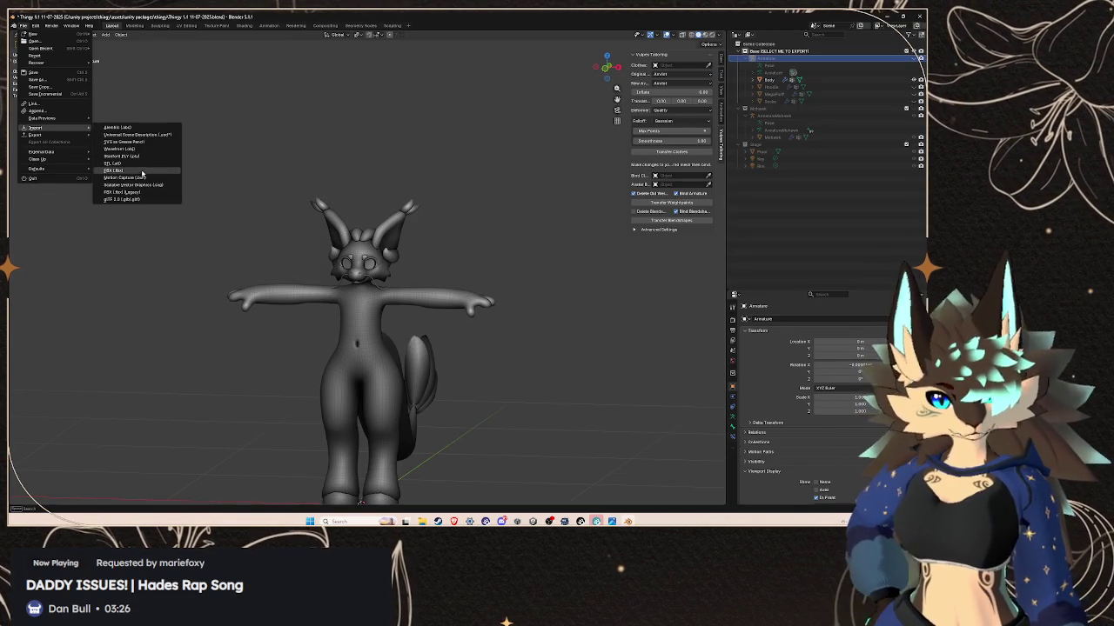
click(142, 172)
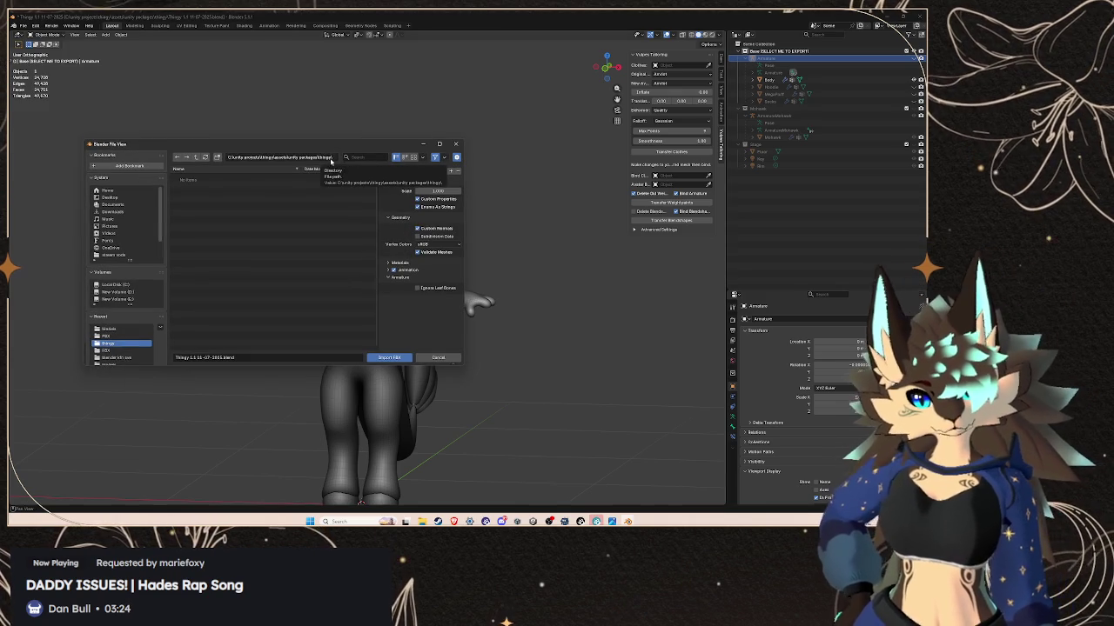
key(ctrl+v)
key(Return)
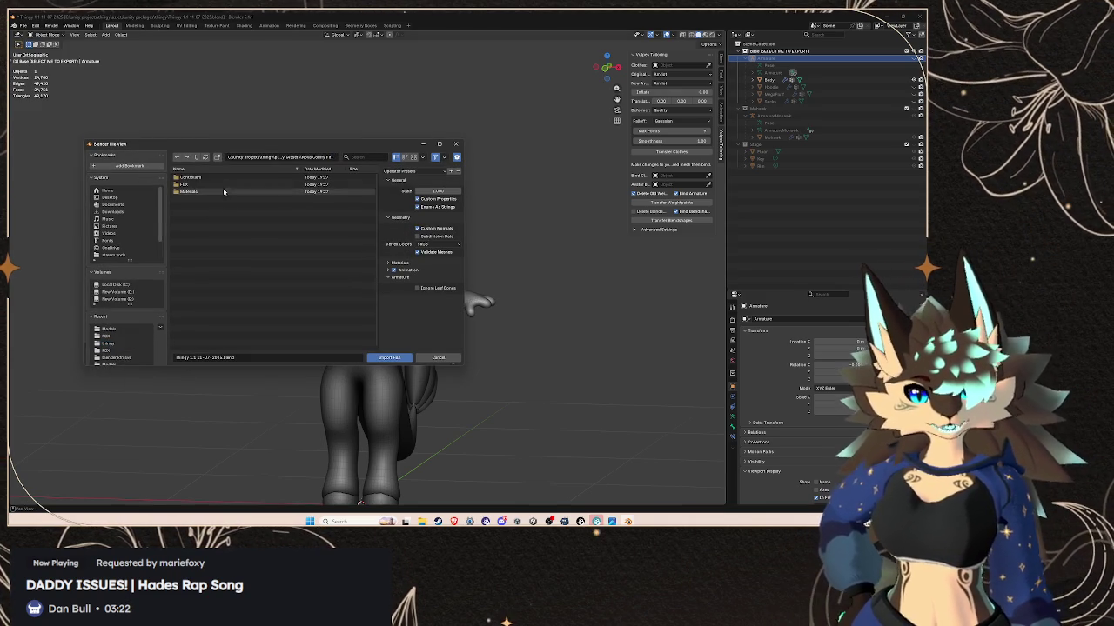
click(224, 179)
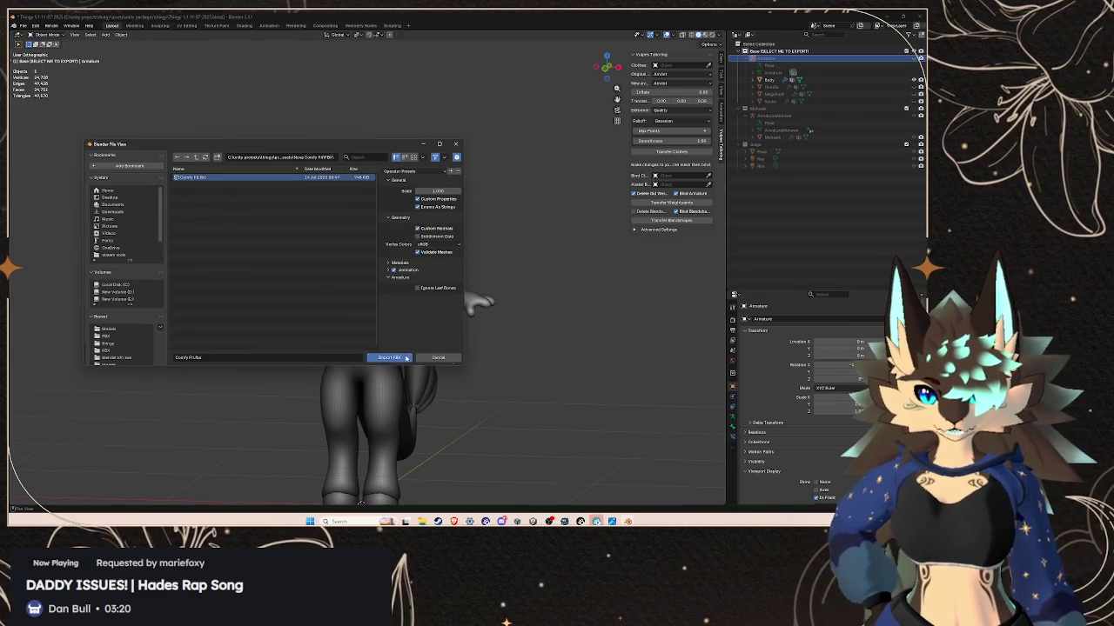
click(405, 357)
- Scale the imported outfit down to 0.728 to roughly match the Thingy body
middle_drag(455, 327, 497, 304)
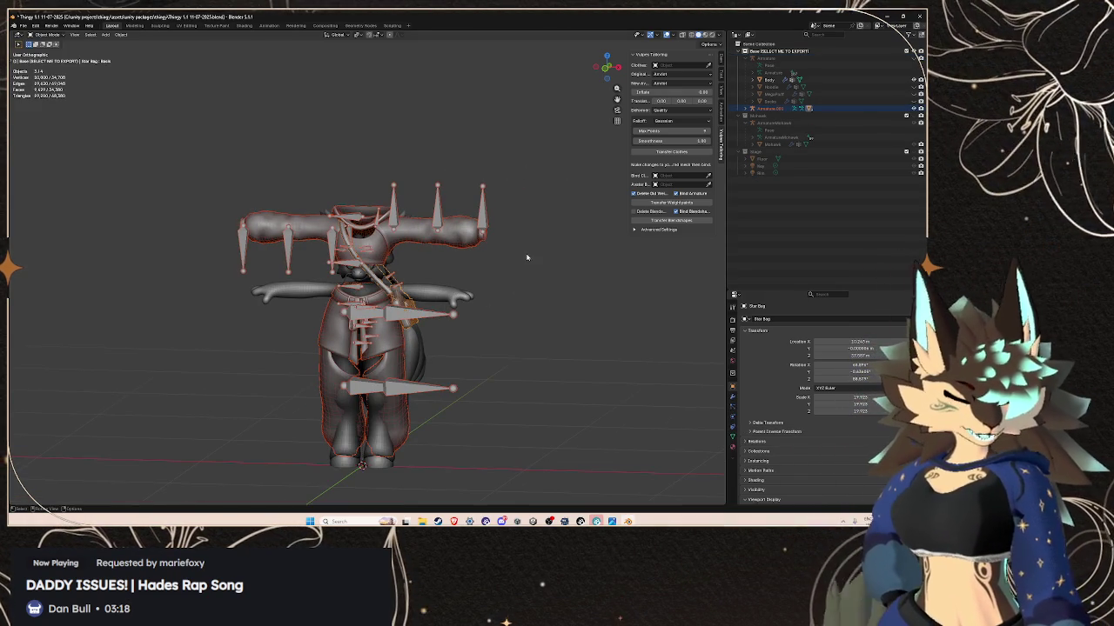
middle_drag(529, 247, 538, 257)
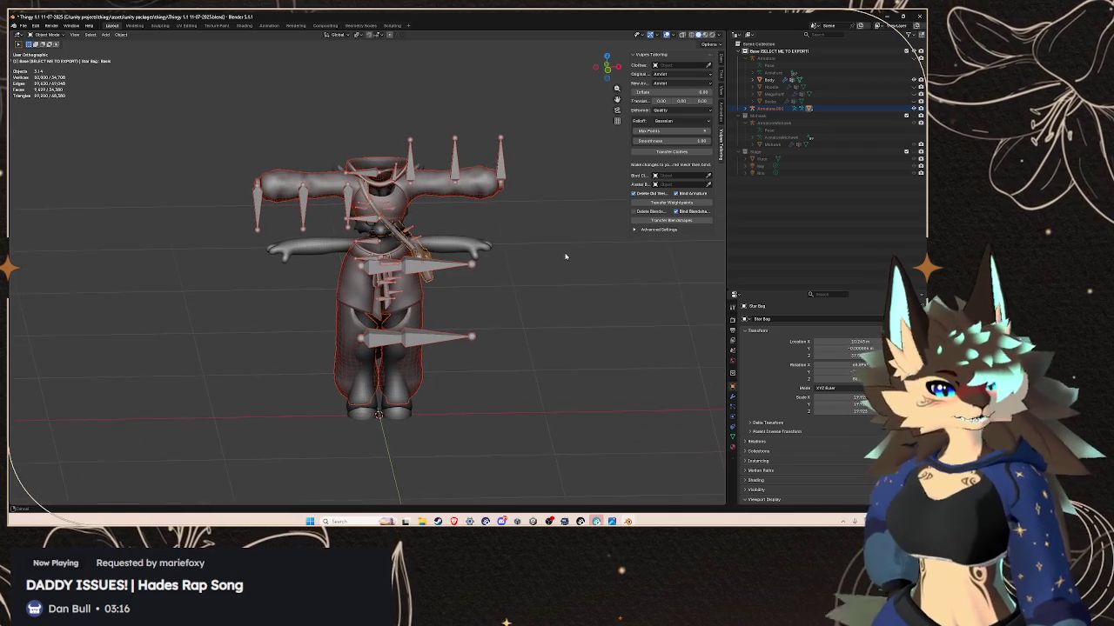
scroll(537, 258, up, 1)
key(ctrl+z)
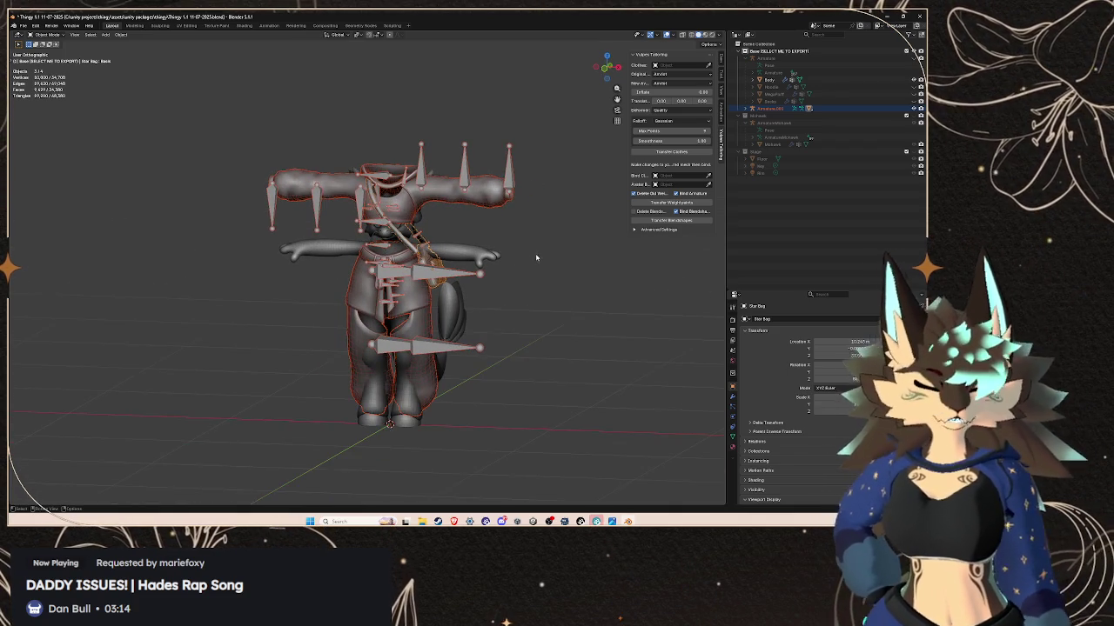
key(ctrl+shift+z)
key(s)
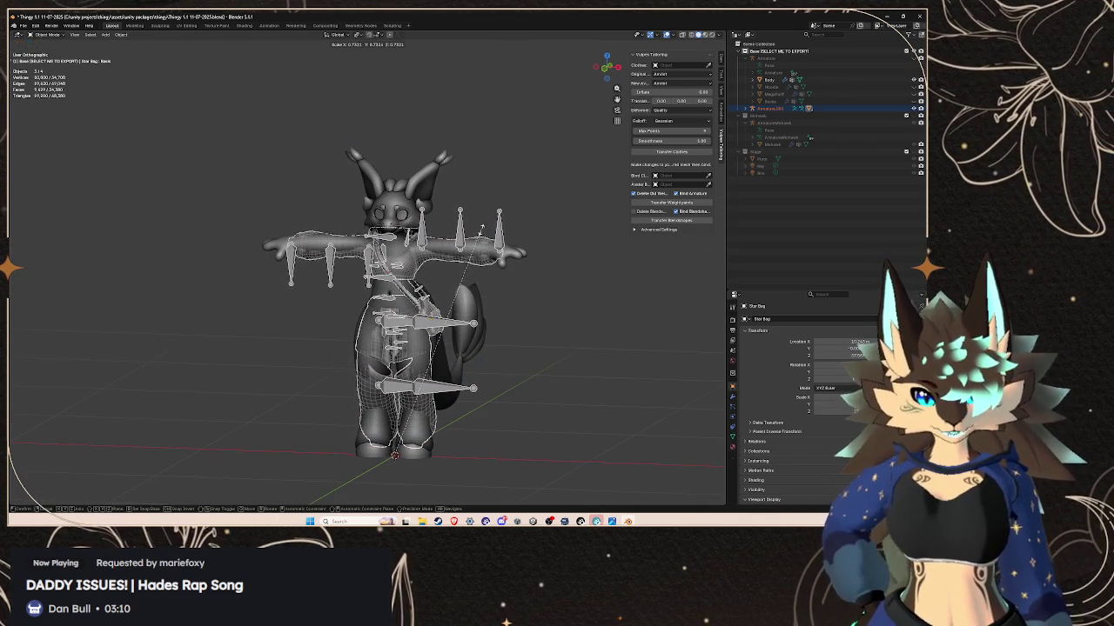
click(482, 228)
mouse_move(481, 228)
middle_down()
mouse_move(413, 271)
mouse_move(452, 261)
middle_up()
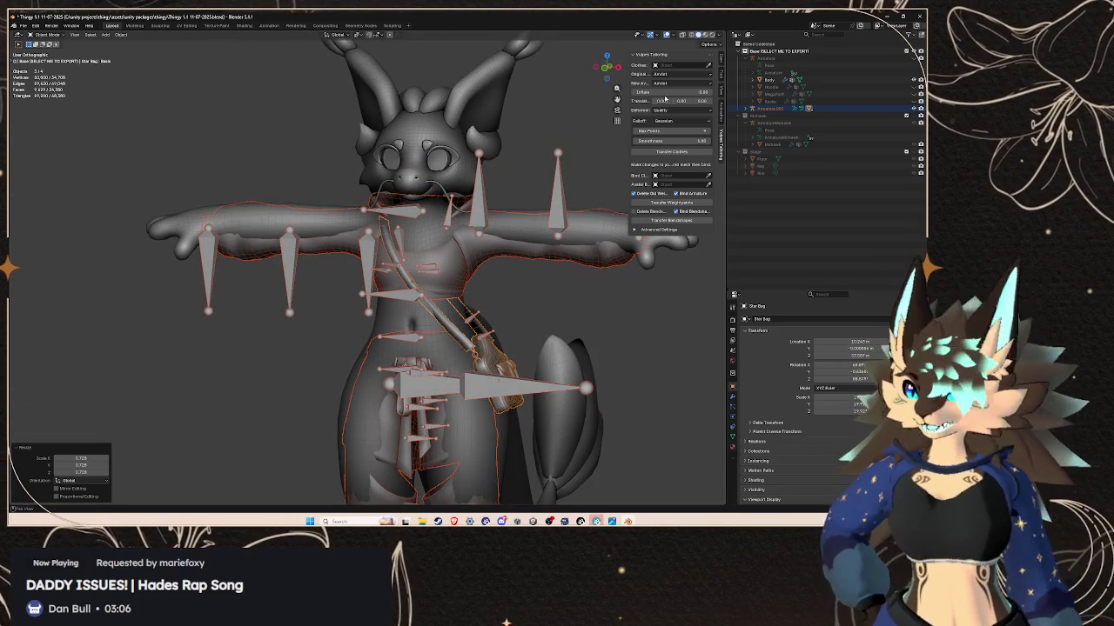
click(664, 74)
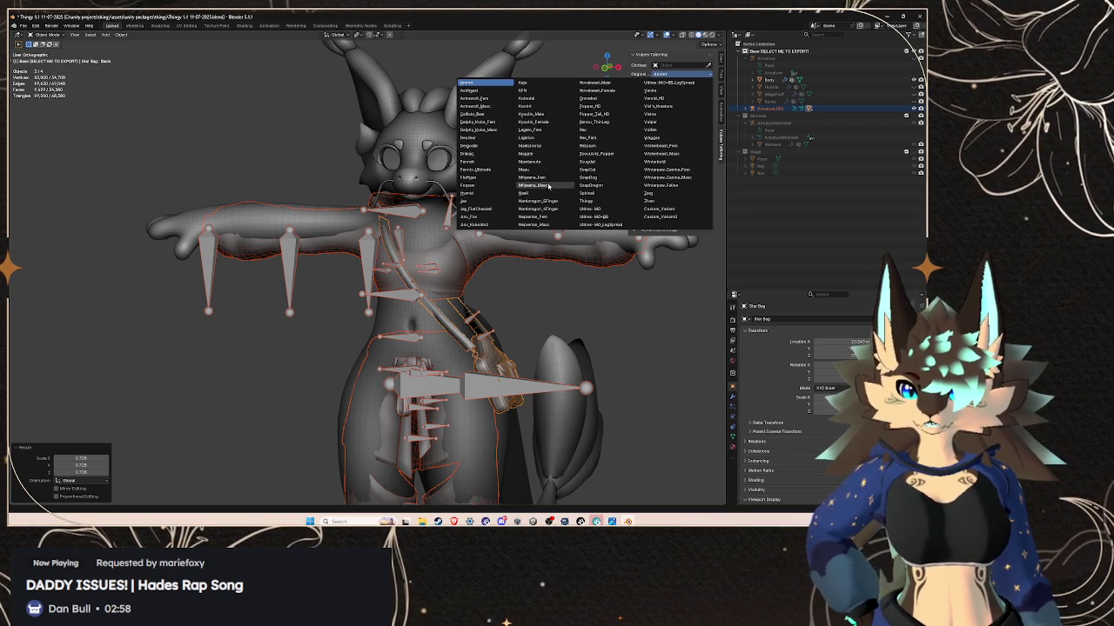
- Set the tailoring original avatar to Novabeast_Male and target to Thingy, then run the transfer
click(596, 84)
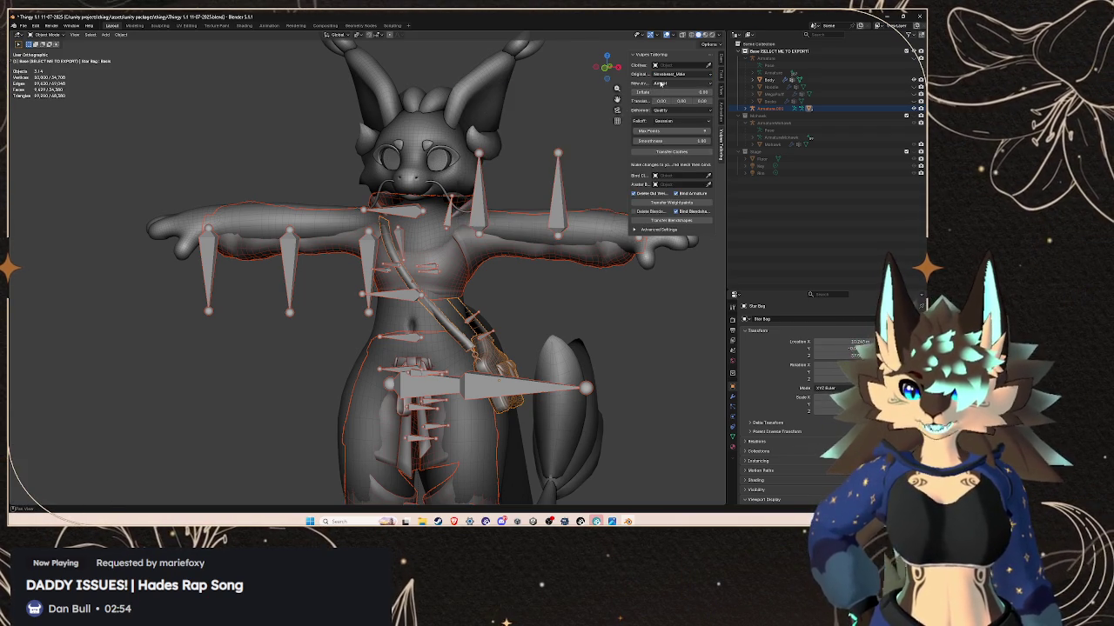
click(662, 83)
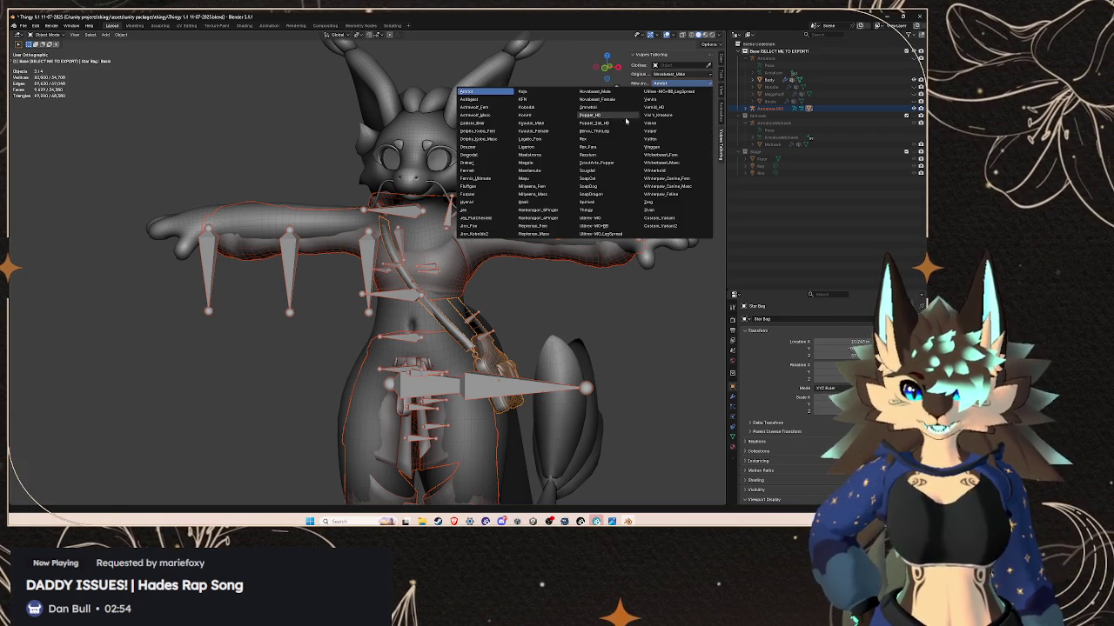
click(600, 211)
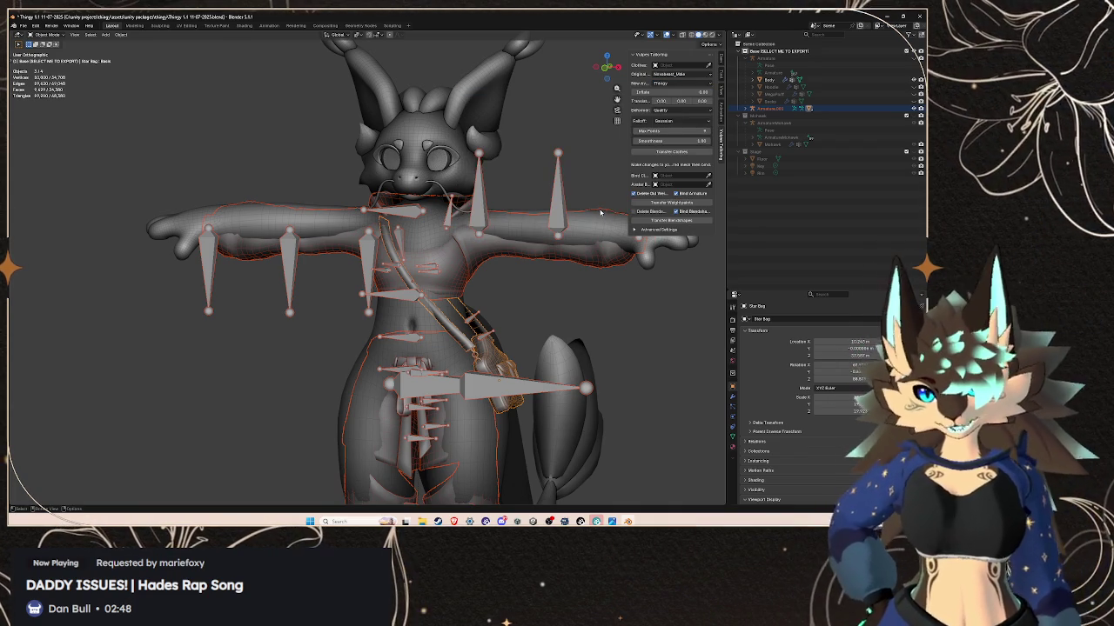
click(685, 153)
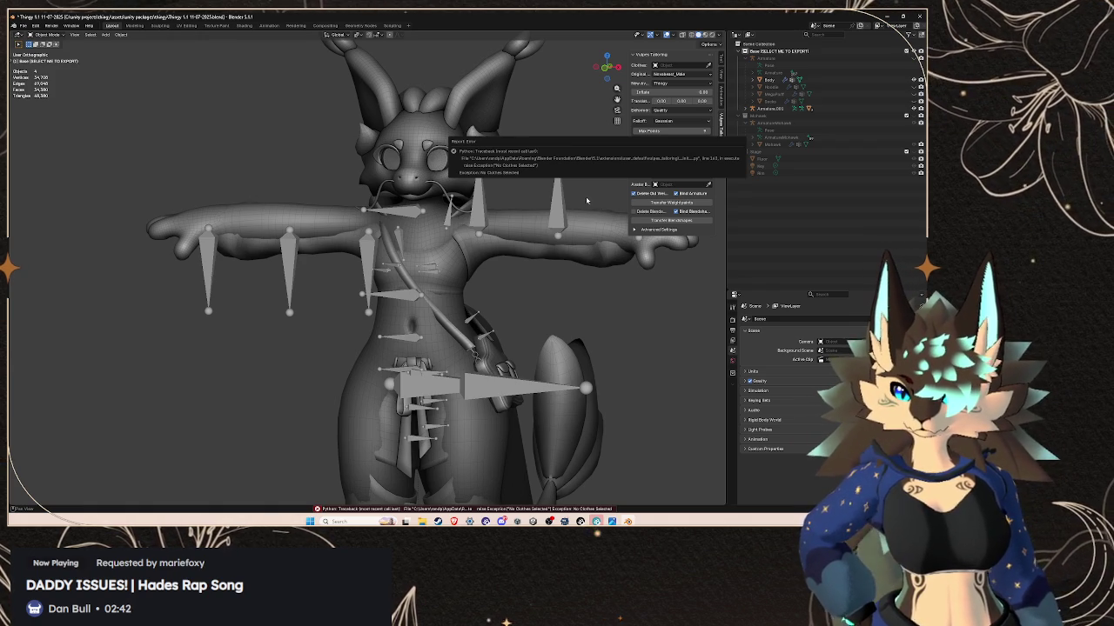
- Choose Comfy Fit as the clothes, transfer it onto Thingy, and scale it down
click(492, 357)
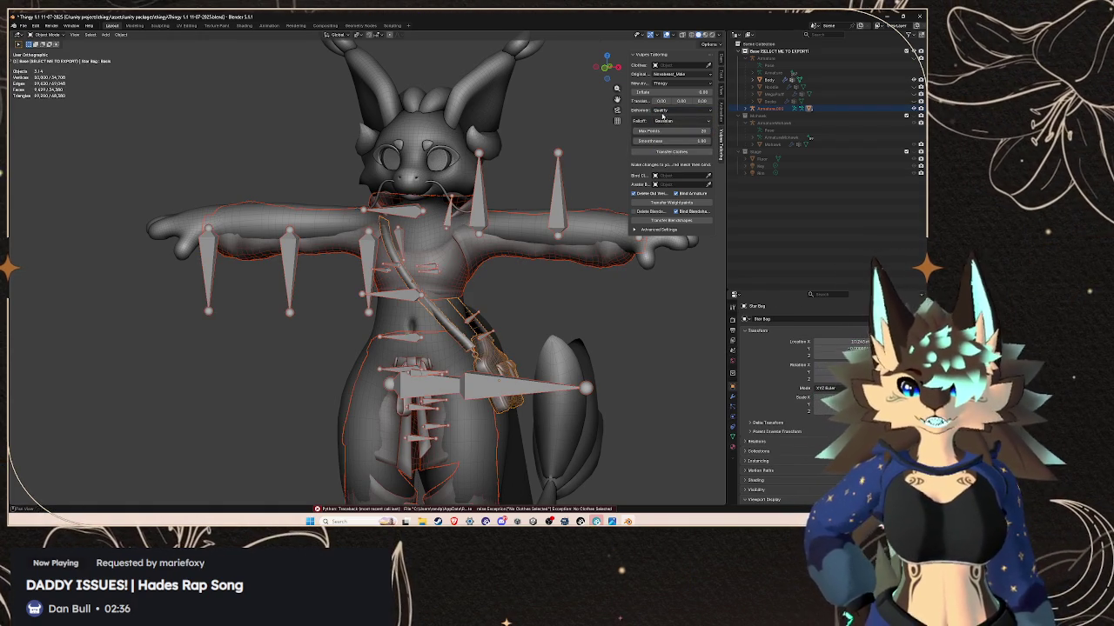
click(684, 66)
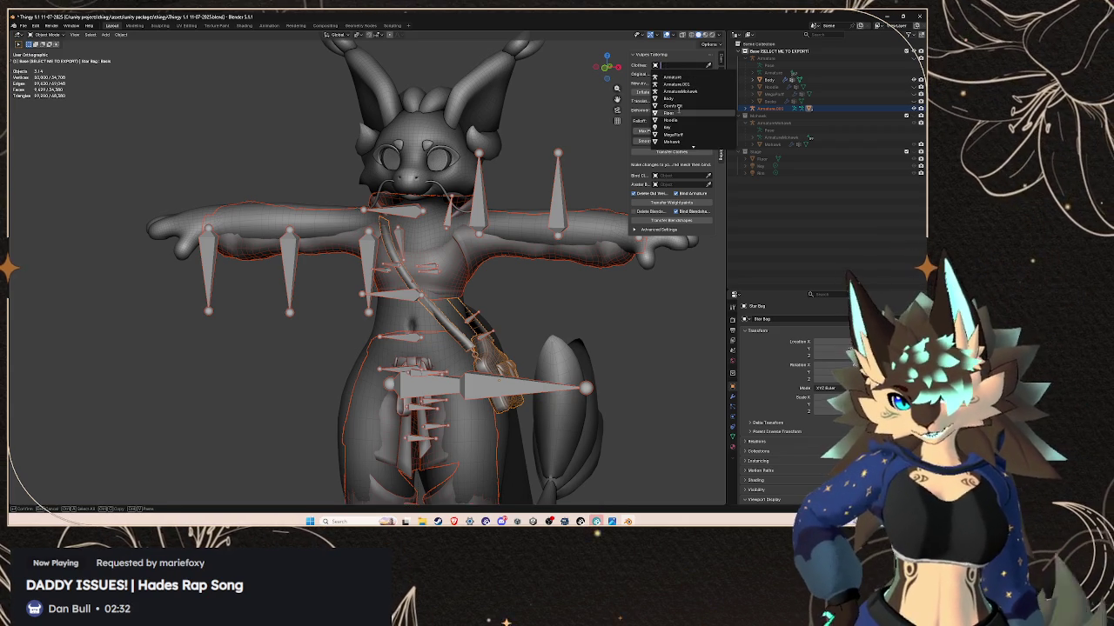
click(682, 105)
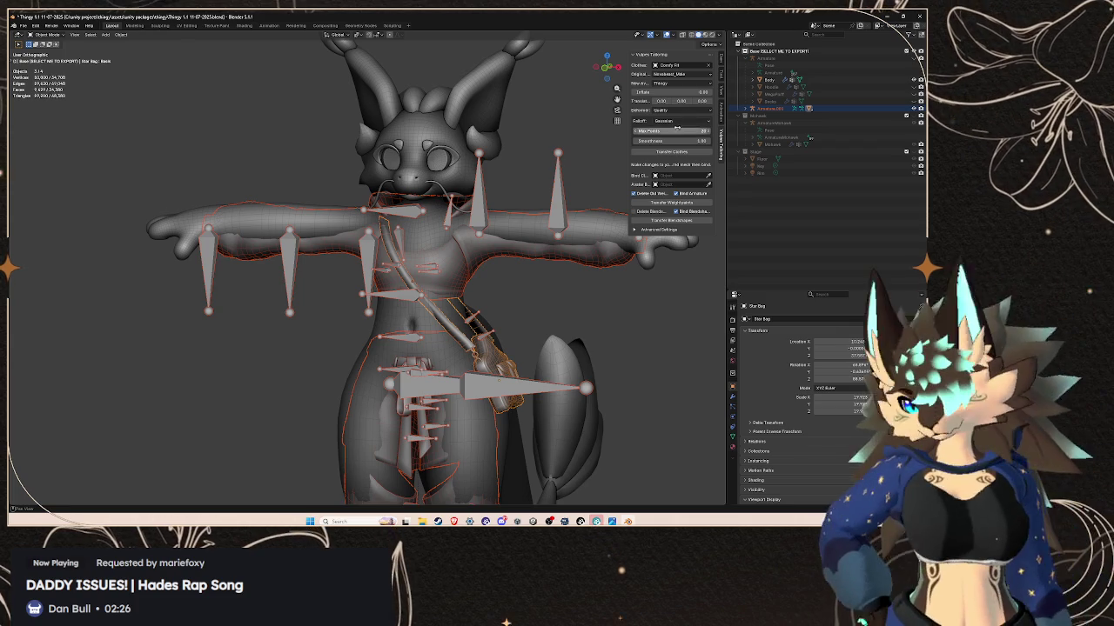
click(684, 153)
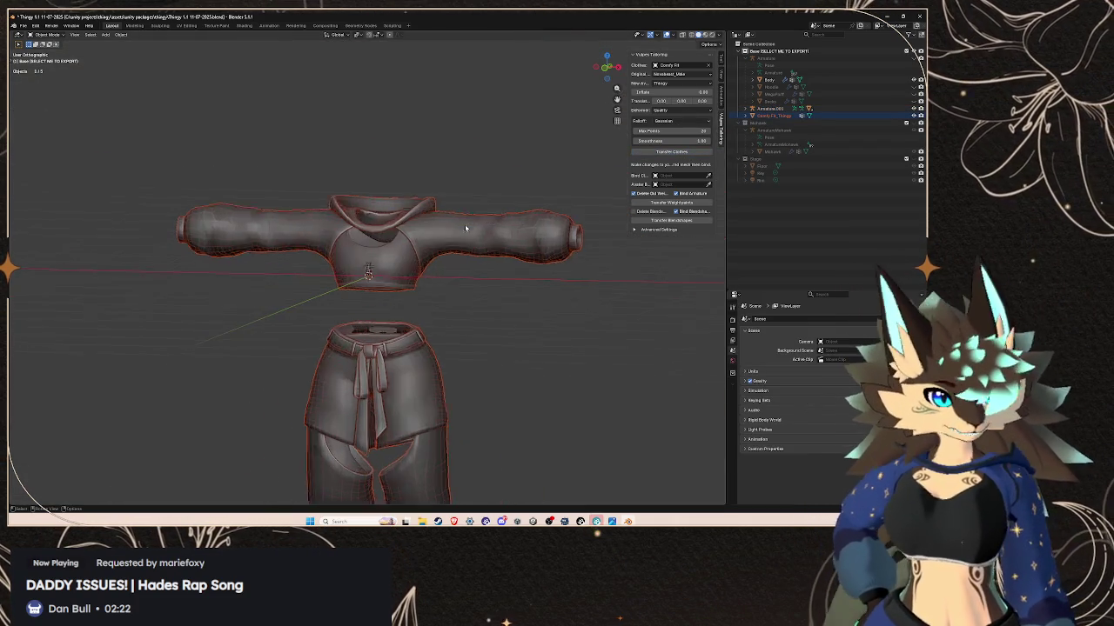
key(s)
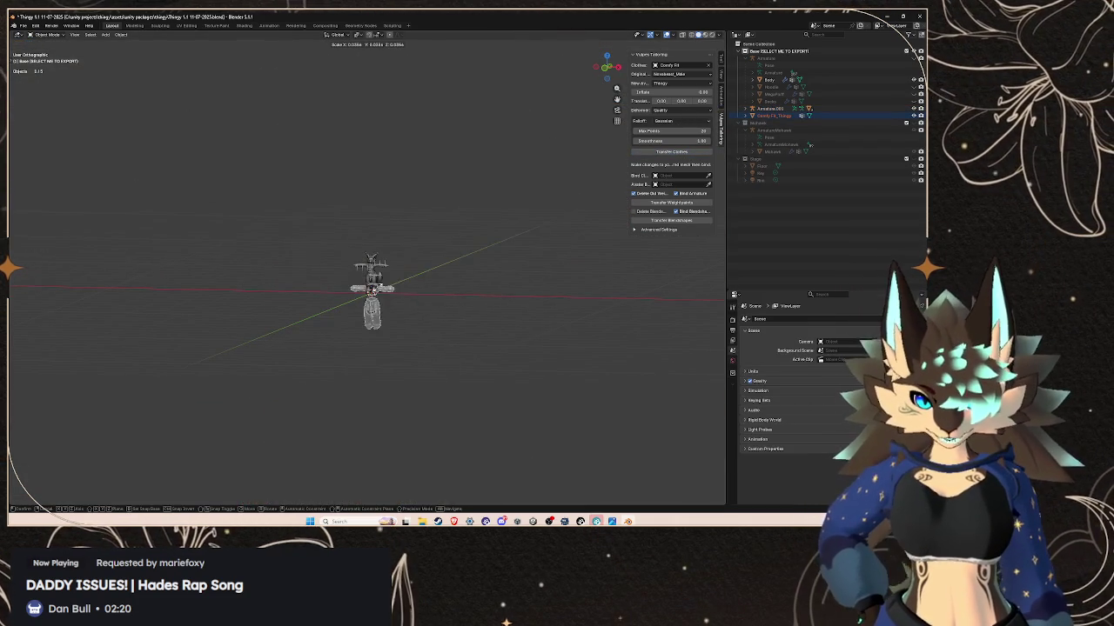
click(372, 292)
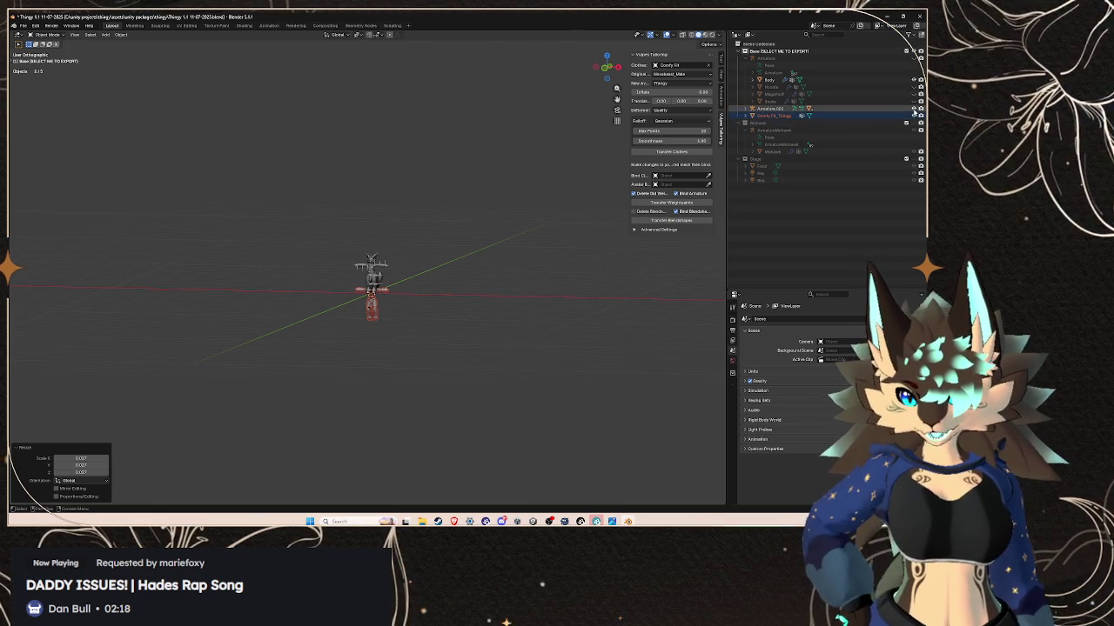
- Select Comfy Fit_Thingy and raise it along Z up onto the character
click(818, 116)
scroll(490, 258, up, 4)
scroll(443, 338, up, 3)
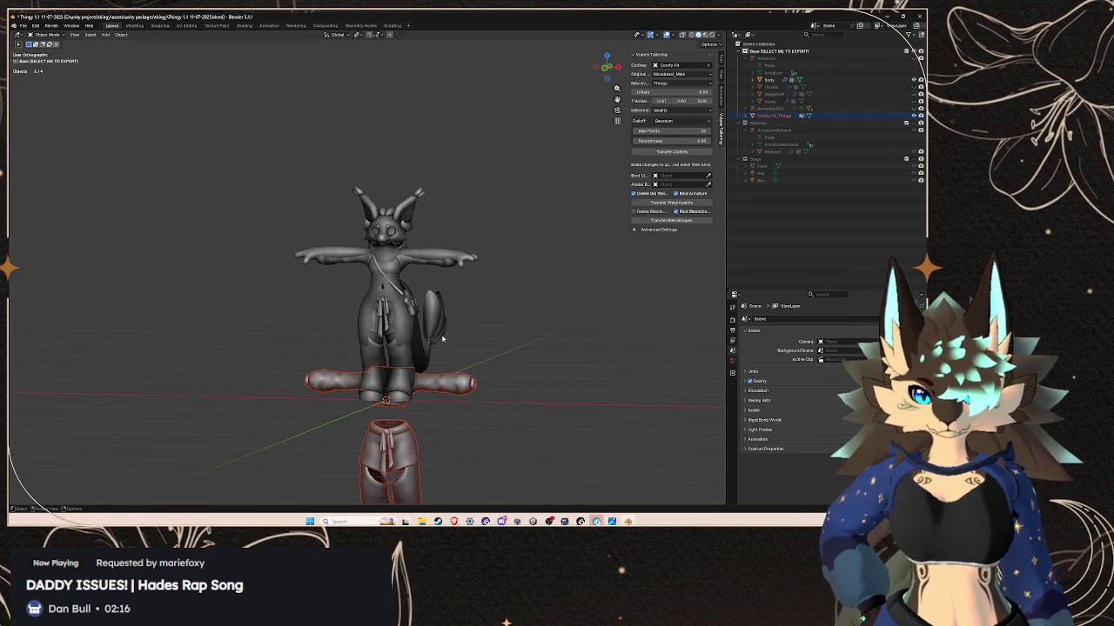
scroll(443, 338, down, 3)
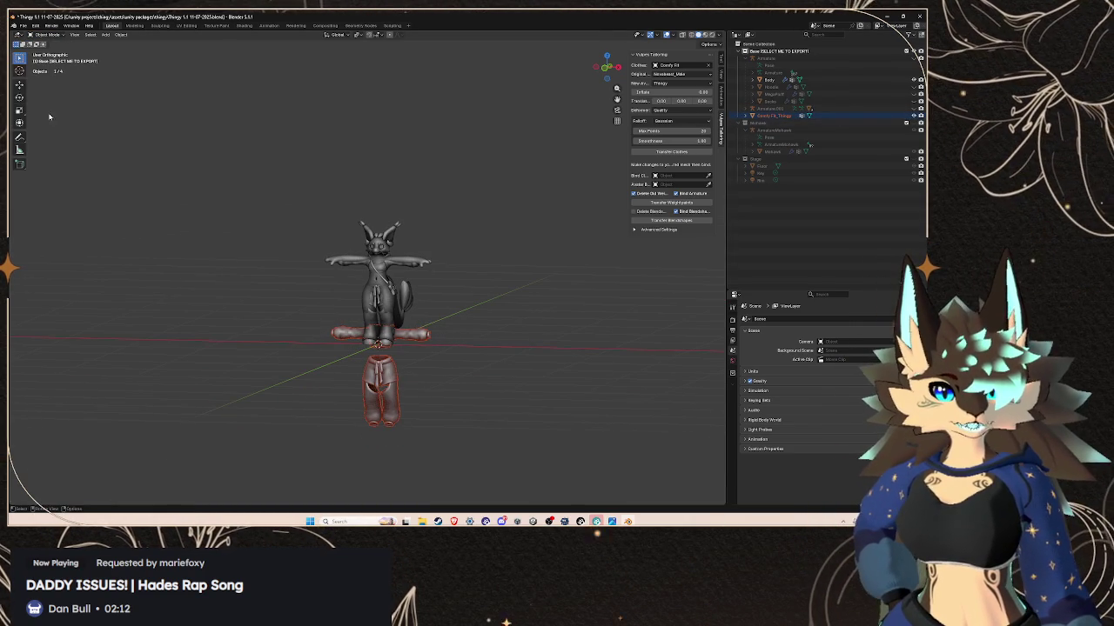
key(g)
key(z)
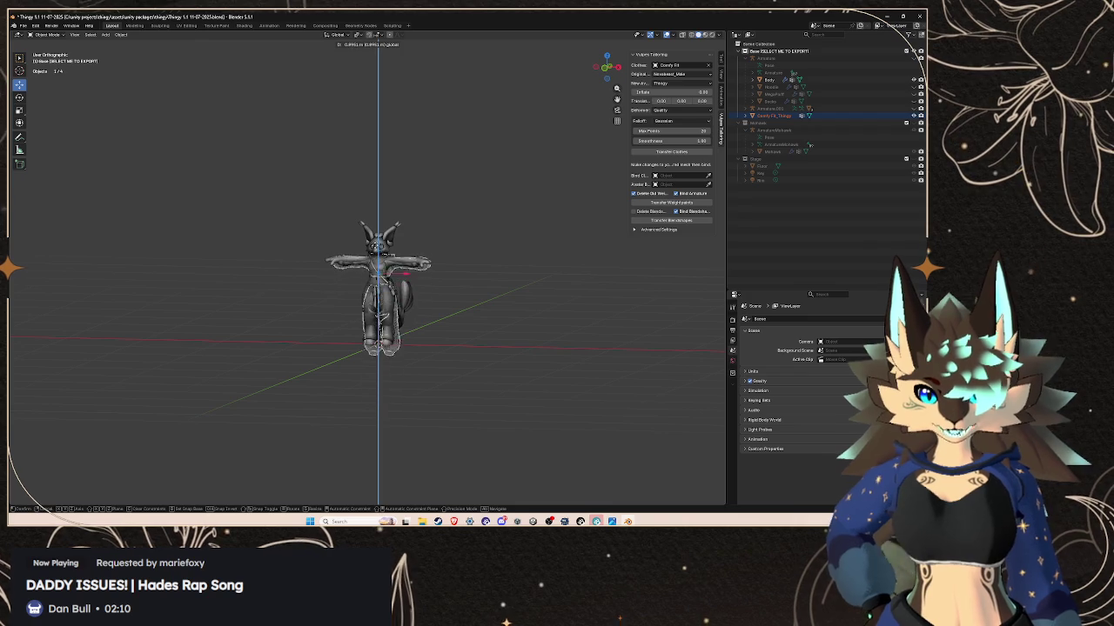
click(409, 281)
scroll(473, 252, up, 3)
middle_drag(473, 253, 556, 257)
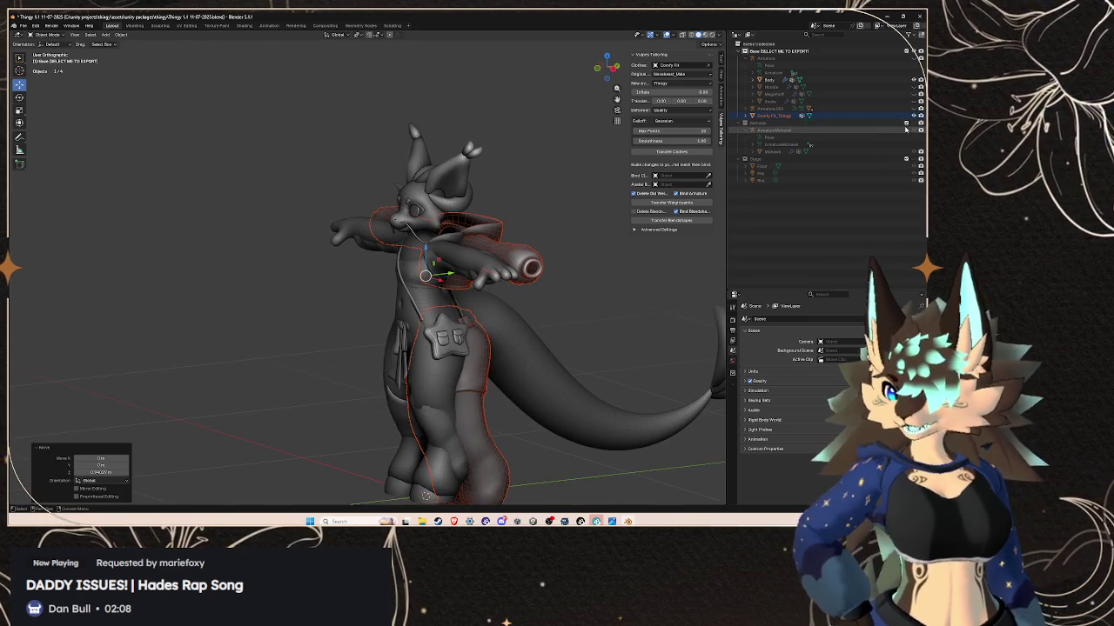
- Slide the outfit along Y so the hoodie and shorts sit over Thingy's torso and hips
click(745, 110)
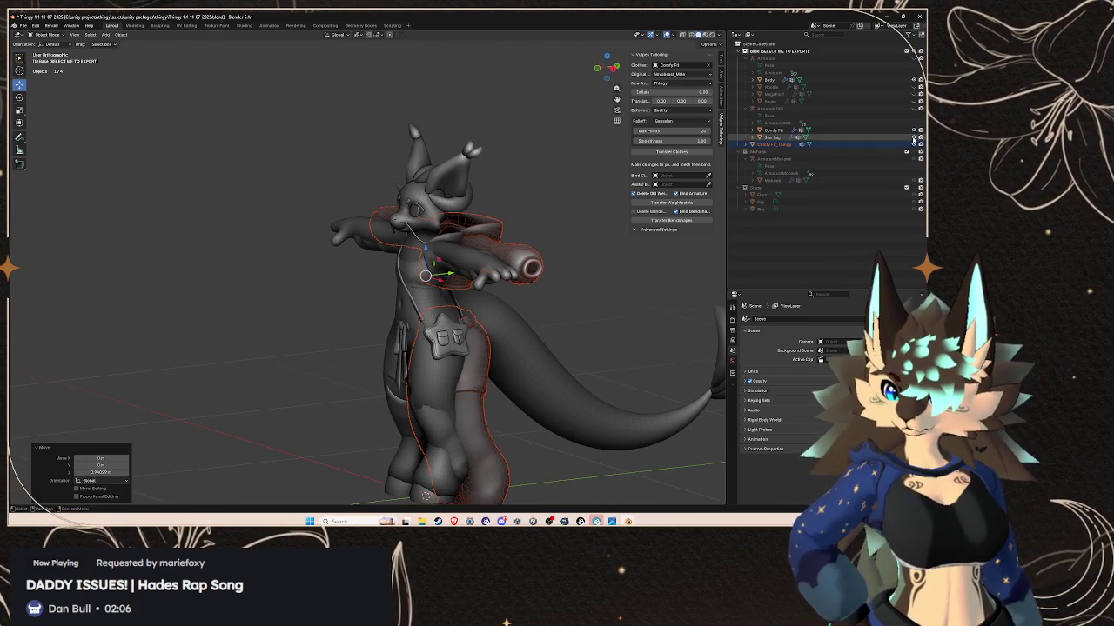
click(745, 111)
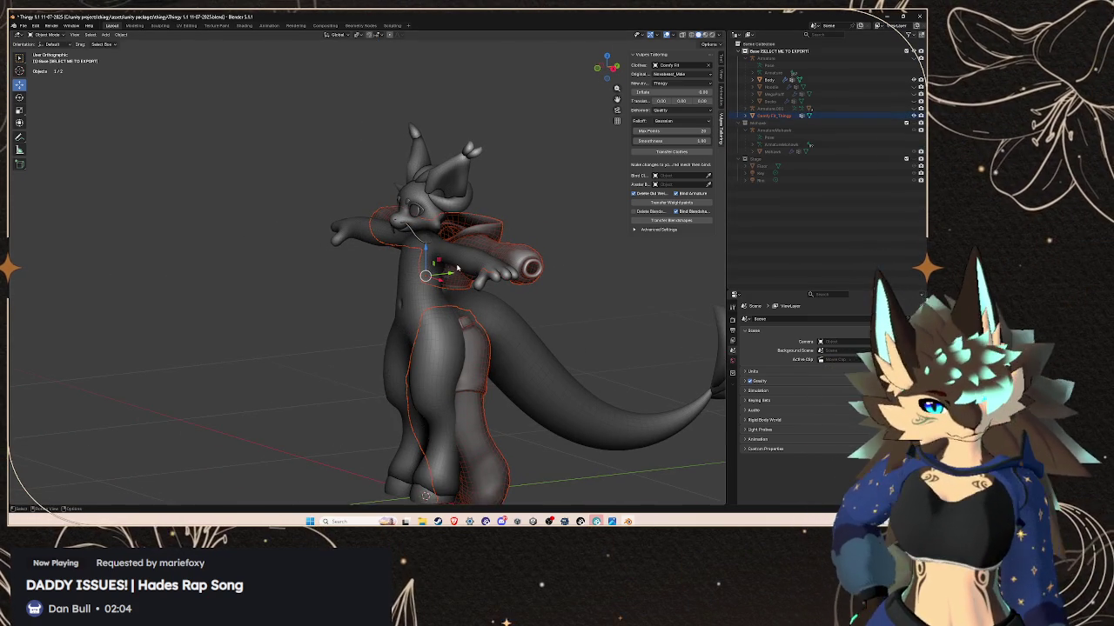
drag(452, 277, 452, 277)
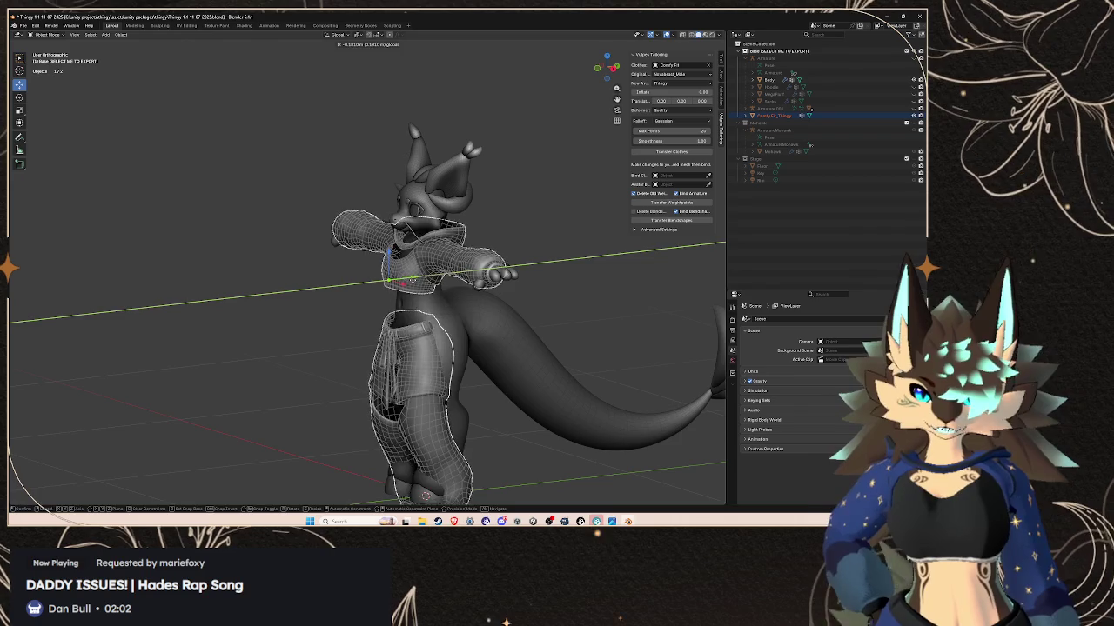
middle_drag(451, 277, 547, 274)
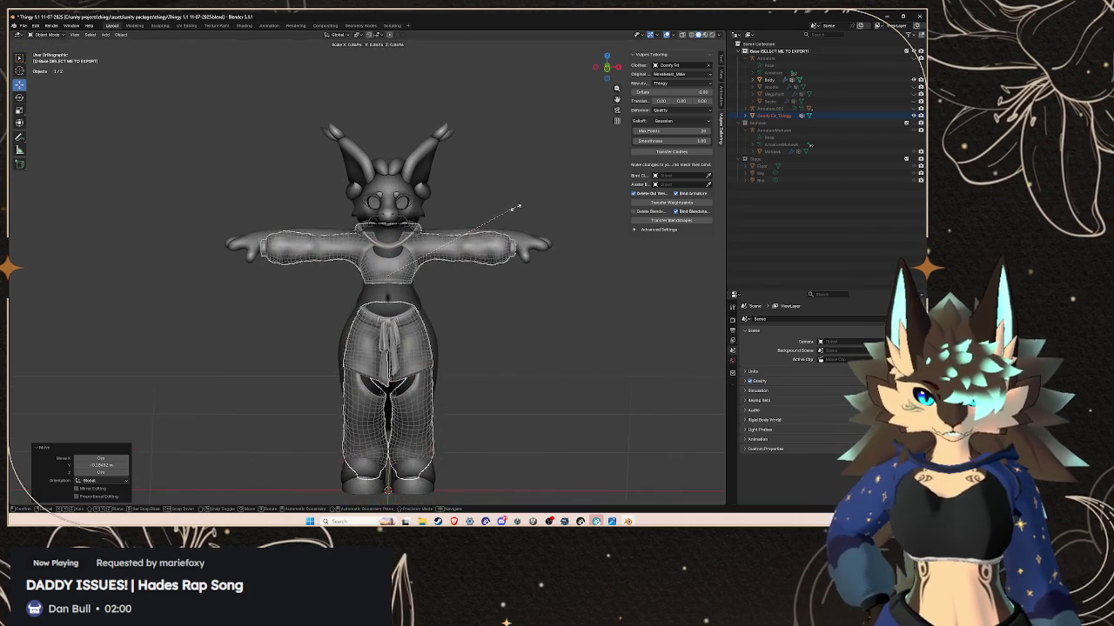
click(420, 253)
- Raise the clothing slightly on Z, nudge it along Y, and enlarge it to 1.111
key(g)
key(z)
click(384, 251)
mouse_move(383, 251)
middle_down()
mouse_move(475, 260)
mouse_move(433, 258)
mouse_move(441, 253)
middle_up()
key(g)
key(y)
click(409, 273)
scroll(475, 259, up, 2)
scroll(475, 259, down, 1)
key(s)
click(452, 261)
- Lower the clothing on Z, rescale it to 1.054, and nudge it along Y
key(g)
key(z)
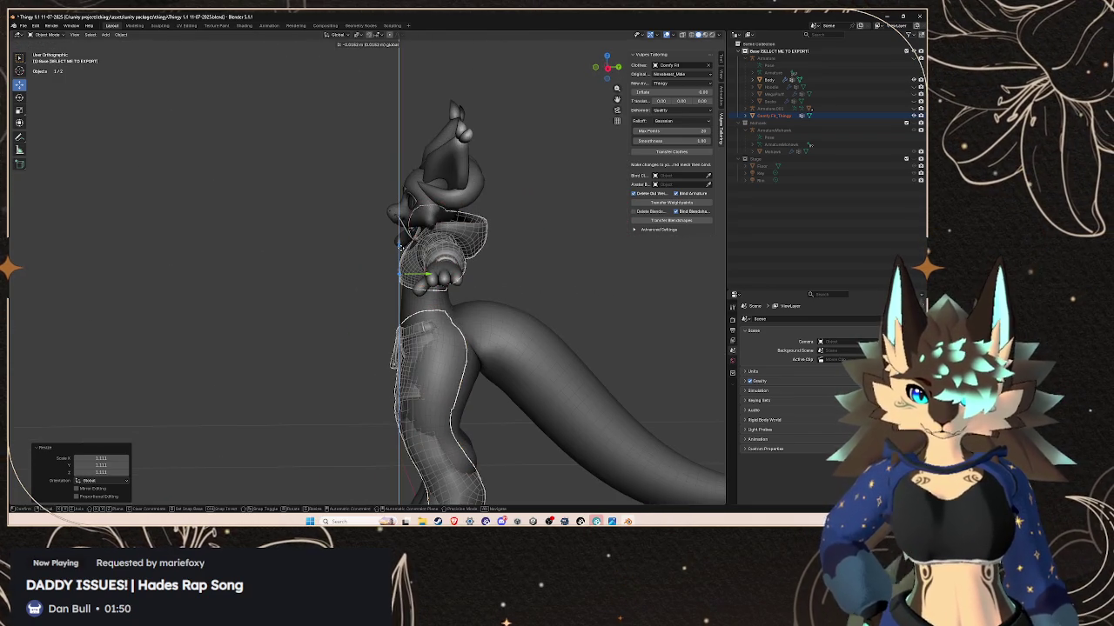
click(434, 278)
middle_drag(426, 279, 490, 266)
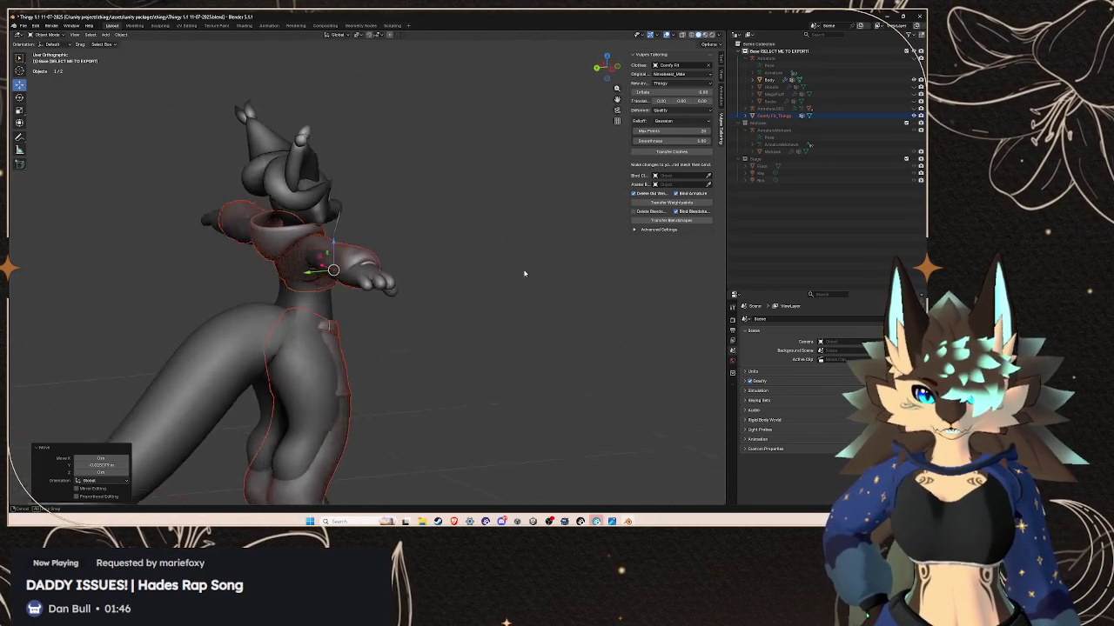
key(s)
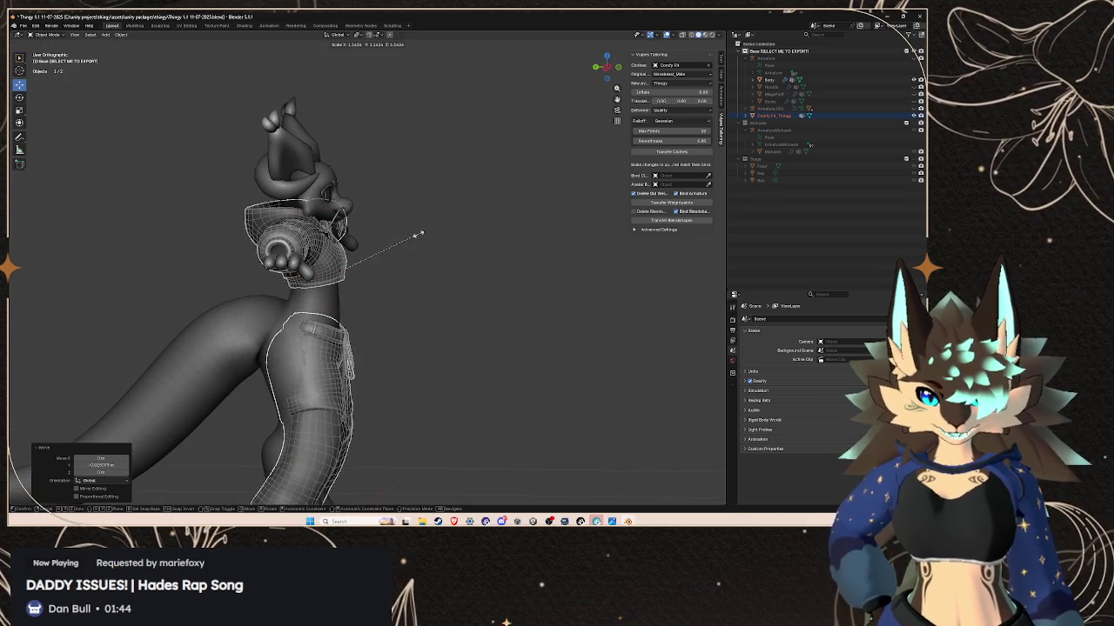
click(411, 240)
mouse_move(411, 241)
middle_down()
mouse_move(414, 296)
mouse_move(389, 253)
mouse_move(465, 277)
mouse_move(451, 257)
mouse_move(574, 258)
middle_up()
key(g)
key(y)
click(451, 257)
scroll(575, 258, up, 1)
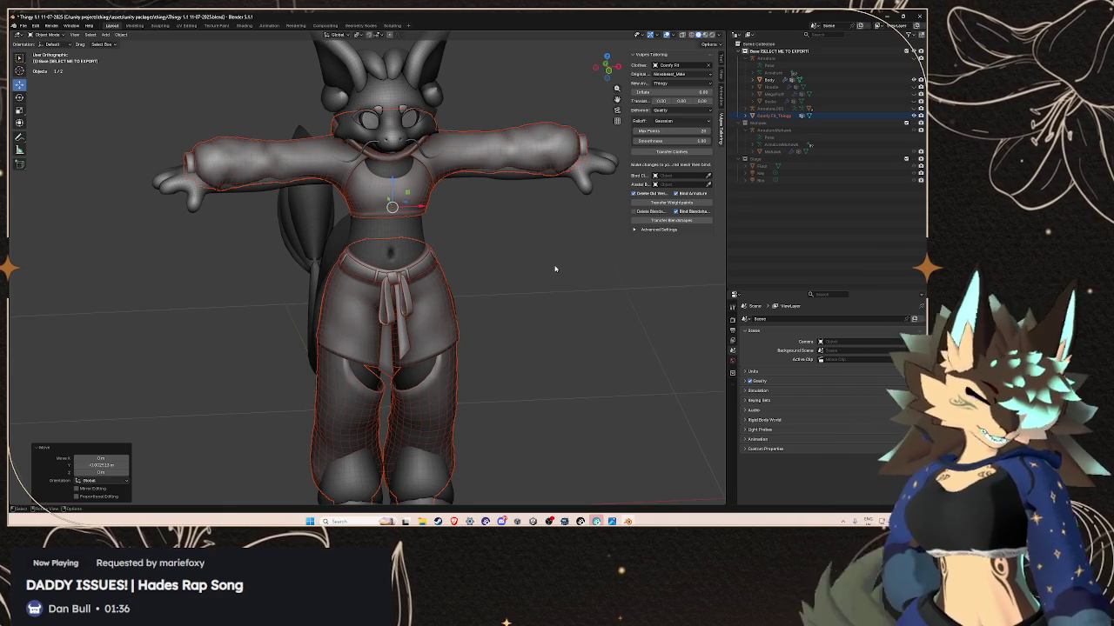
click(681, 177)
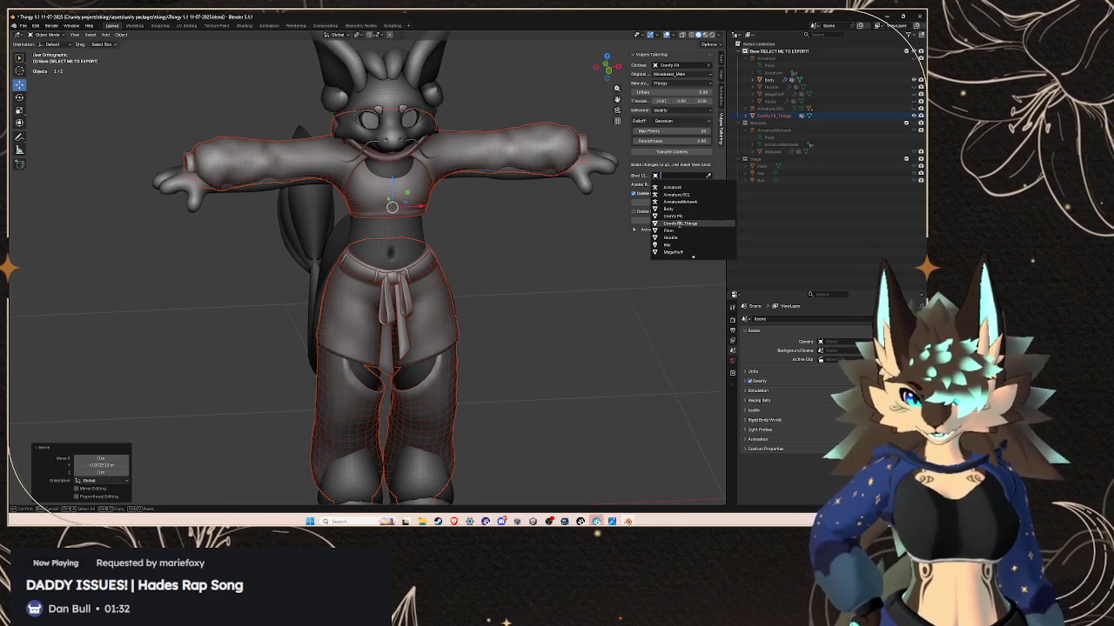
- Set Bind Cloth to Comfy Fit_Thingy, then try shrinking the clothing and undo it
click(678, 223)
middle_drag(487, 218, 74, 208)
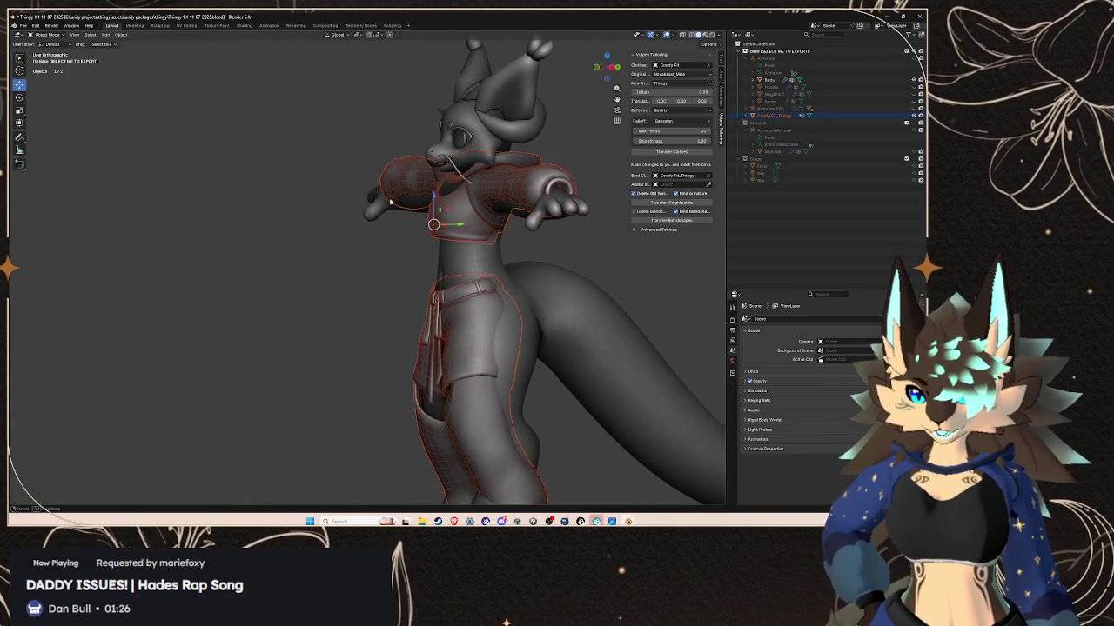
middle_drag(384, 197, 495, 192)
key(s)
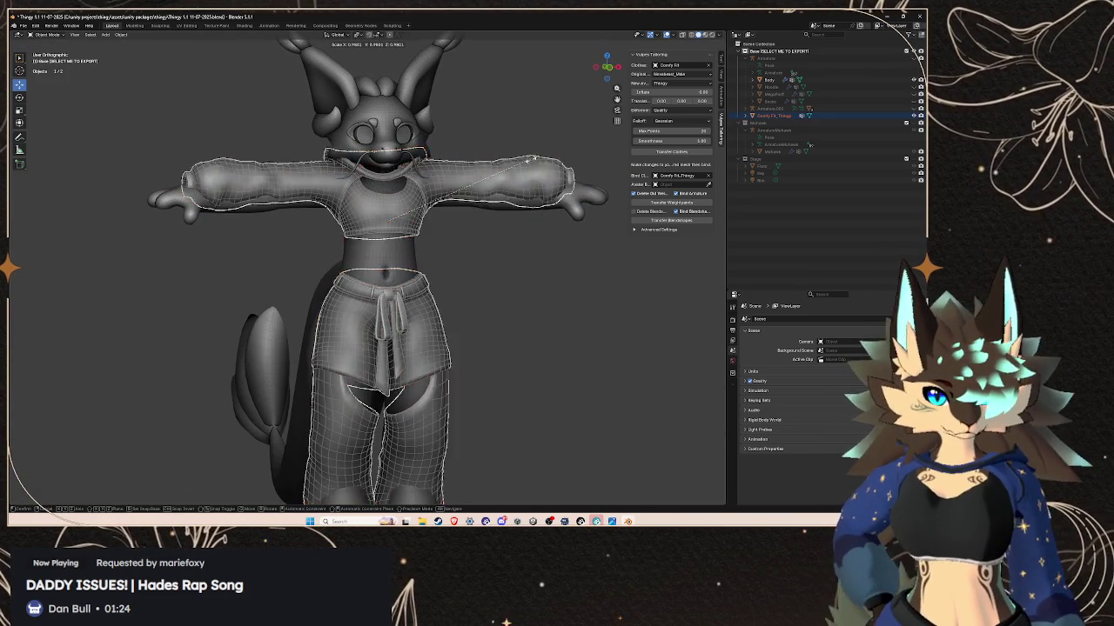
click(470, 190)
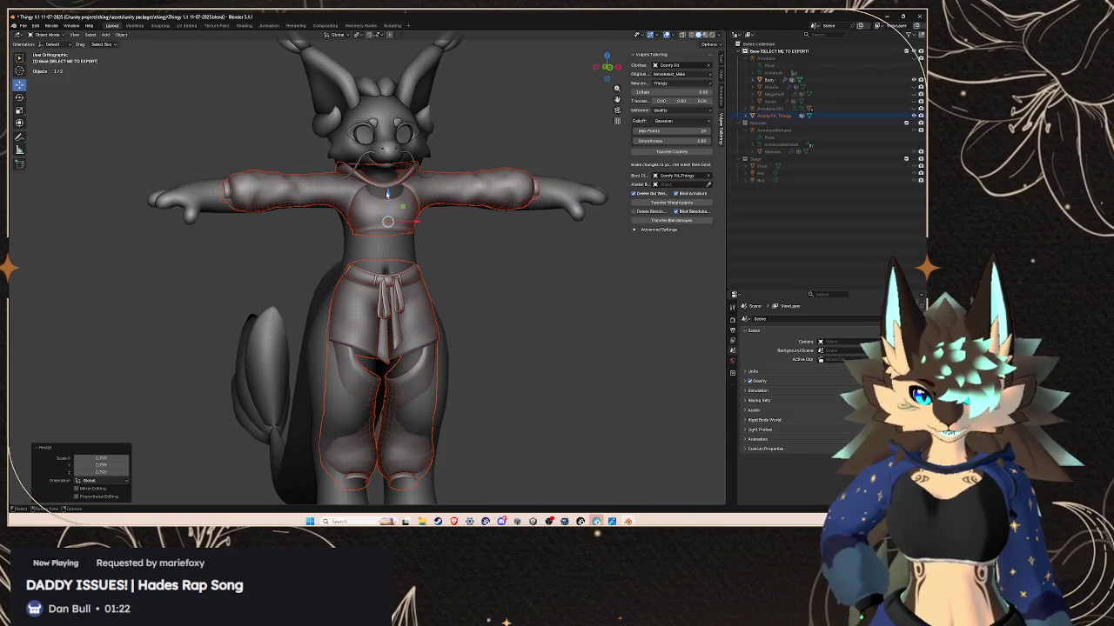
key(ctrl+z)
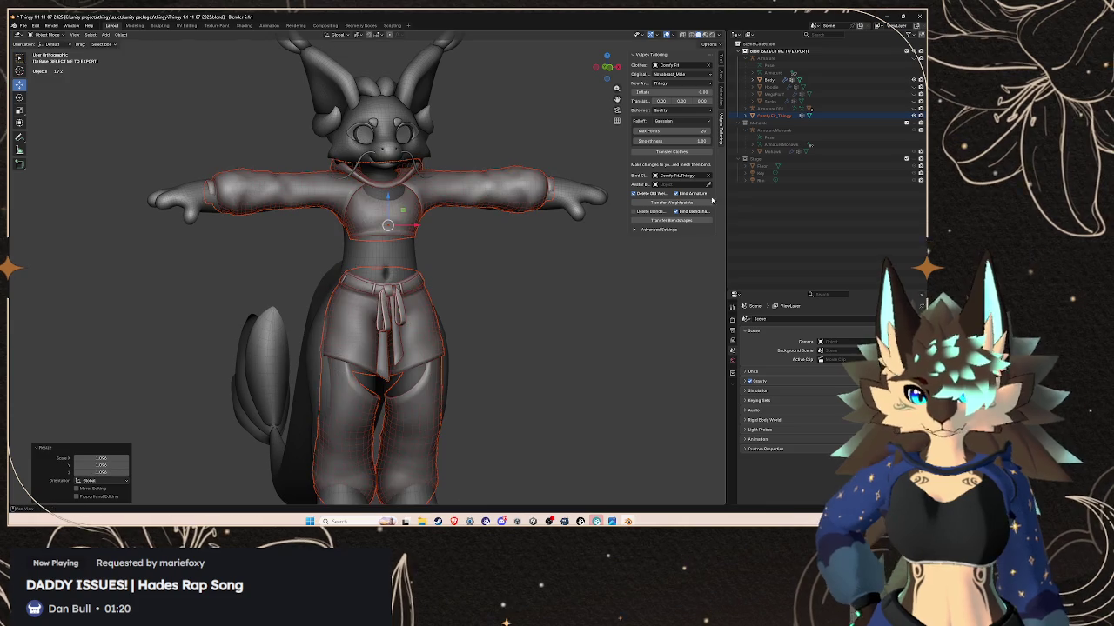
- Set Armature as the avatar body and run Transfer Weights, which raises a Python error
click(683, 184)
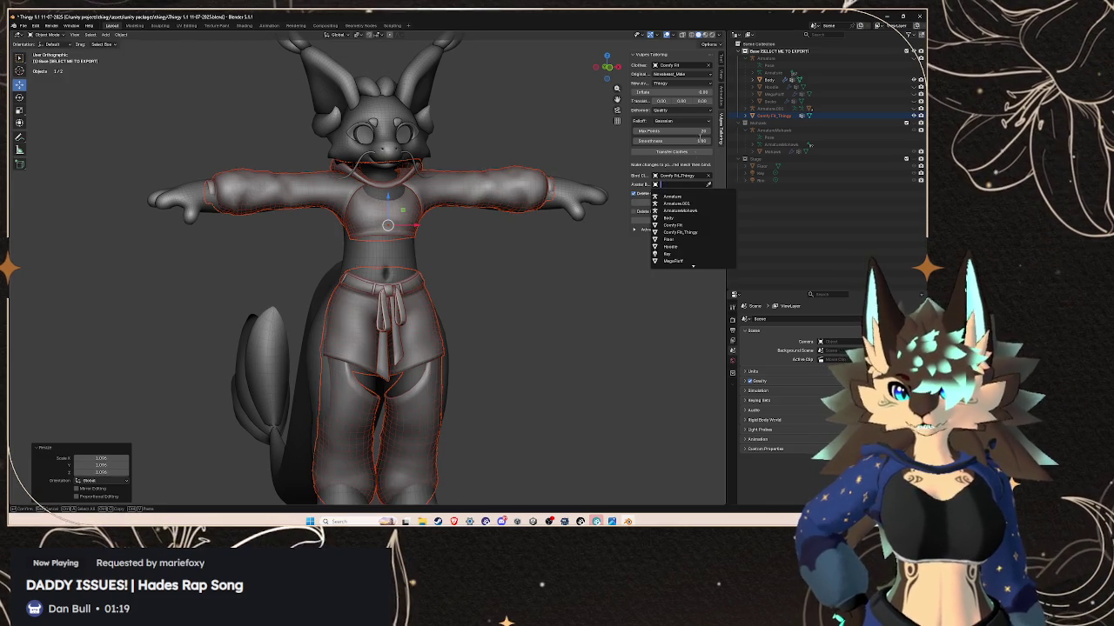
click(676, 197)
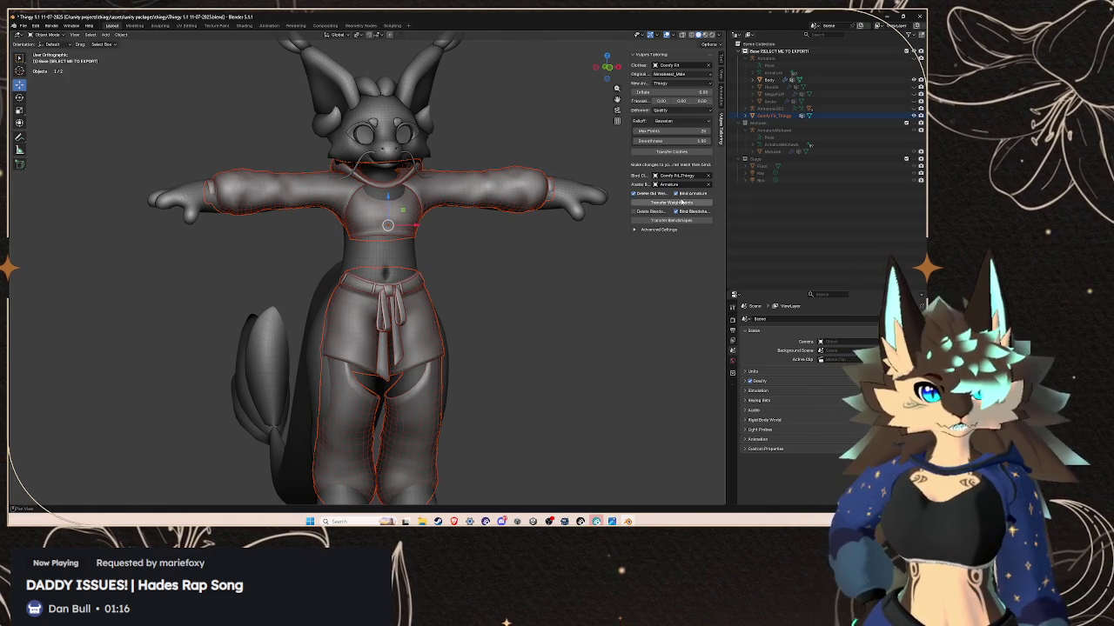
mouse_move(479, 226)
middle_down()
mouse_move(447, 231)
mouse_move(522, 232)
mouse_move(249, 222)
mouse_move(409, 228)
middle_up()
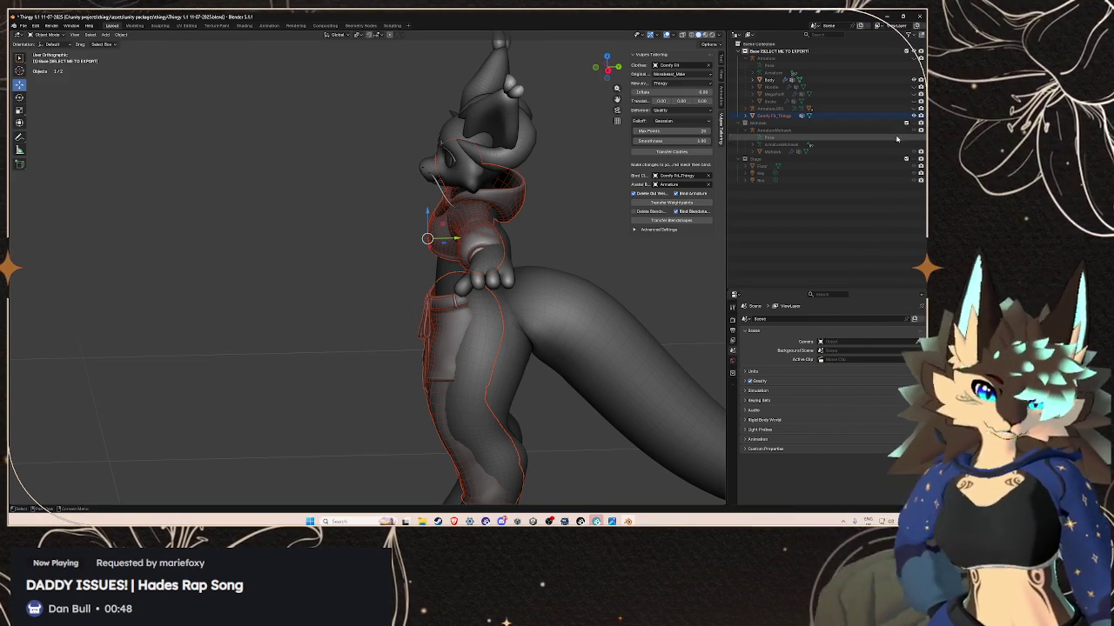
click(676, 203)
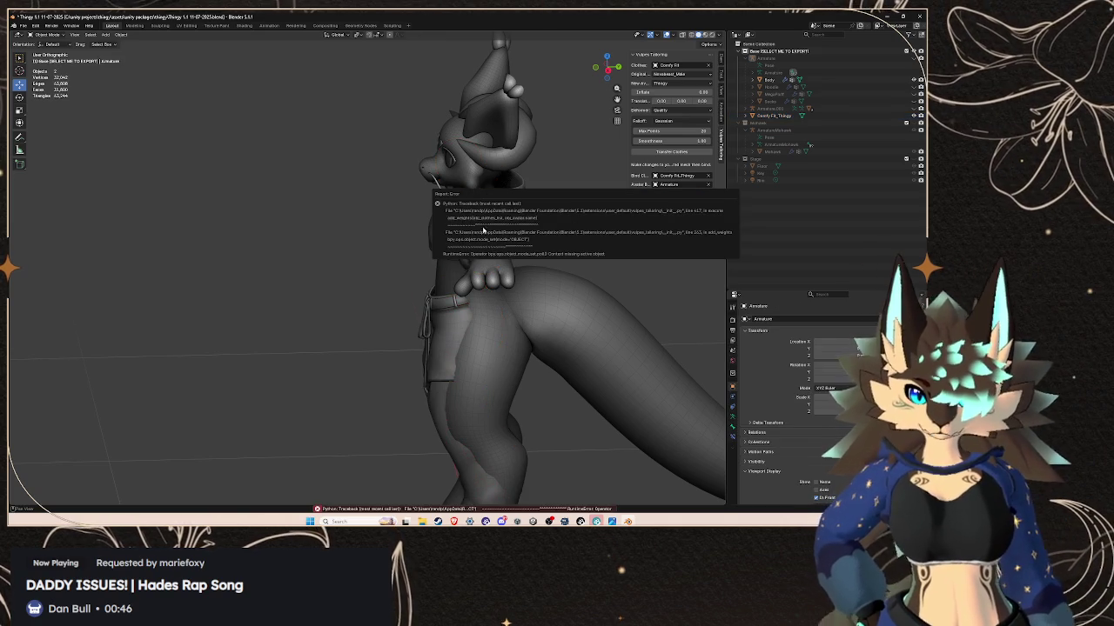
- Retry the weight transfer, then re-choose Comfy Fit_Thingy as the cloth to bind
middle_drag(596, 287, 725, 185)
click(681, 203)
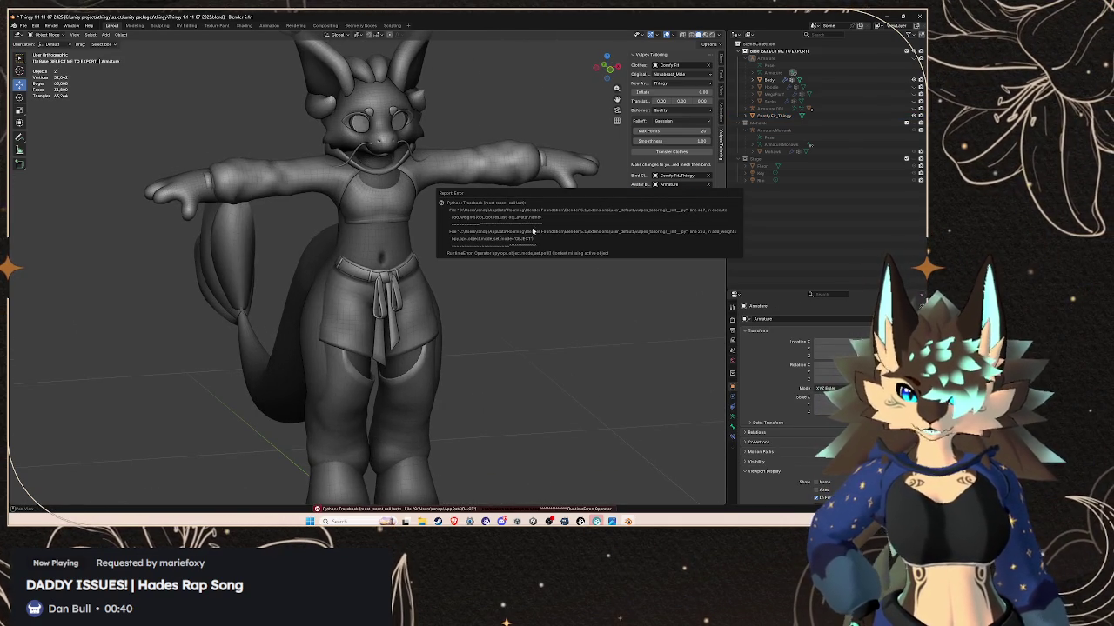
click(672, 184)
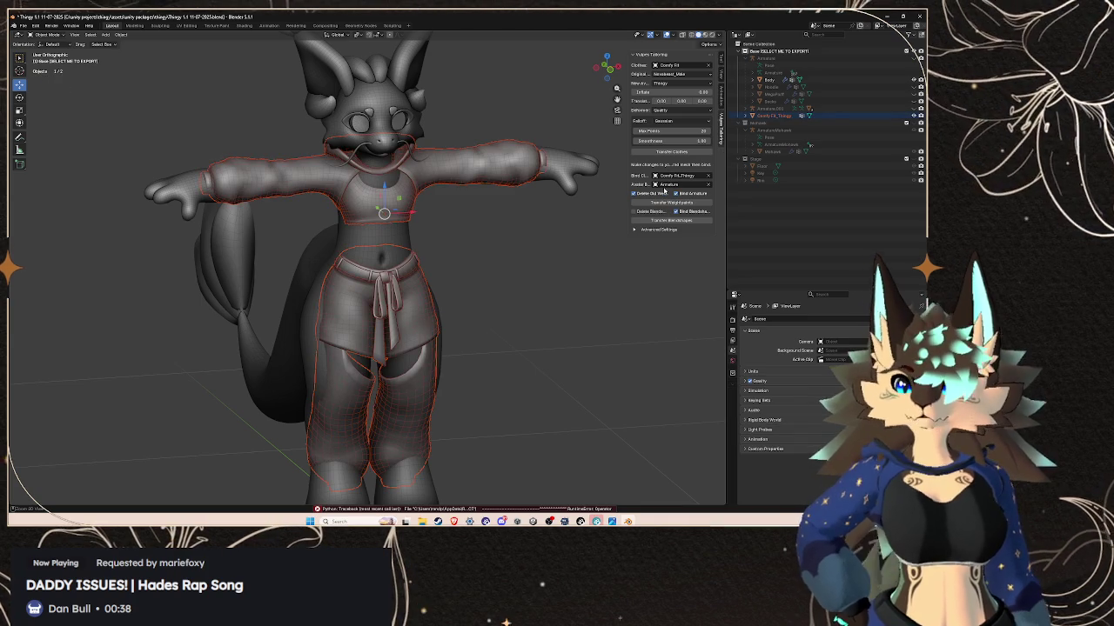
click(671, 176)
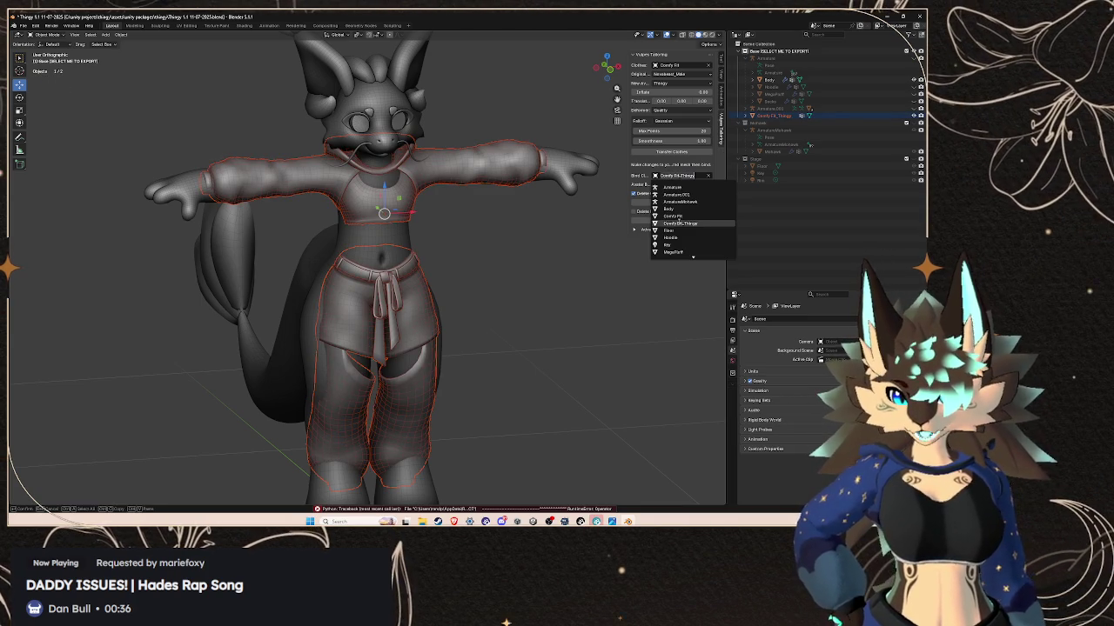
click(679, 224)
- Re-choose Armature as the rig, run Transfer Weights again, then undo
click(672, 185)
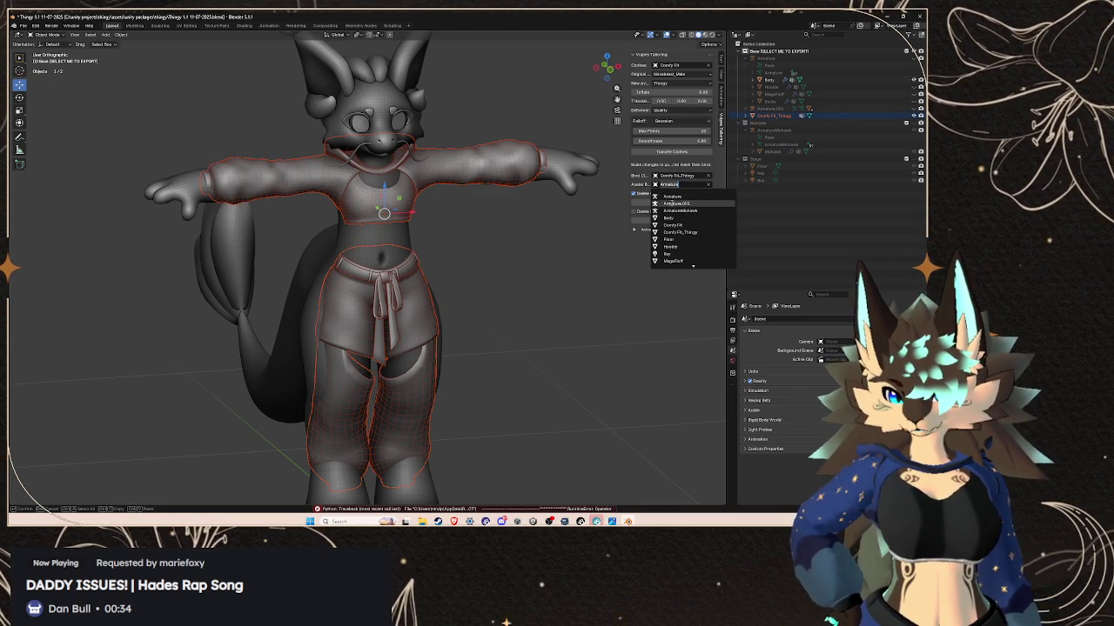
click(671, 197)
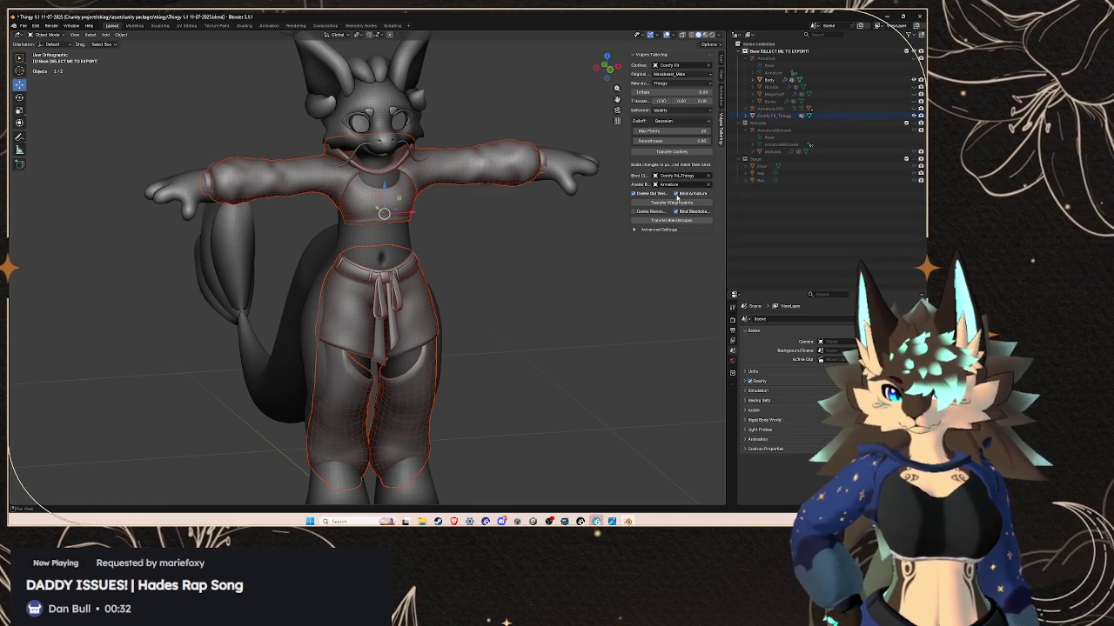
click(670, 202)
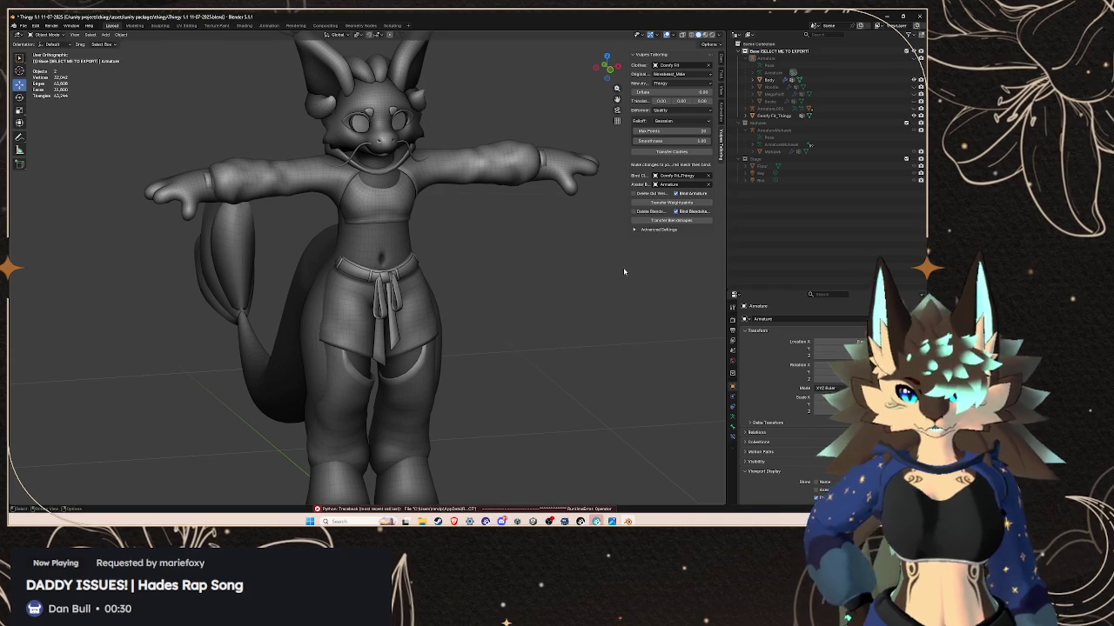
key(ctrl+z)
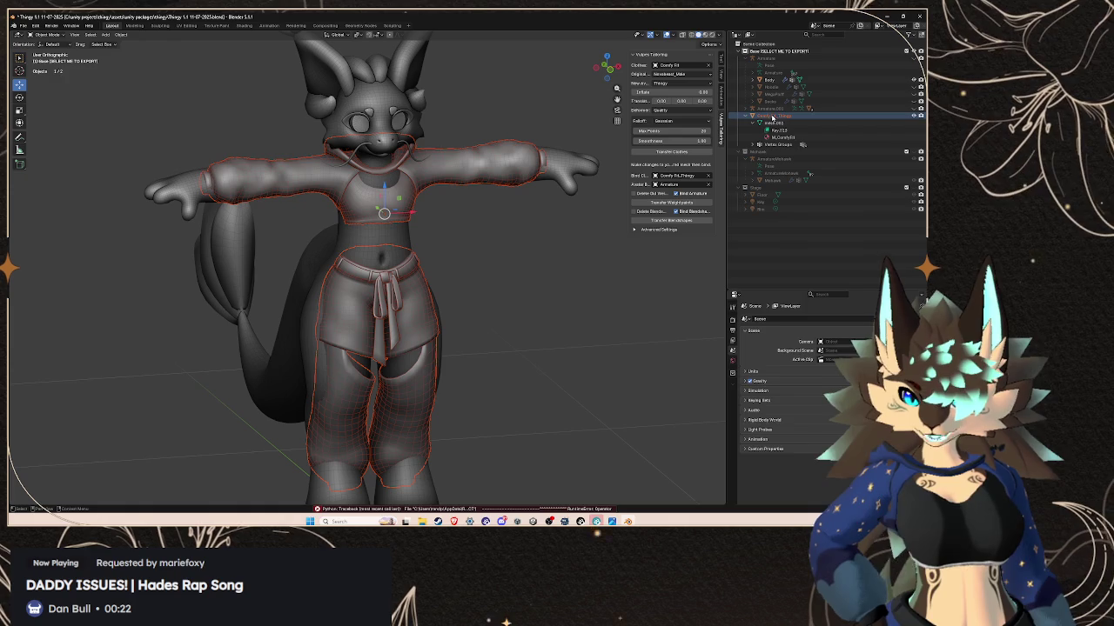
- Delete Comfy Fit_Thingy and import Comfy Fit.fbx in its place
click(770, 116)
right_click(770, 116)
click(731, 129)
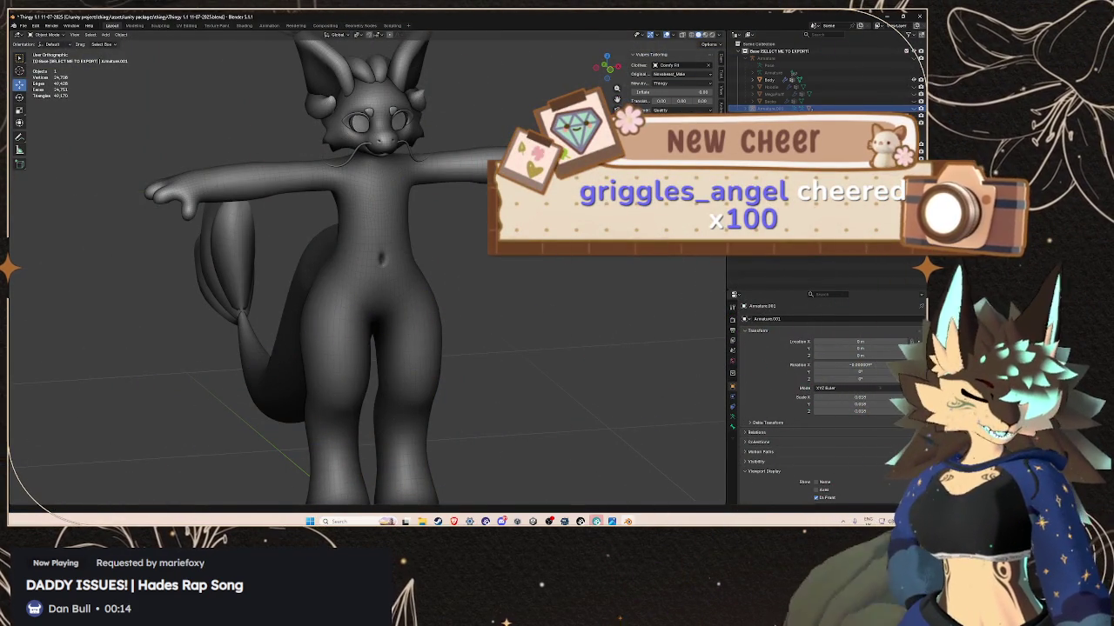
key(super+Down)
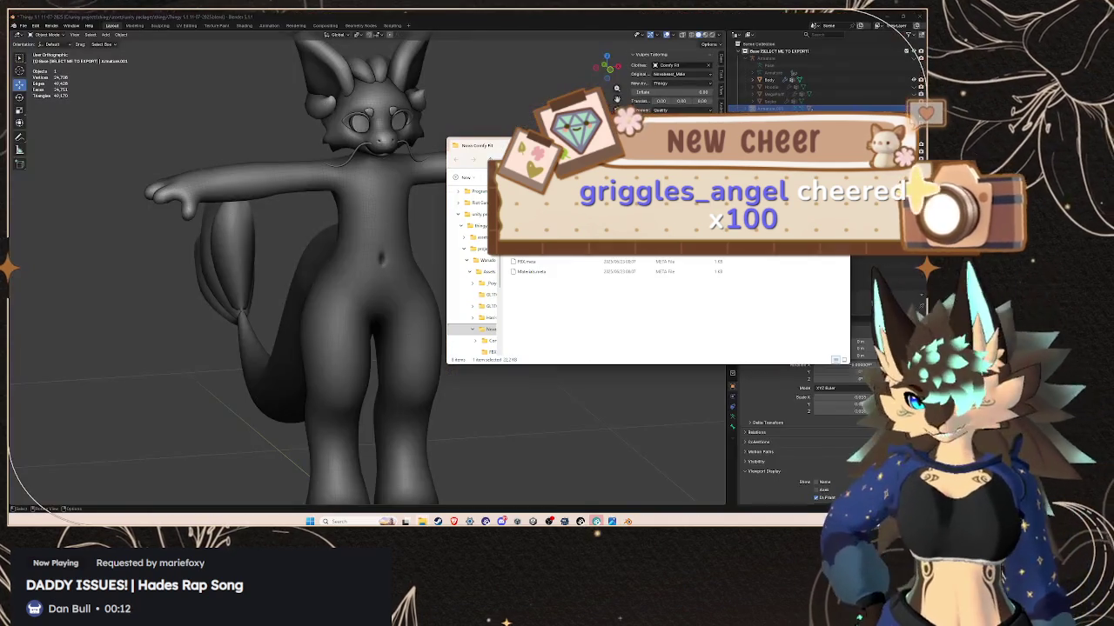
click(24, 25)
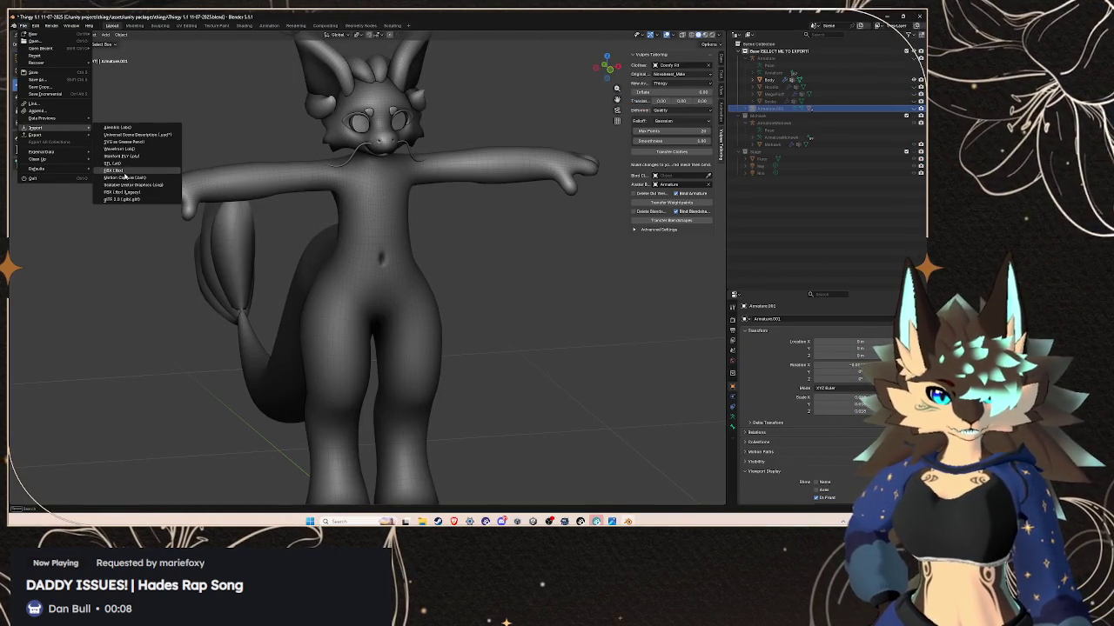
click(122, 170)
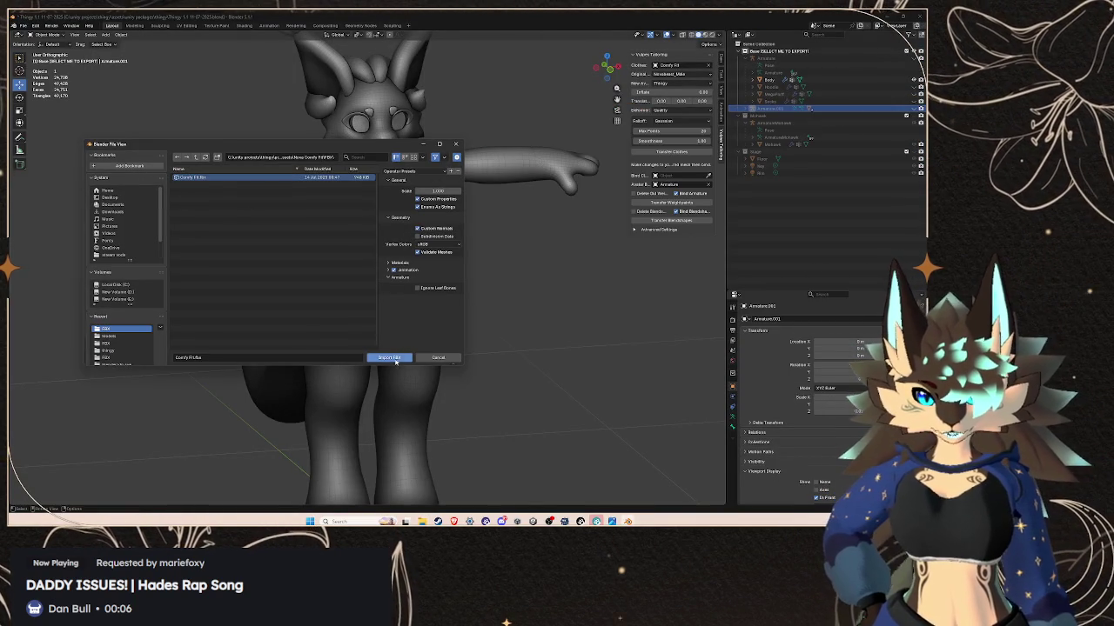
click(388, 357)
- Delete Armature.001 with its hierarchy and remove the Star Bag object
click(776, 108)
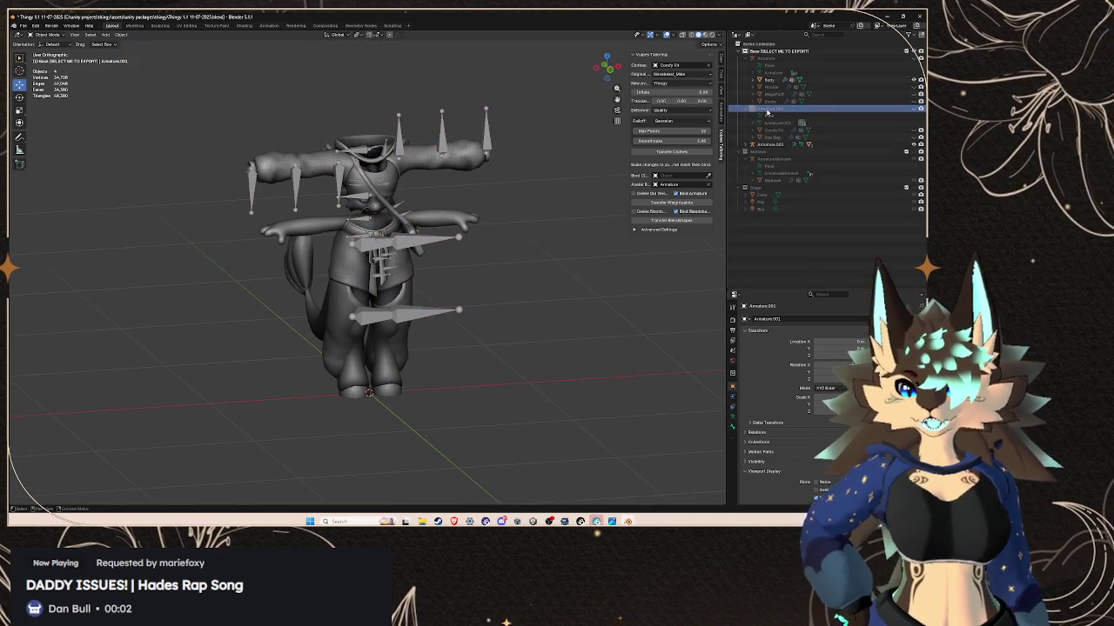
right_click(766, 112)
click(754, 116)
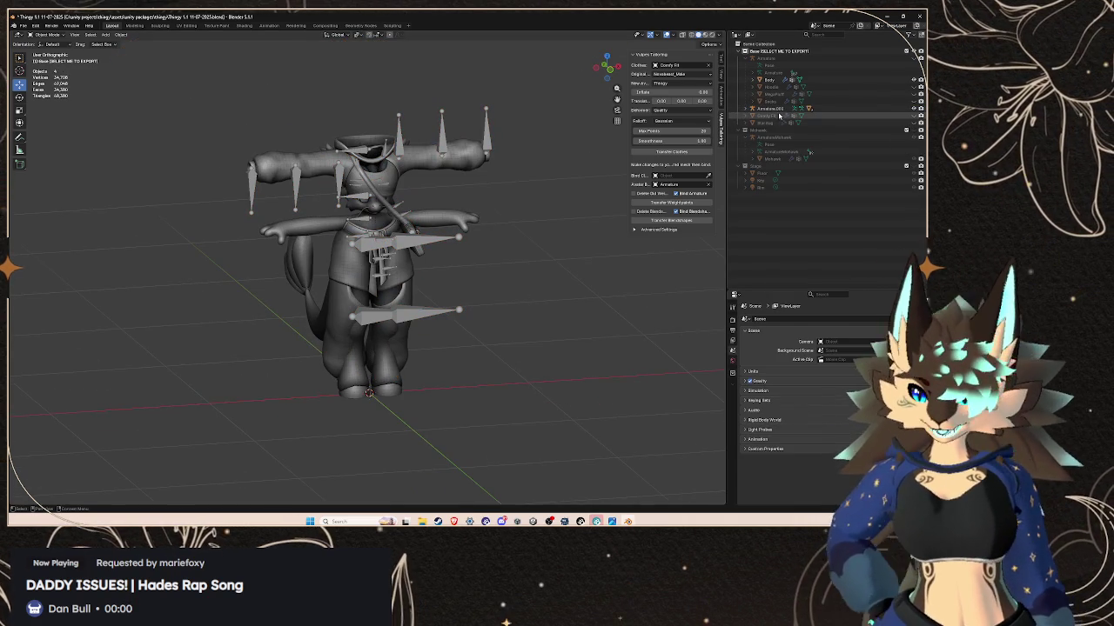
click(755, 116)
right_click(763, 119)
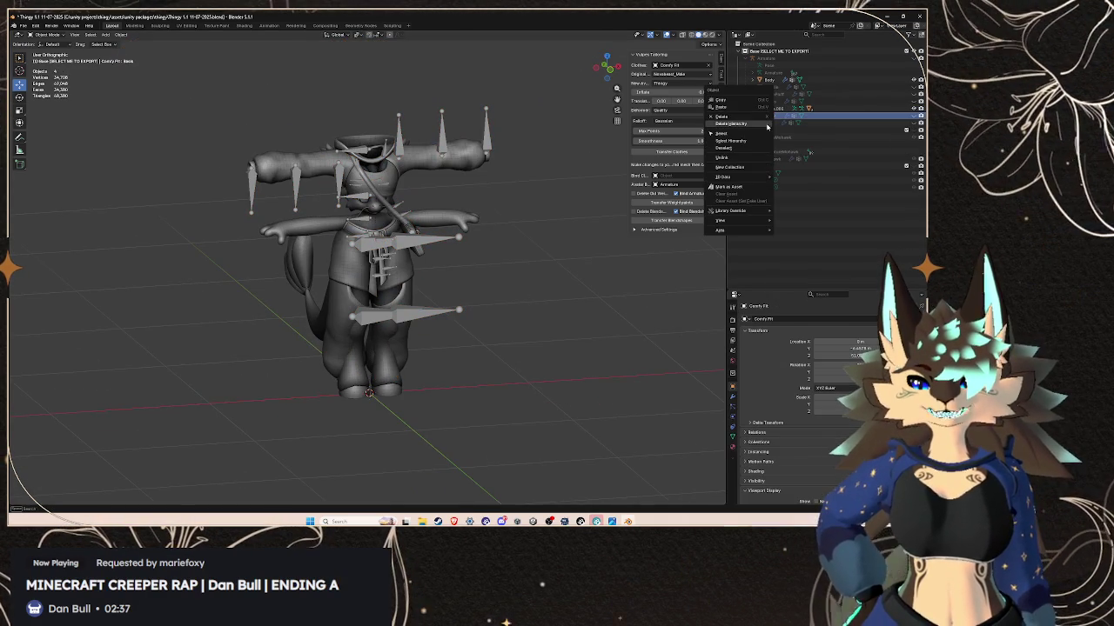
click(771, 118)
right_click(771, 118)
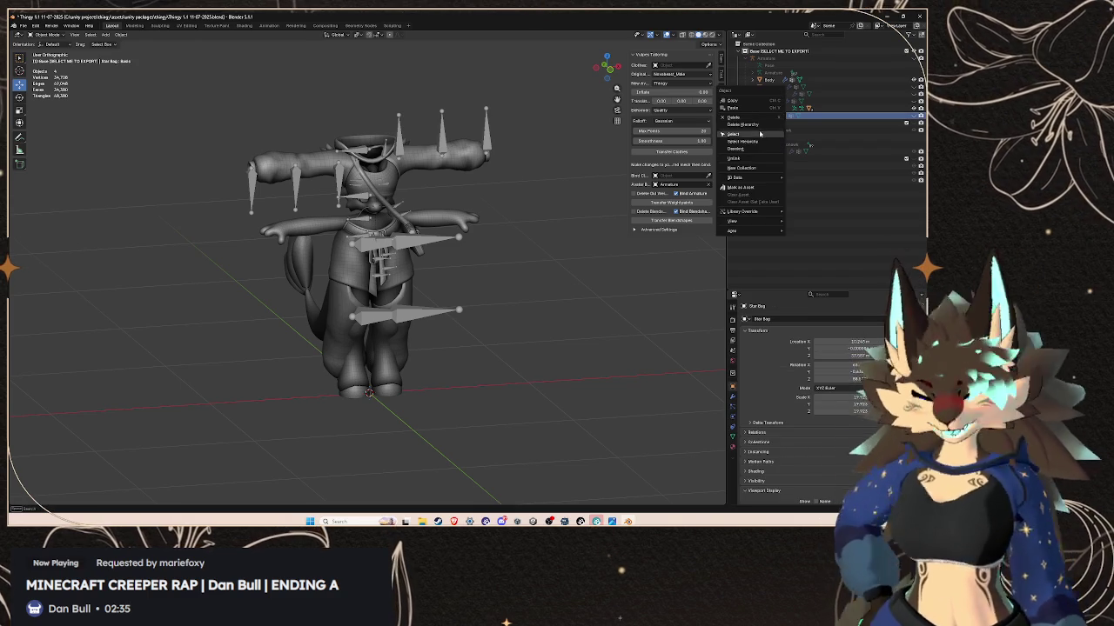
click(751, 119)
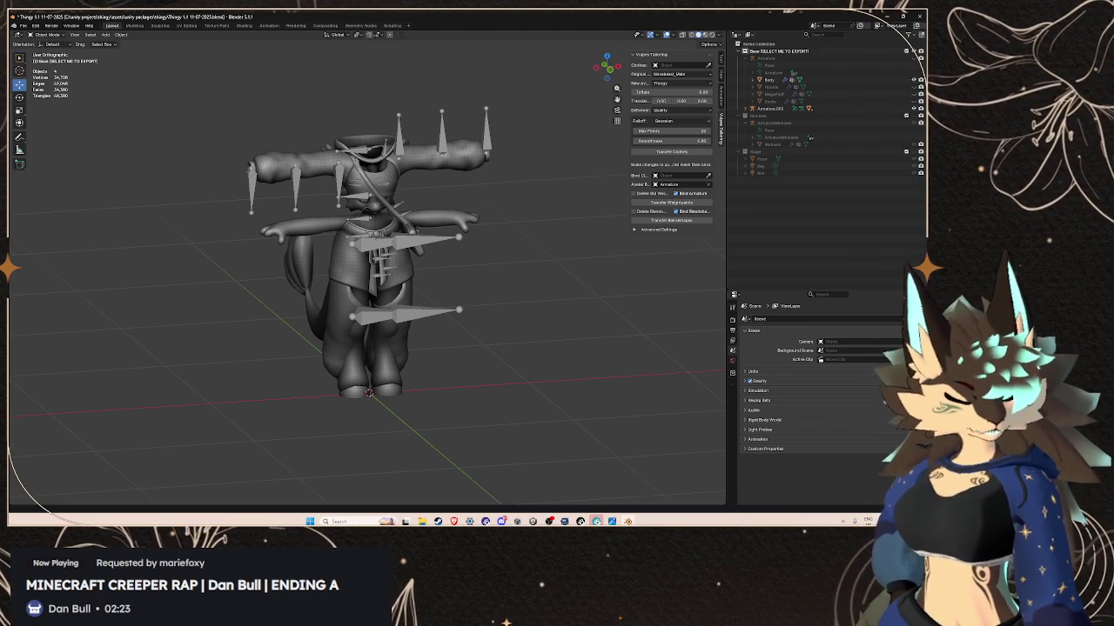
- Cancel a trial shrink of Comfy Fit.001 and delete the imported Armature.002 rig
scroll(245, 309, up, 2)
scroll(245, 308, up, 1)
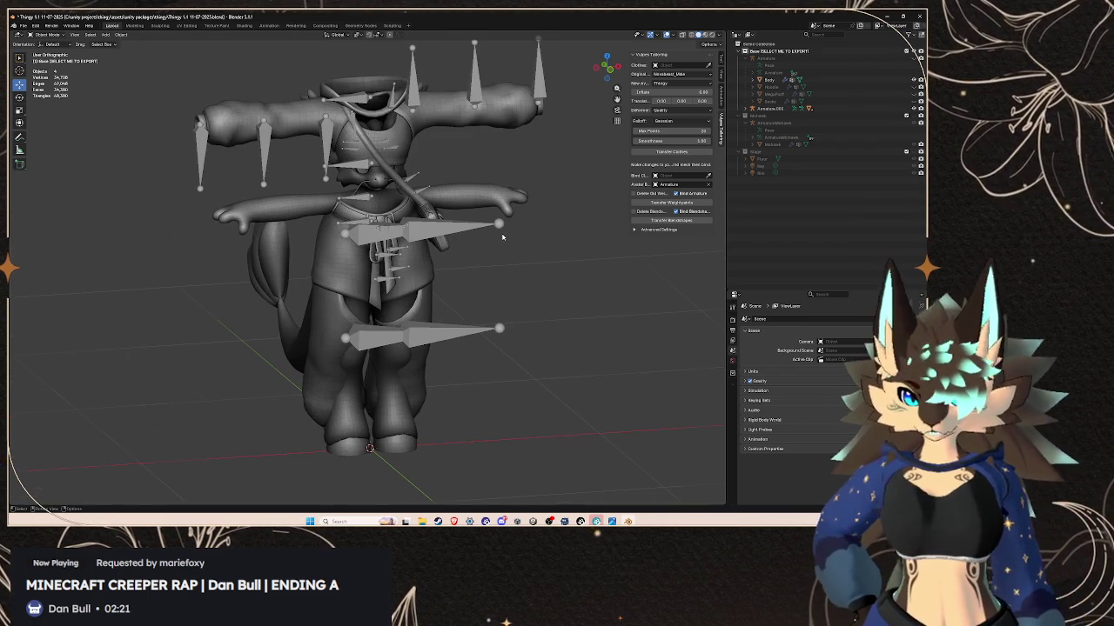
click(383, 287)
middle_drag(537, 237, 505, 227)
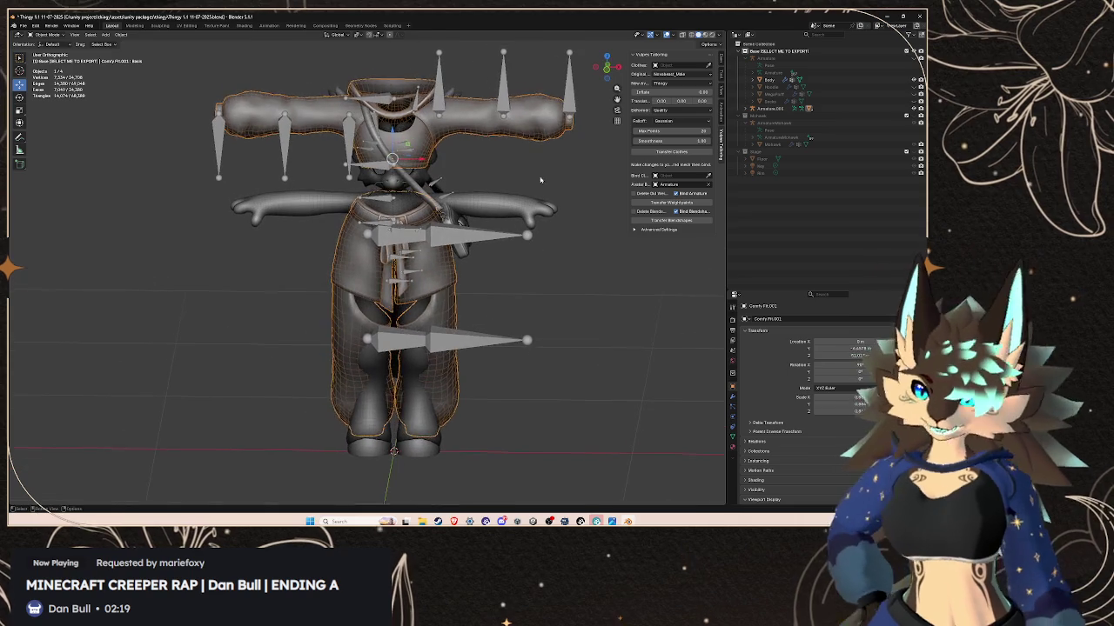
key(s)
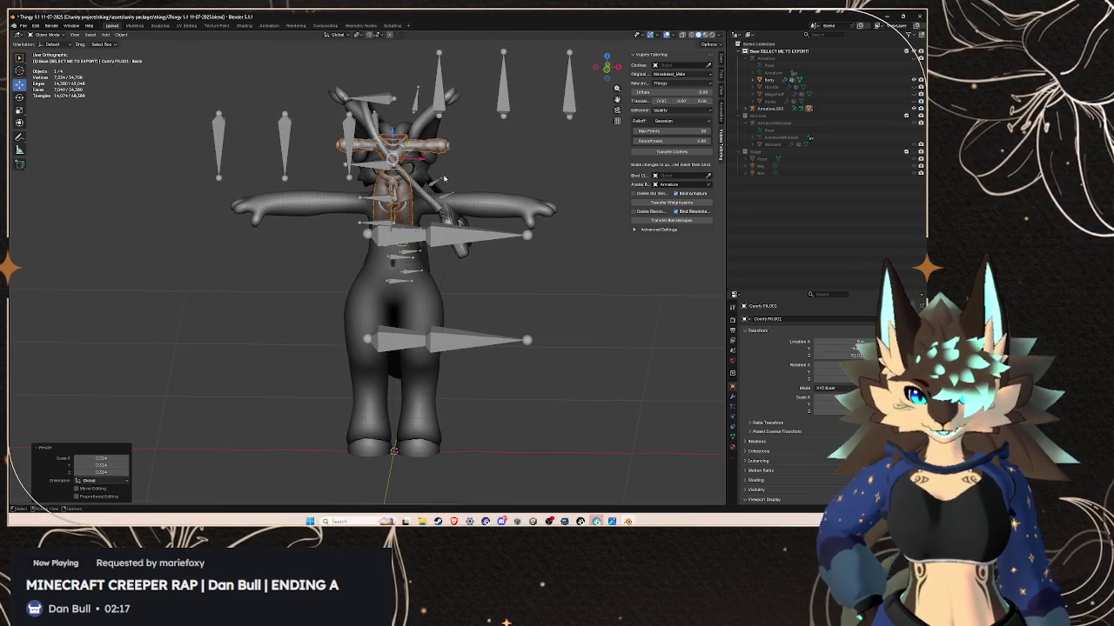
right_click(613, 203)
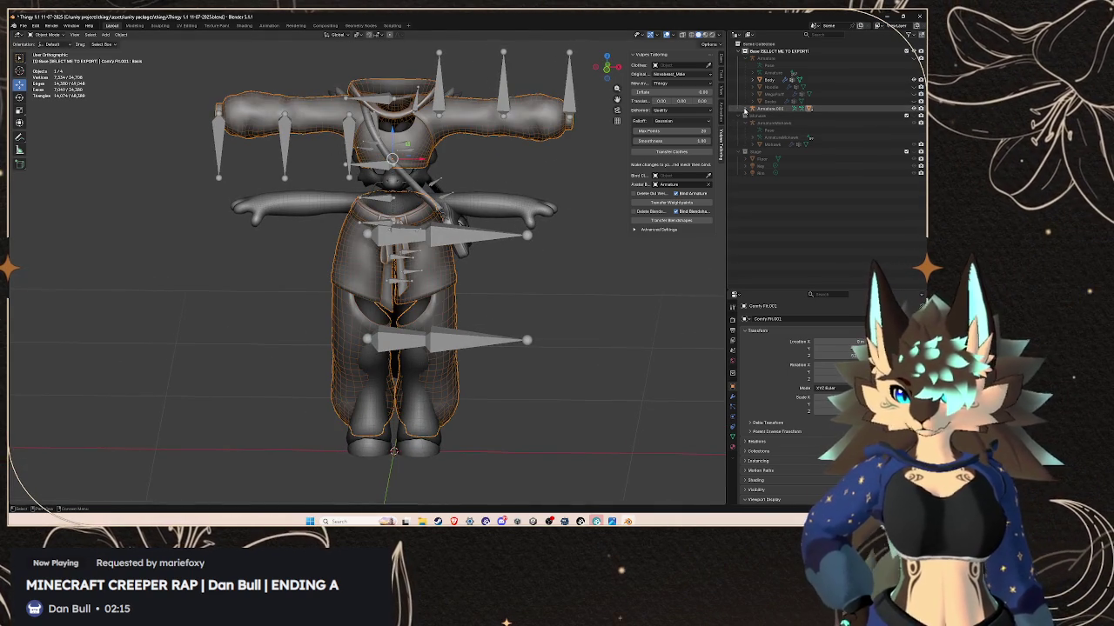
click(763, 127)
right_click(763, 128)
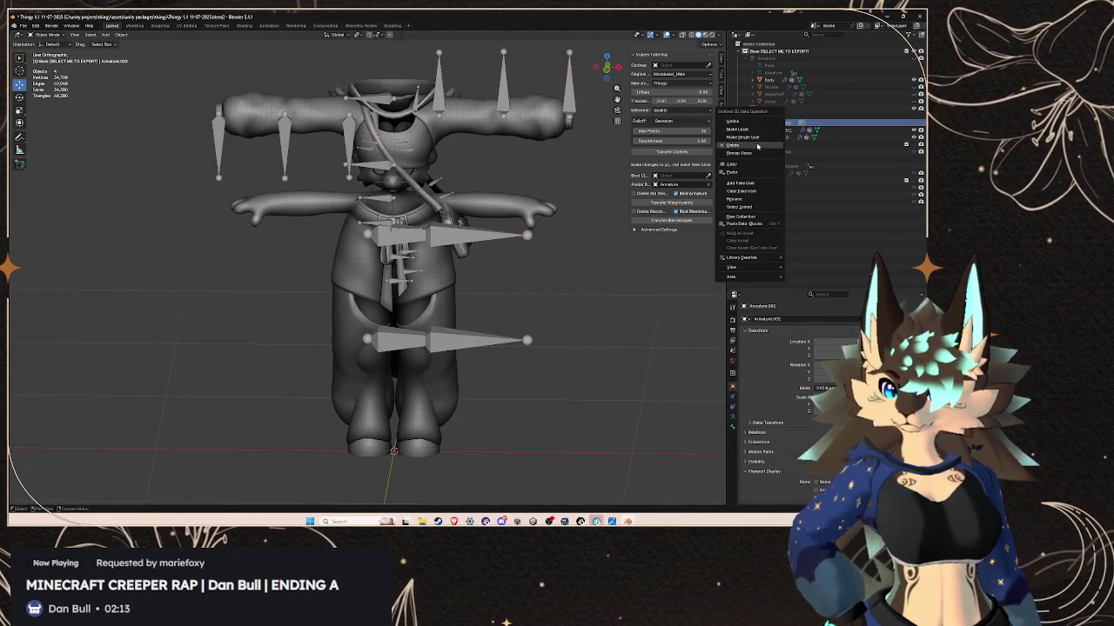
click(756, 147)
- Scale the clothing down to 0.594, then to about 0.556
scroll(501, 172, up, 5)
click(429, 155)
shift+middle_drag(510, 266, 513, 377)
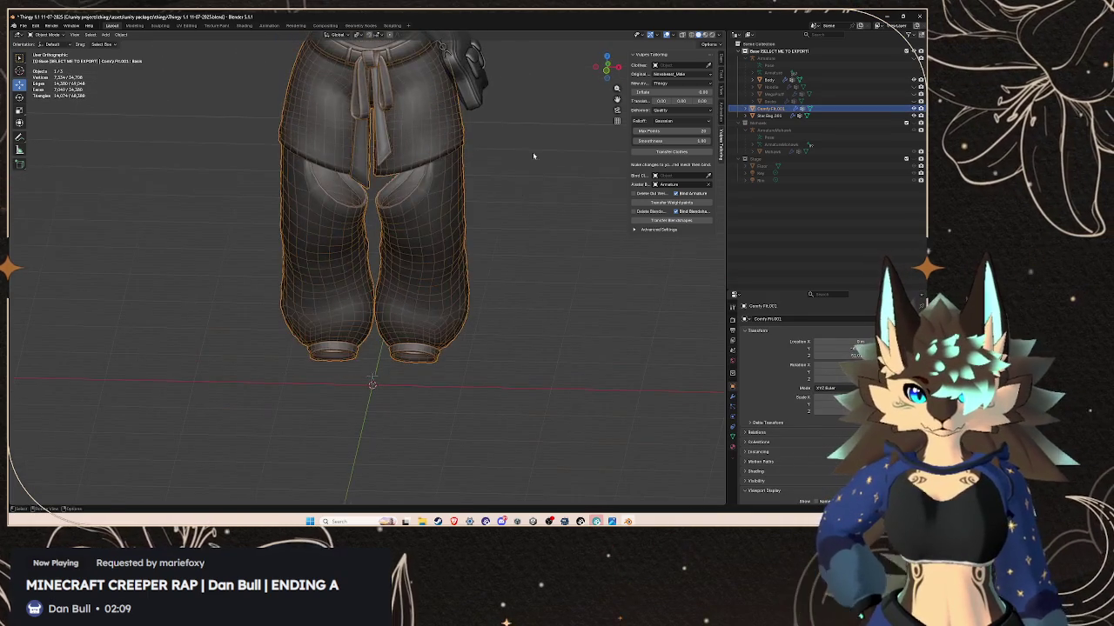
key(s)
click(452, 142)
shift+middle_drag(453, 142, 485, 255)
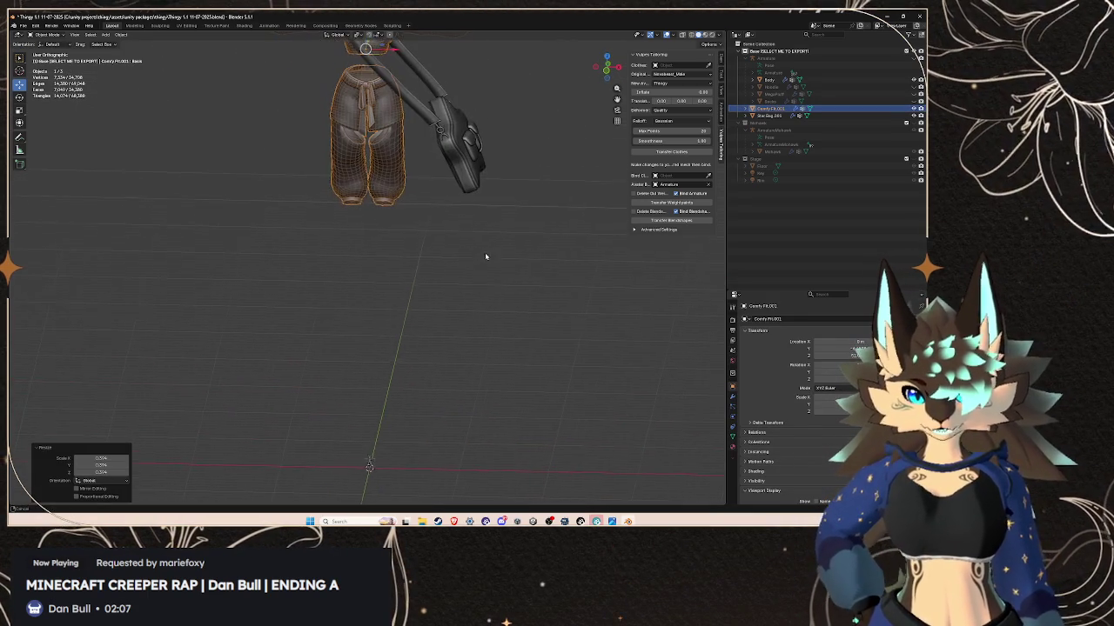
key(s)
click(470, 229)
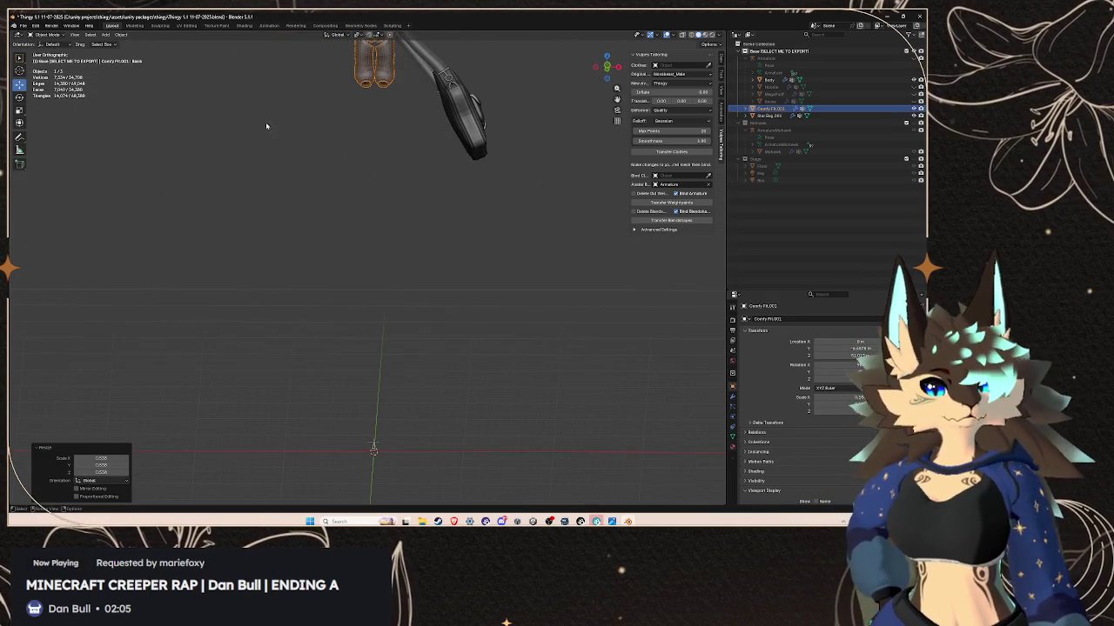
- Move the clothing vertically and shrink it further to 0.026 scale
scroll(448, 128, down, 4)
key(g)
key(z)
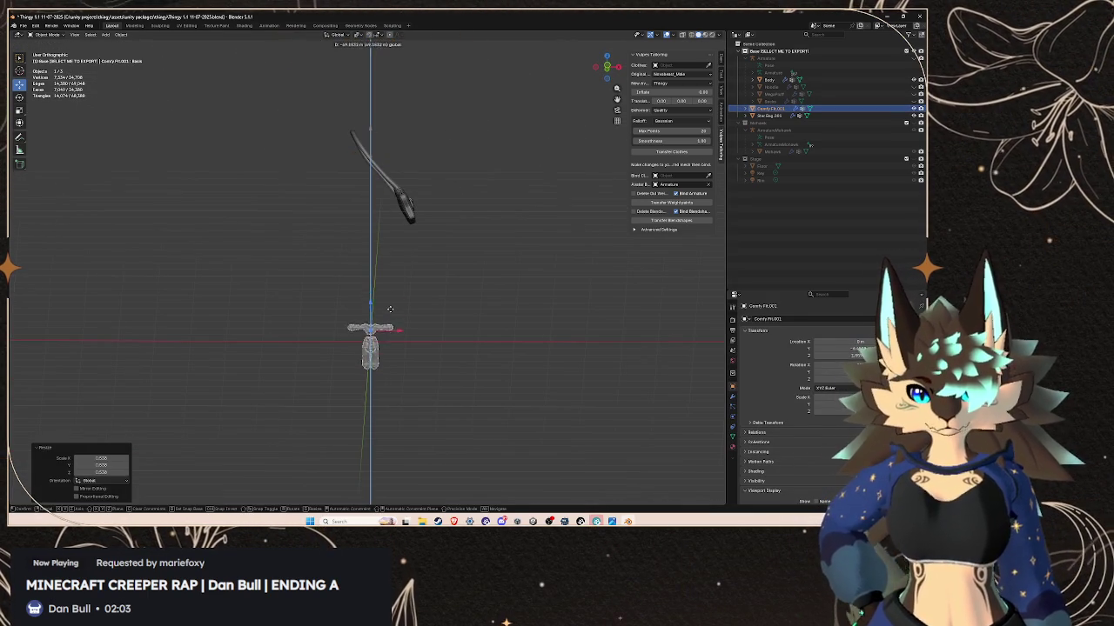
click(390, 303)
scroll(409, 339, up, 4)
scroll(449, 379, up, 5)
scroll(449, 379, up, 3)
scroll(490, 366, down, 3)
scroll(441, 305, down, 5)
scroll(441, 306, up, 3)
scroll(368, 310, up, 2)
scroll(367, 287, down, 5)
key(s)
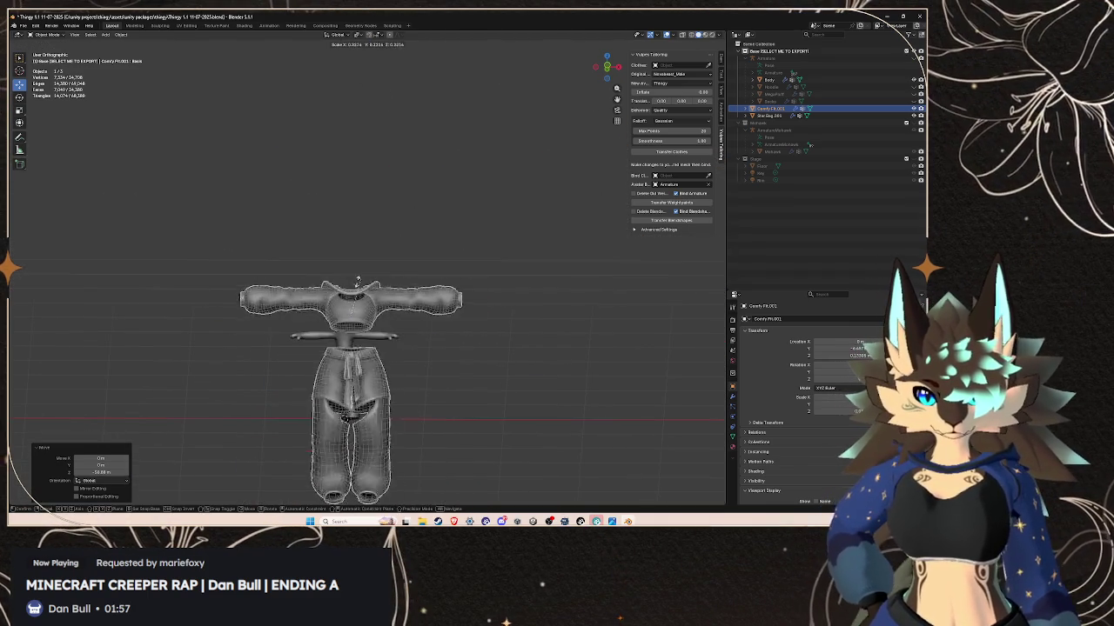
click(380, 295)
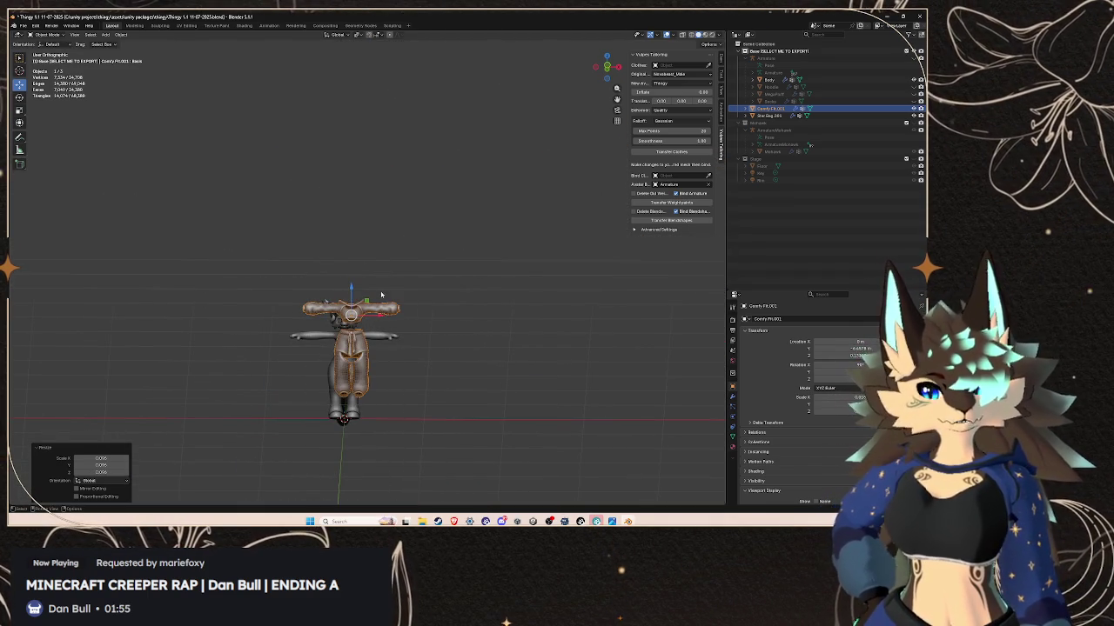
- Slide the clothing along Y onto the character and raise it 0.854 on Z
scroll(426, 300, up, 1)
scroll(428, 299, up, 3)
scroll(440, 261, up, 2)
scroll(448, 228, up, 2)
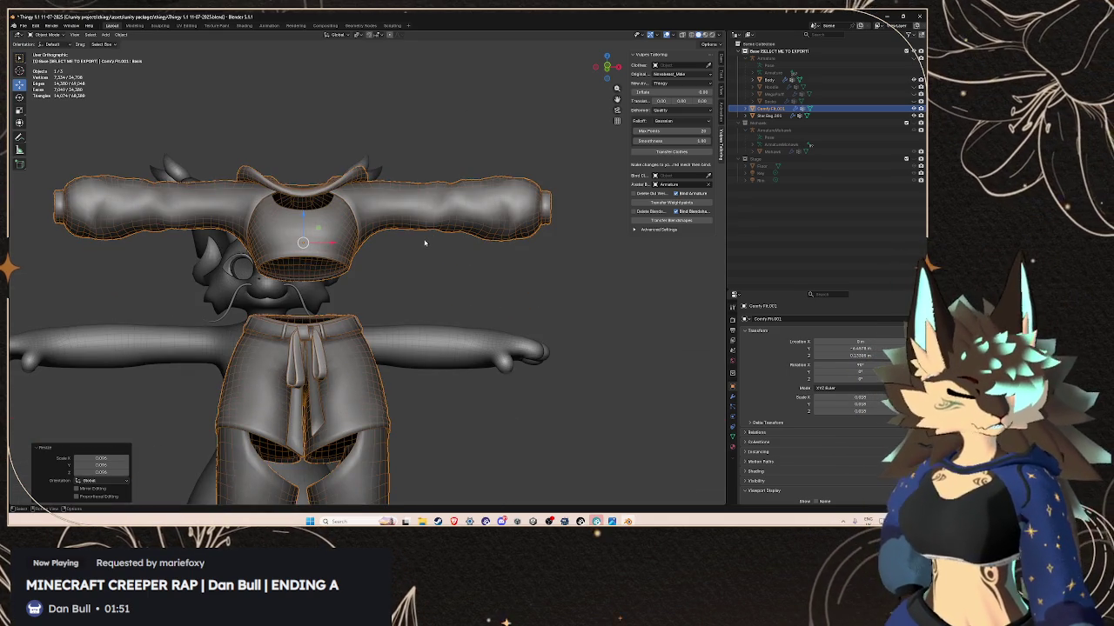
scroll(425, 244, up, 3)
scroll(400, 250, up, 2)
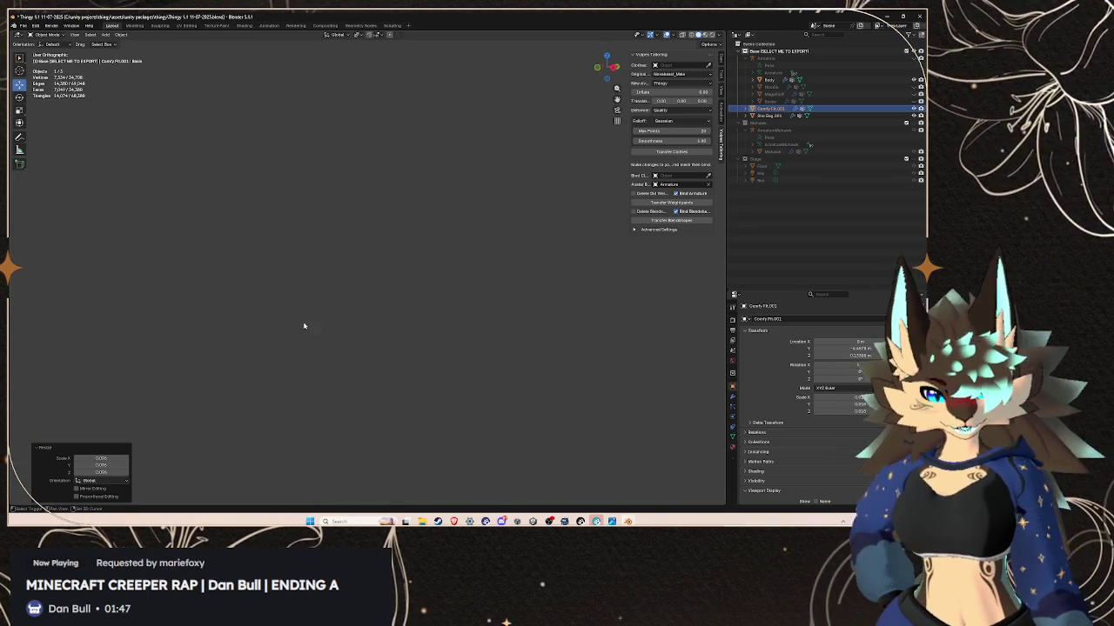
scroll(524, 221, down, 3)
scroll(348, 279, up, 2)
scroll(486, 478, up, 2)
mouse_move(485, 479)
middle_down()
mouse_move(175, 229)
mouse_move(251, 259)
middle_up()
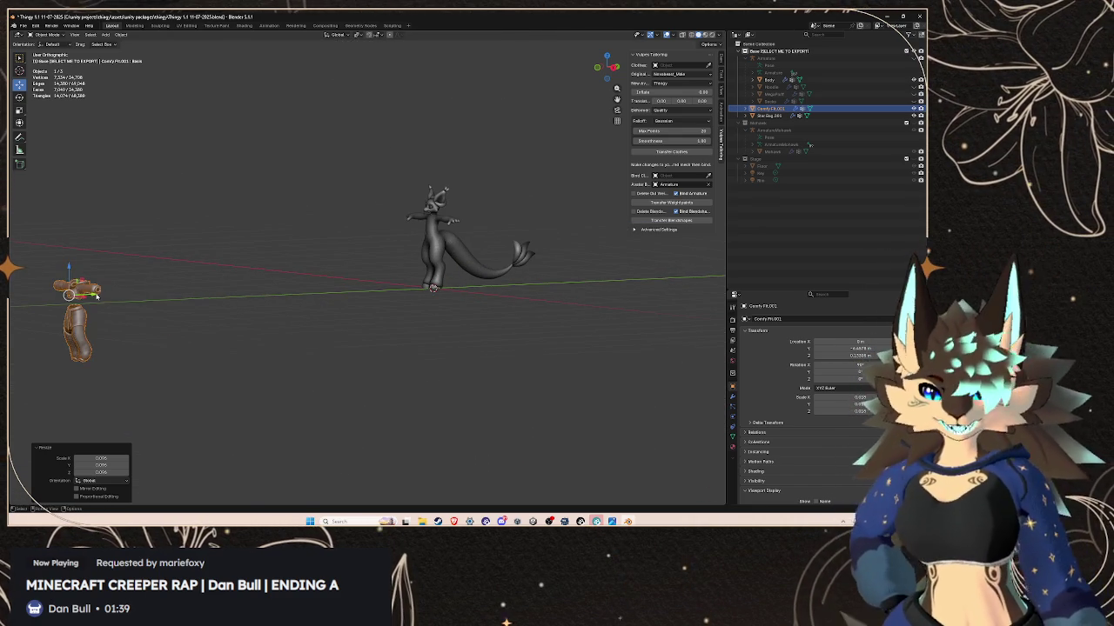
key(g)
key(y)
click(452, 254)
key(g)
key(z)
click(455, 228)
- From a front view, scale the outfit to 0.872 so it hugs Thingy's body
middle_drag(456, 228, 457, 222)
scroll(600, 191, up, 4)
middle_drag(541, 223, 391, 287)
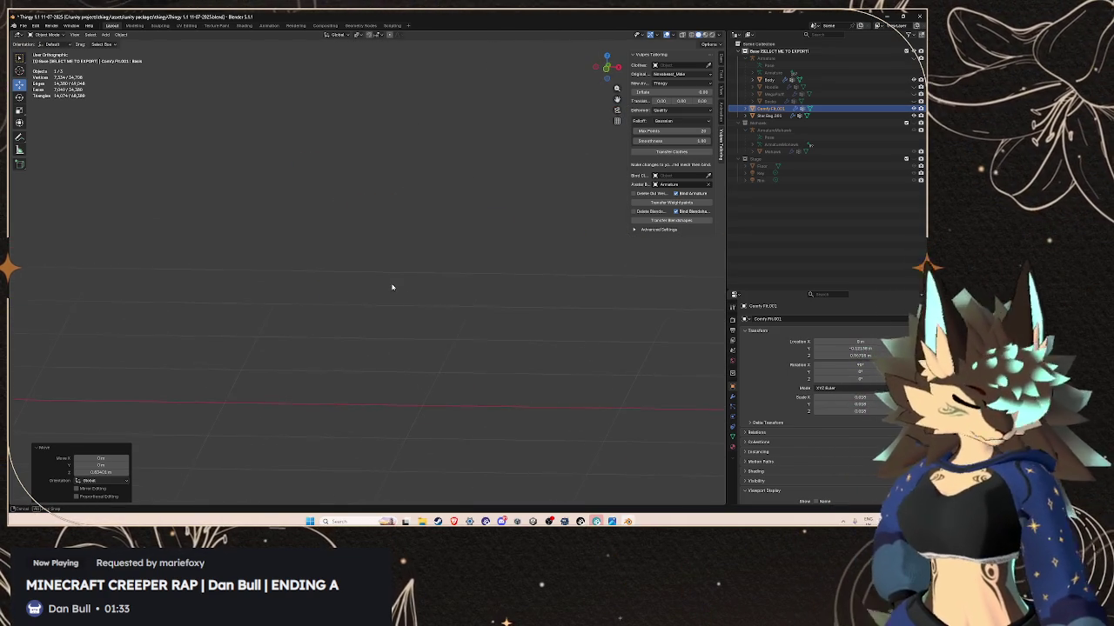
mouse_move(196, 252)
middle_down()
mouse_move(110, 244)
mouse_move(713, 245)
middle_up()
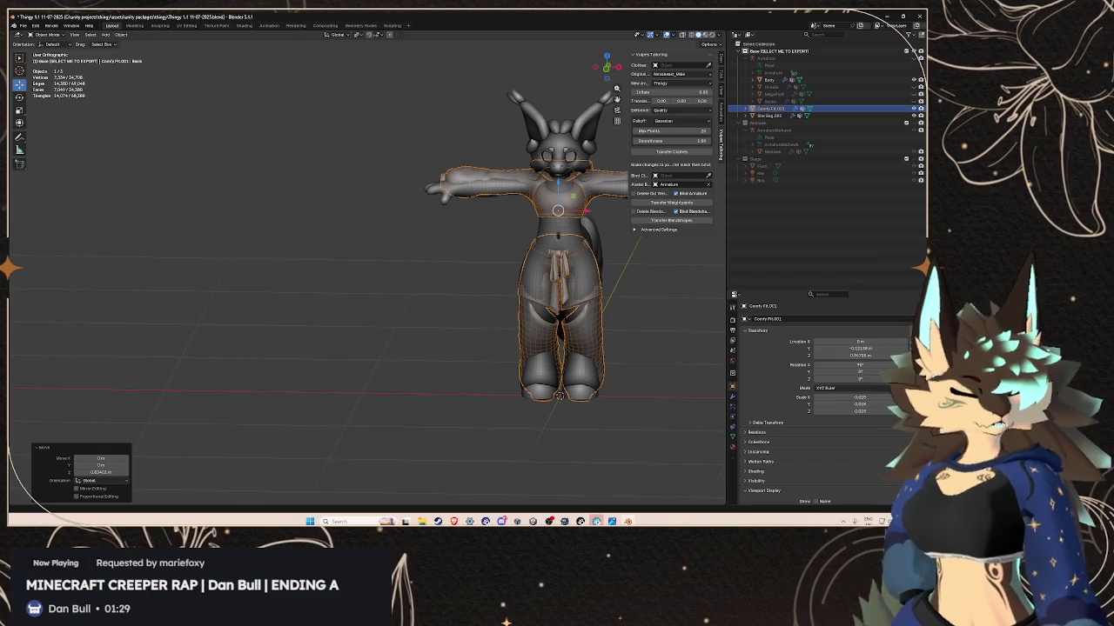
shift+middle_drag(523, 360, 383, 330)
scroll(401, 296, up, 3)
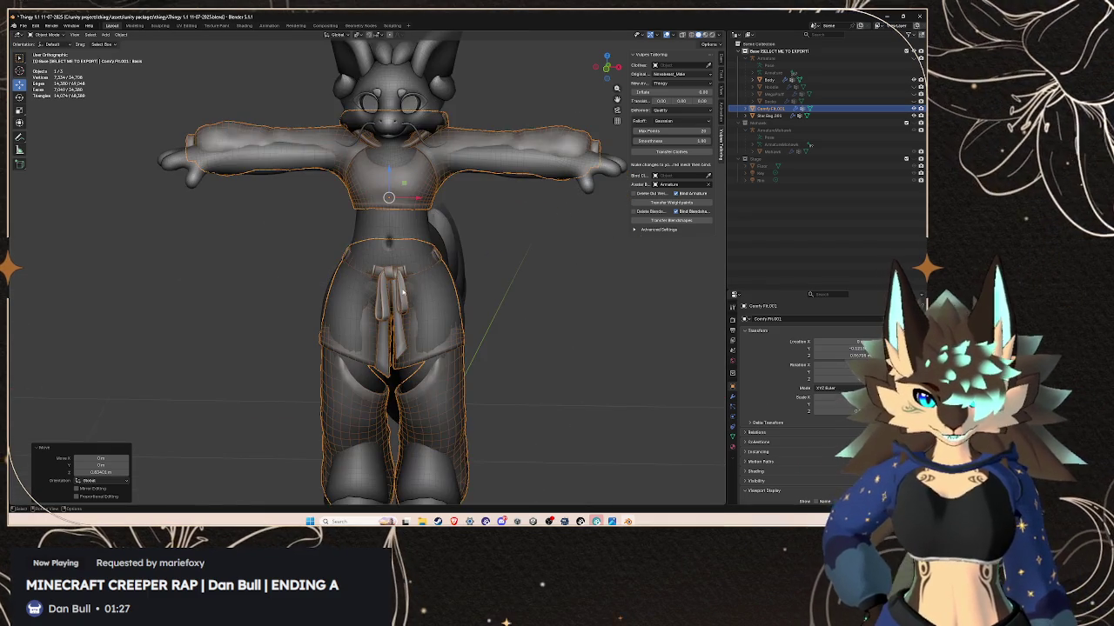
click(506, 192)
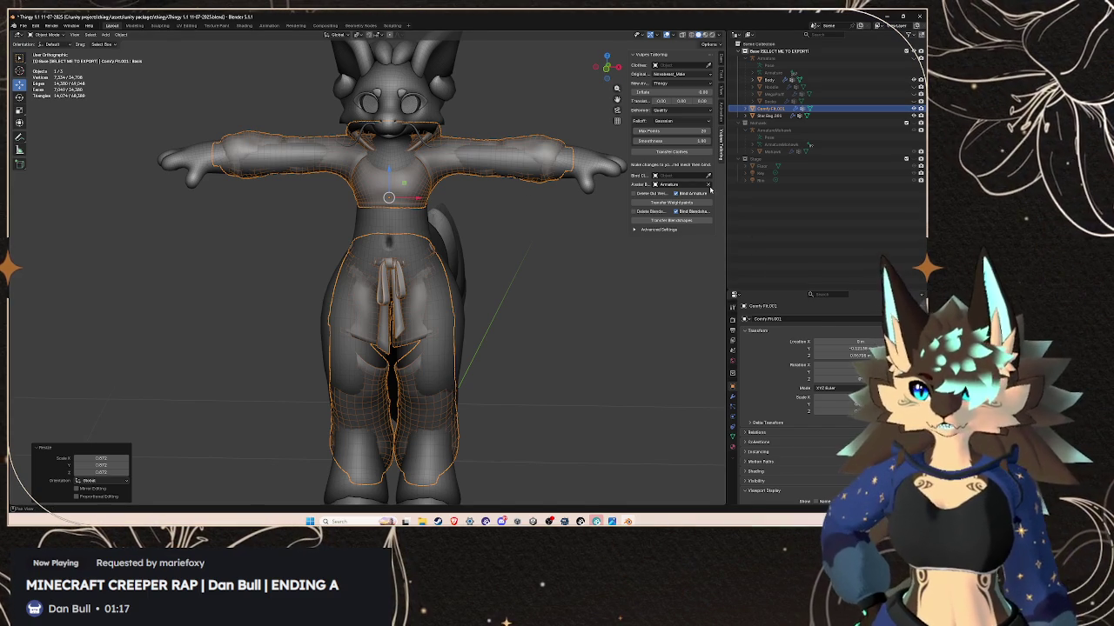
- Choose Comfy Fit.001 as the clothing to bind and run Transfer Clothes
click(676, 176)
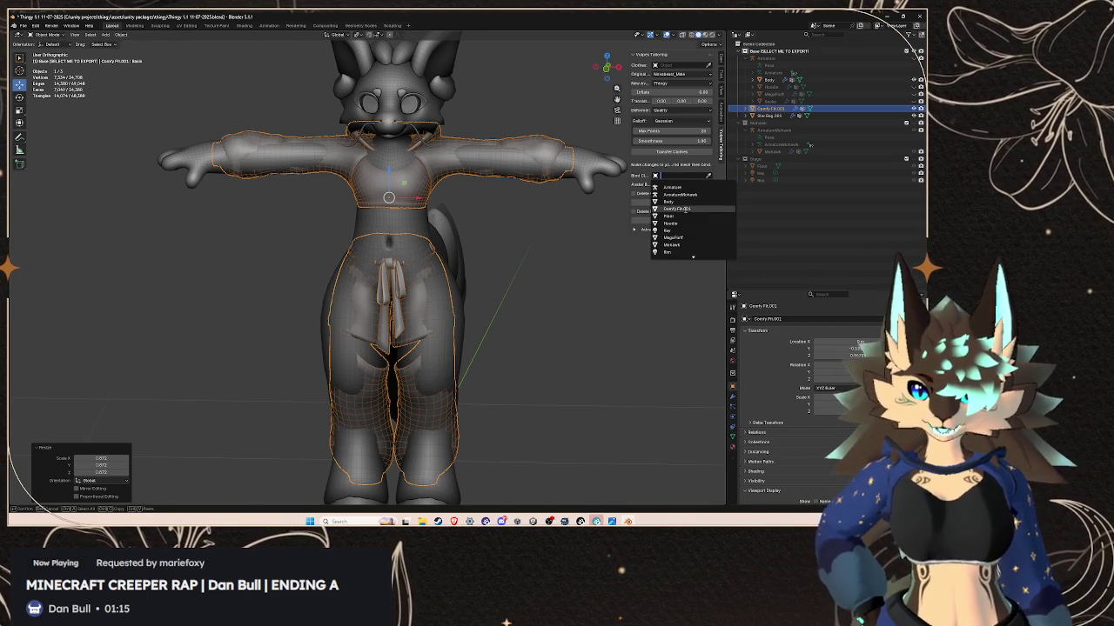
click(677, 209)
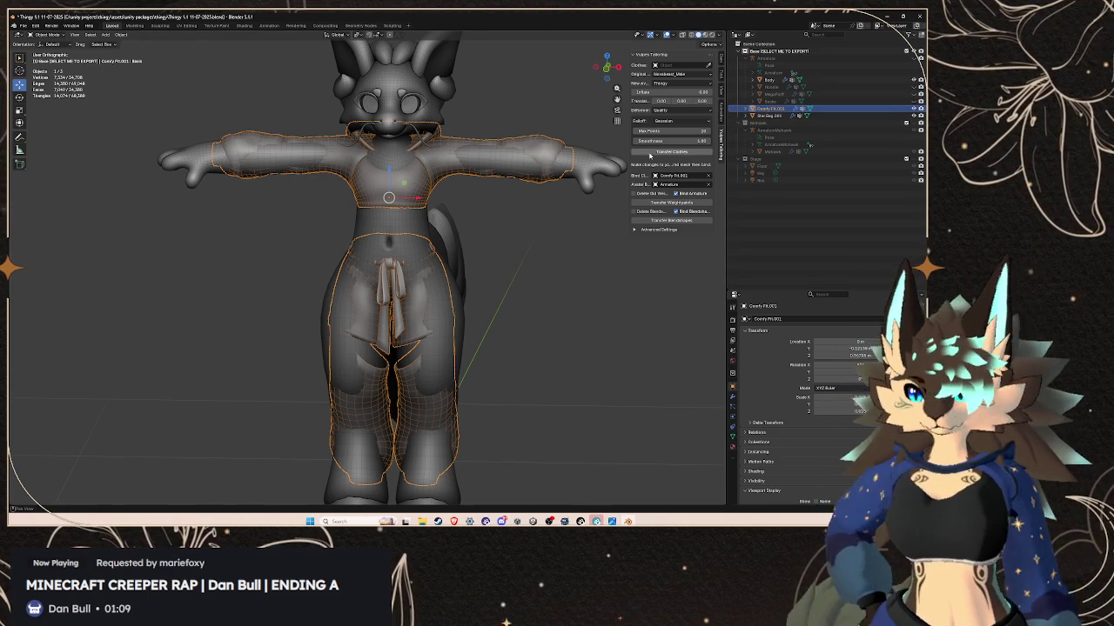
click(649, 154)
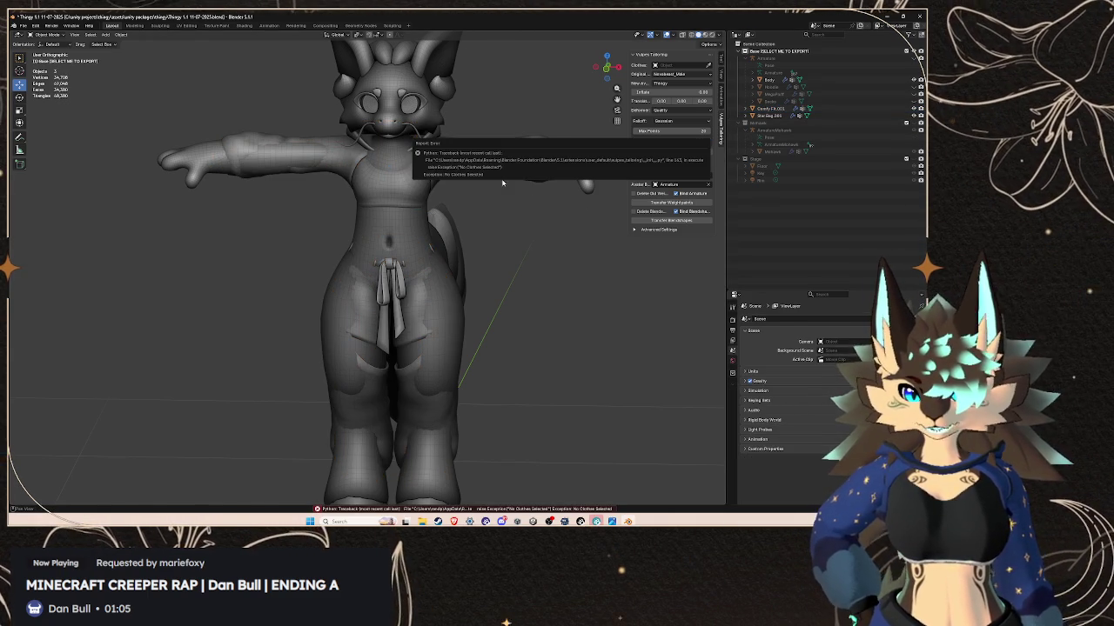
- Re-pick Comfy Fit.001, leave the avatar body unchanged, and run Transfer Weightpaints
click(677, 176)
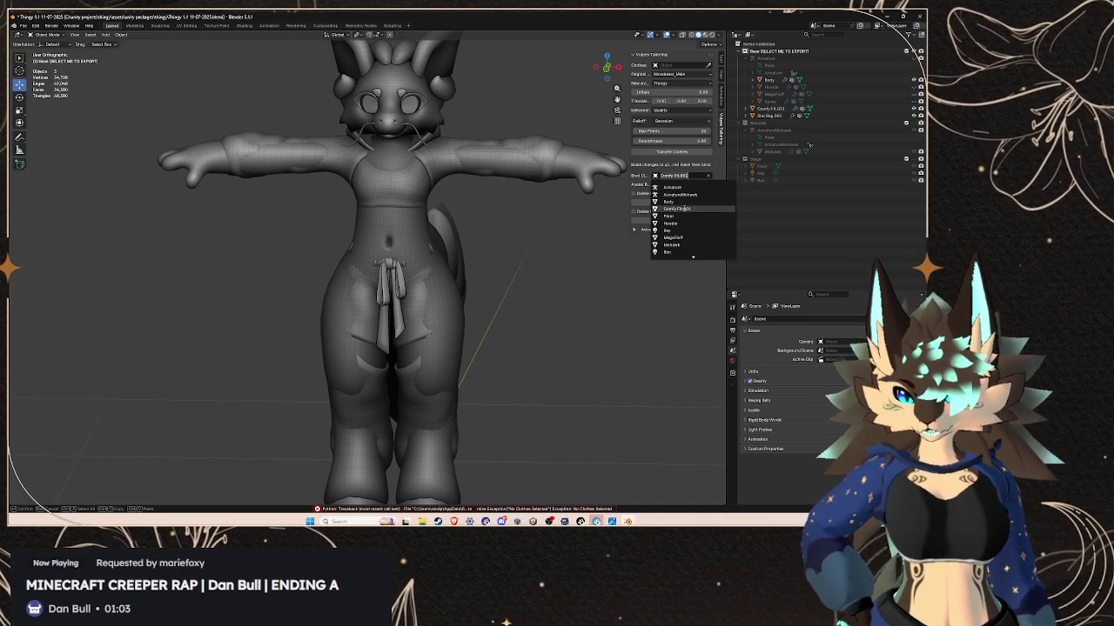
scroll(683, 208, up, 2)
click(684, 209)
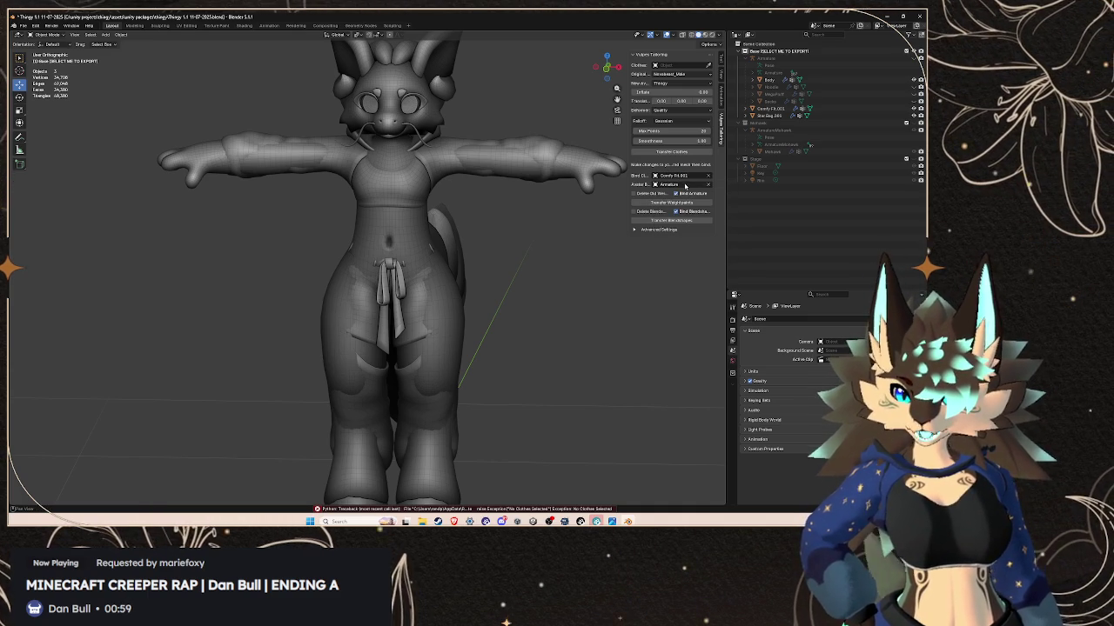
click(684, 185)
click(679, 195)
click(680, 202)
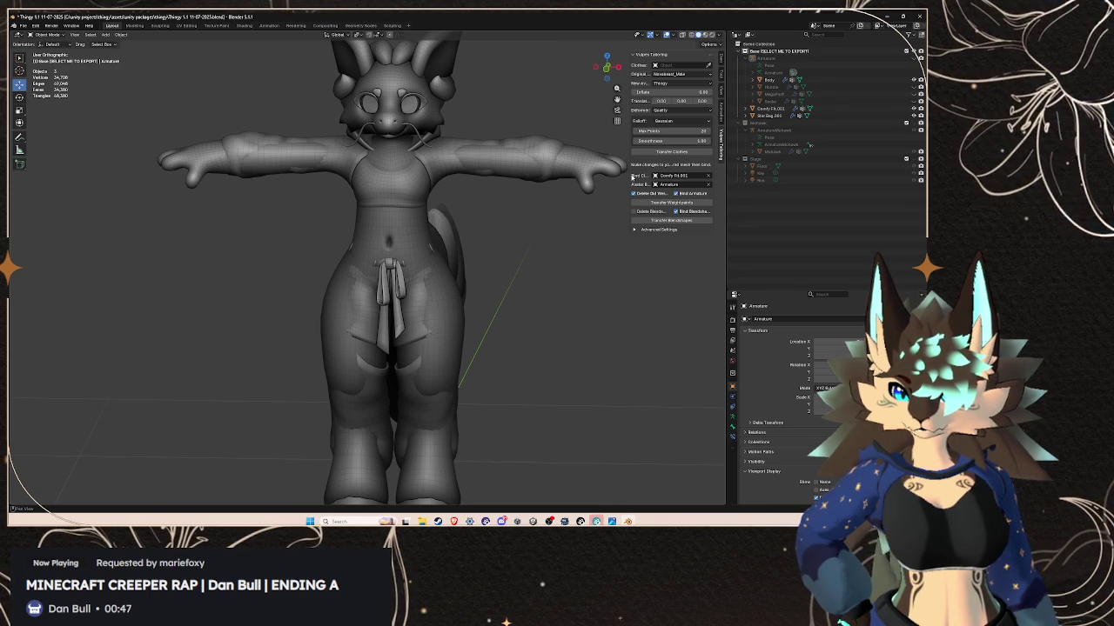
- Select Comfy Fit.001, set Body as the avatar body, and bind the outfit
drag(626, 171, 563, 174)
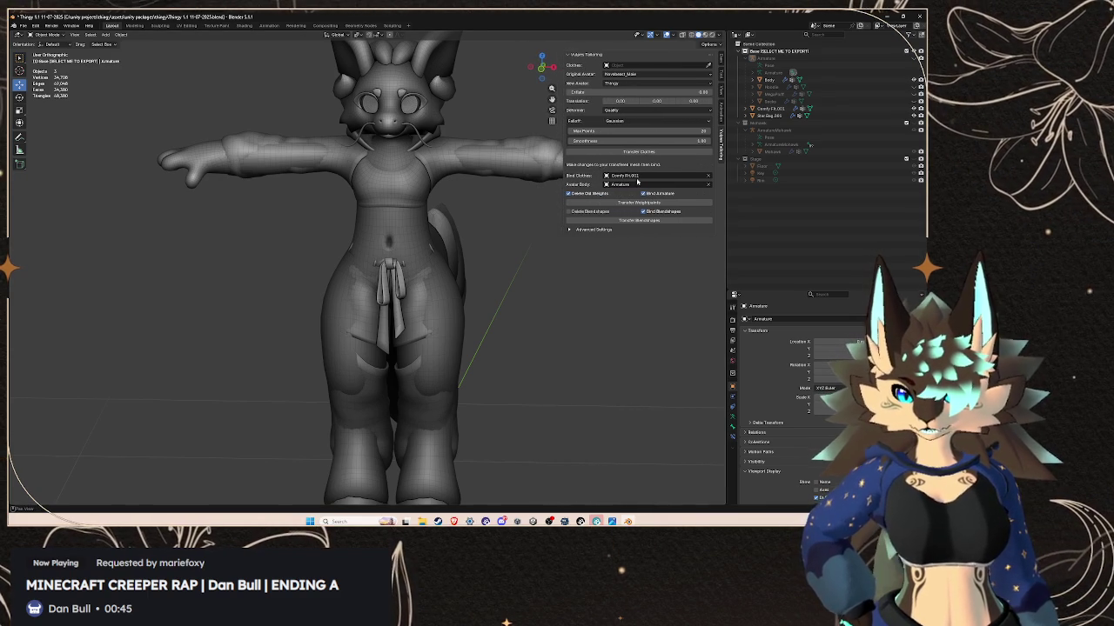
drag(769, 108, 690, 129)
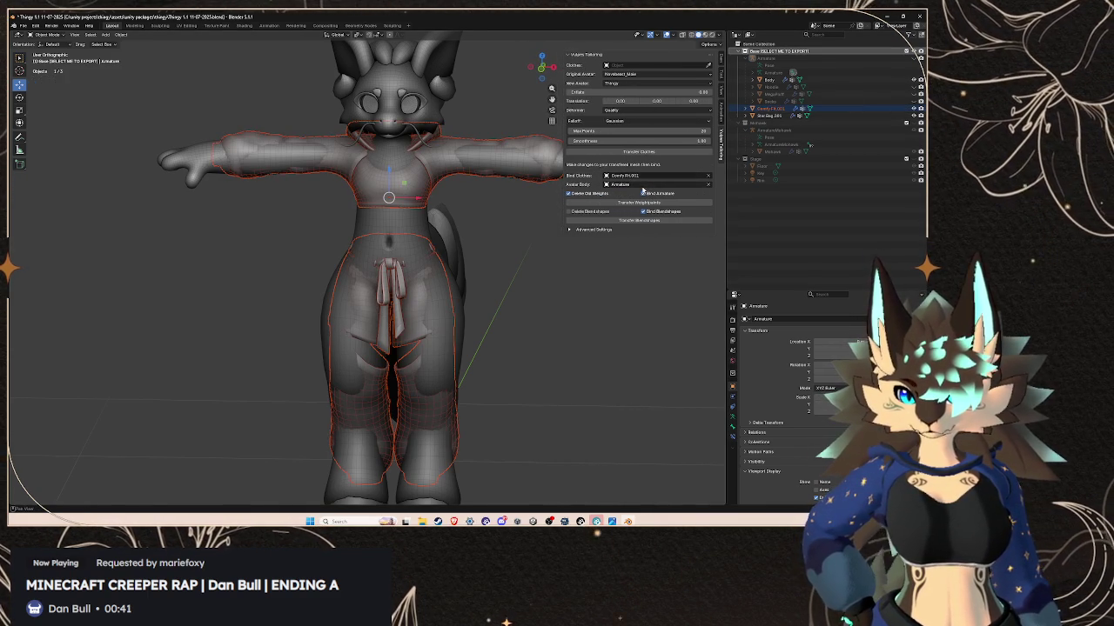
click(643, 185)
click(639, 210)
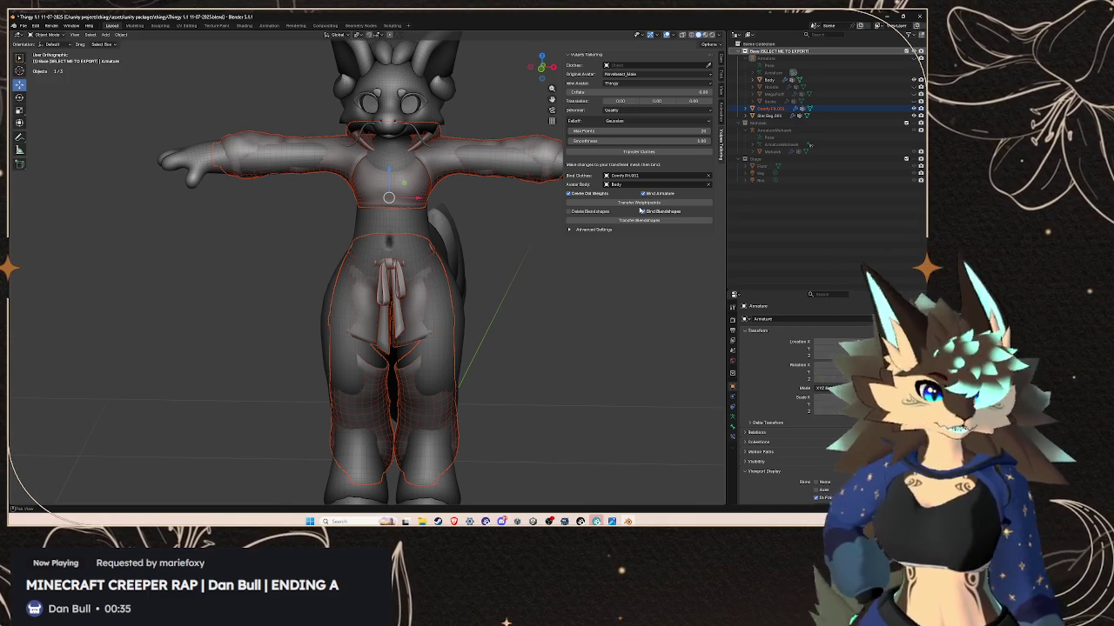
click(639, 202)
scroll(493, 269, down, 3)
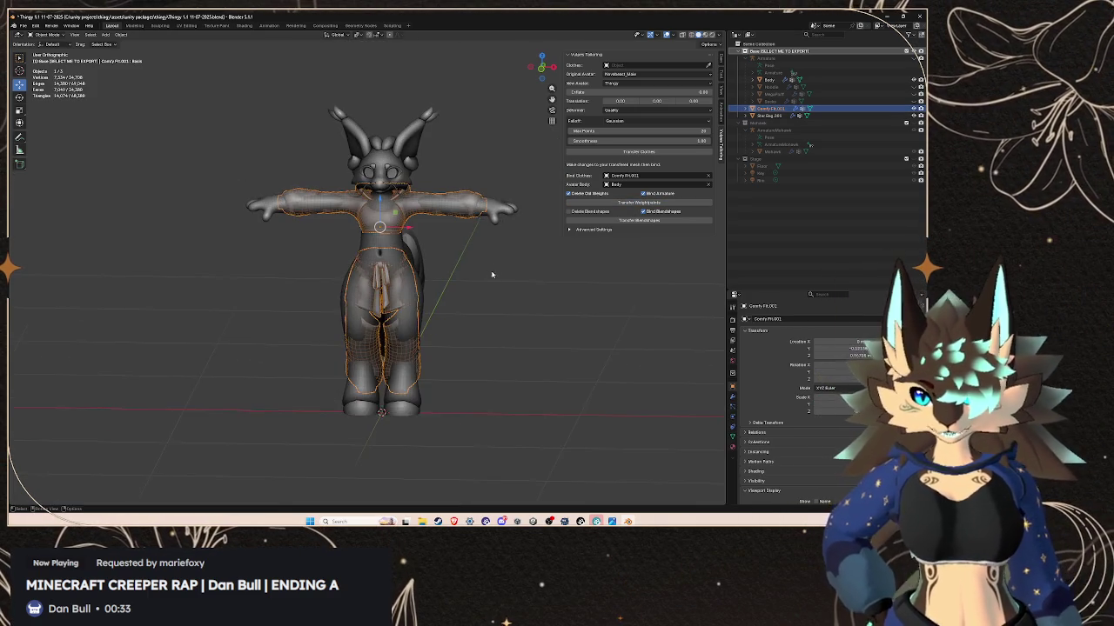
mouse_move(507, 272)
middle_down()
mouse_move(449, 269)
mouse_move(580, 268)
mouse_move(526, 267)
middle_up()
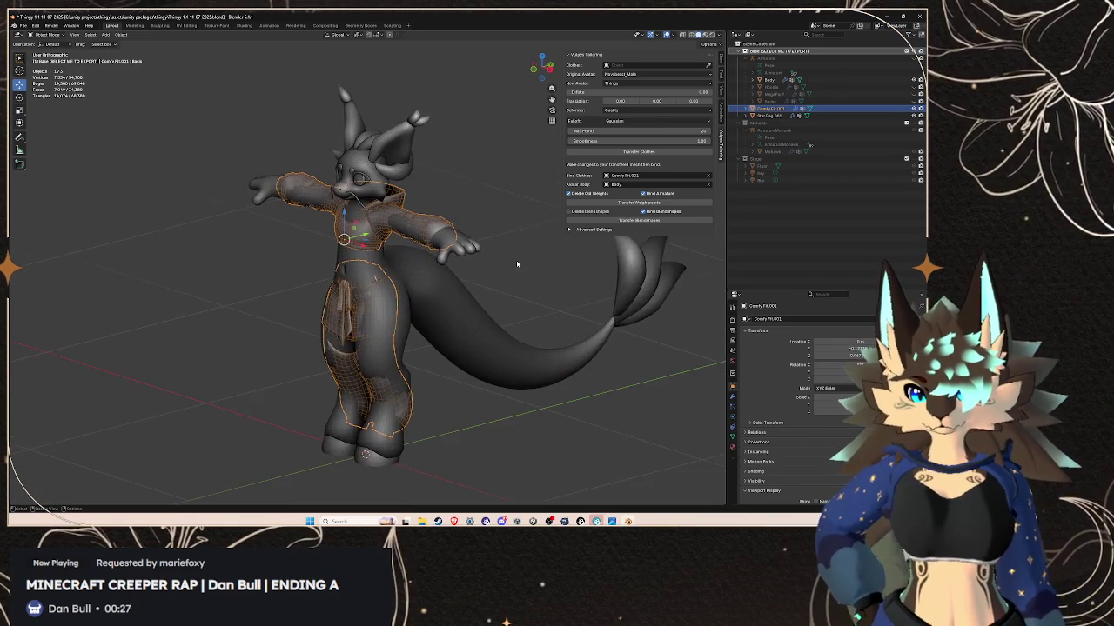
scroll(526, 267, up, 2)
- Delete Comfy Fit.001's extra Armature.002 modifier and select the Armature to show its bones
drag(726, 265, 777, 265)
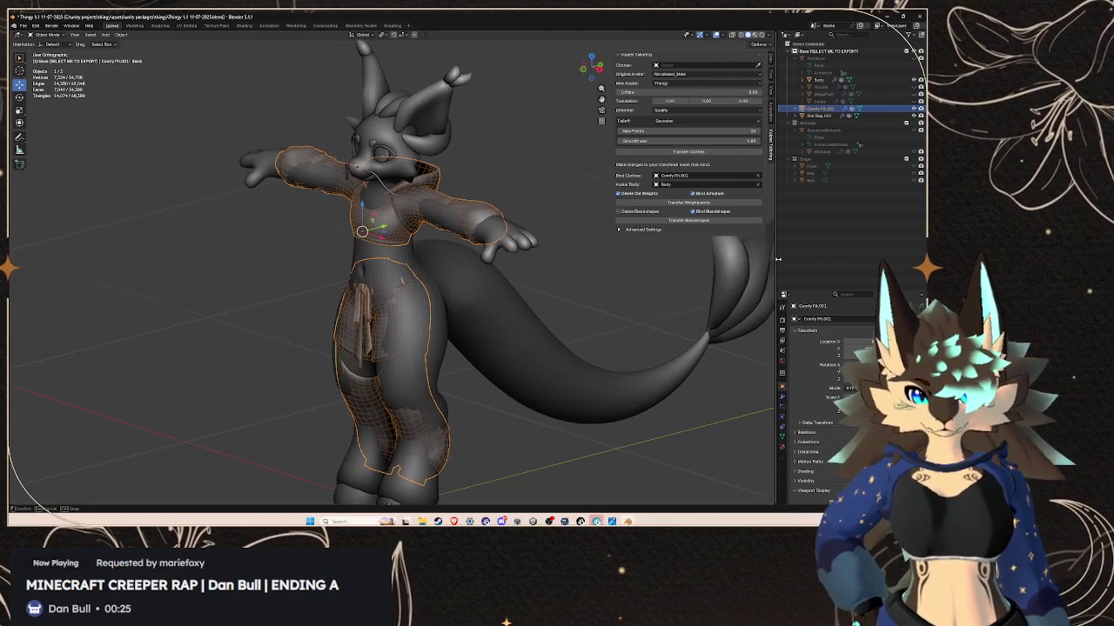
click(803, 108)
click(804, 123)
click(828, 130)
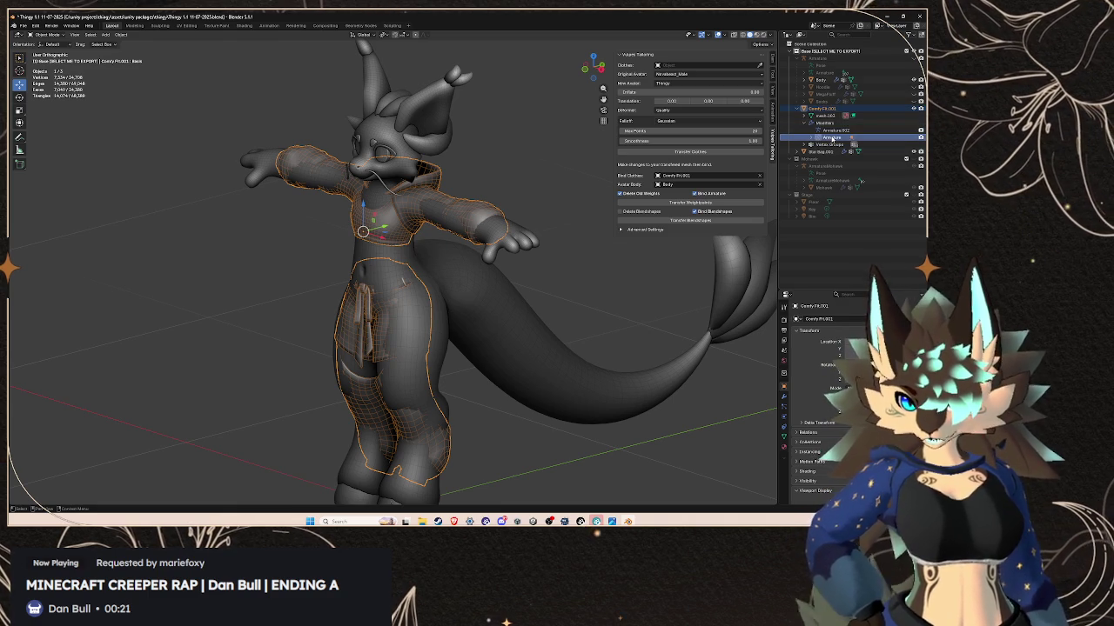
key(Delete)
click(831, 131)
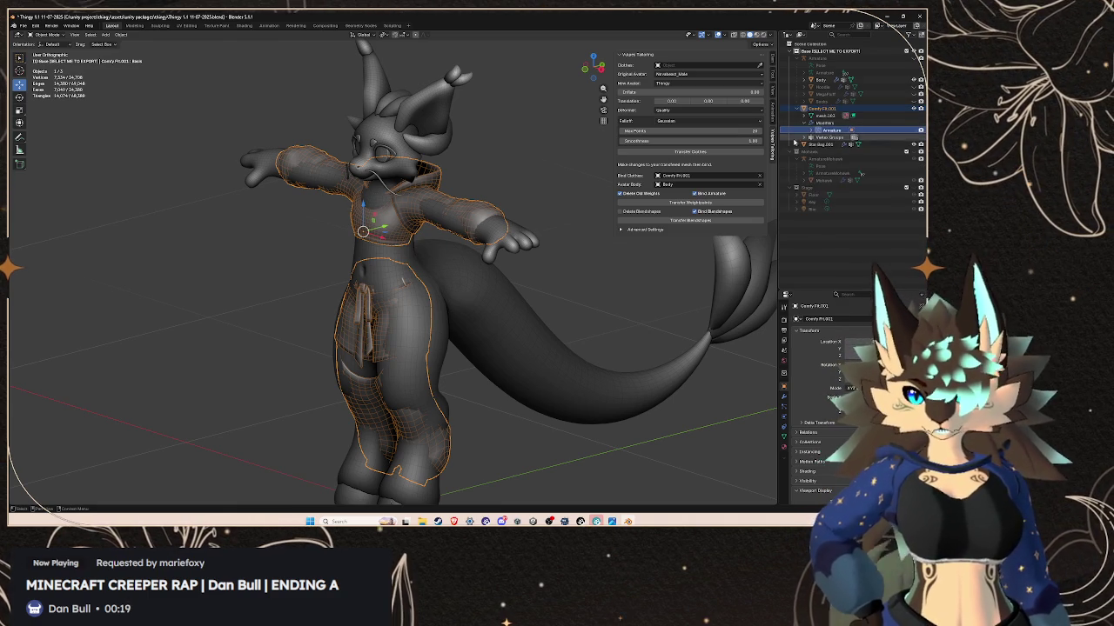
middle_drag(549, 196, 508, 187)
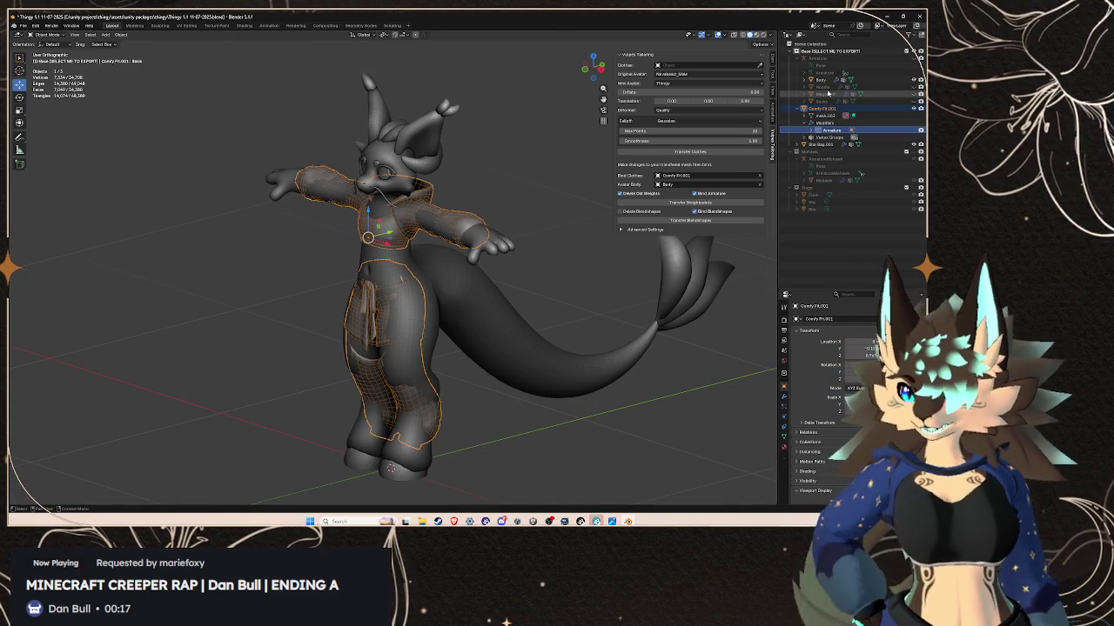
click(821, 87)
click(818, 72)
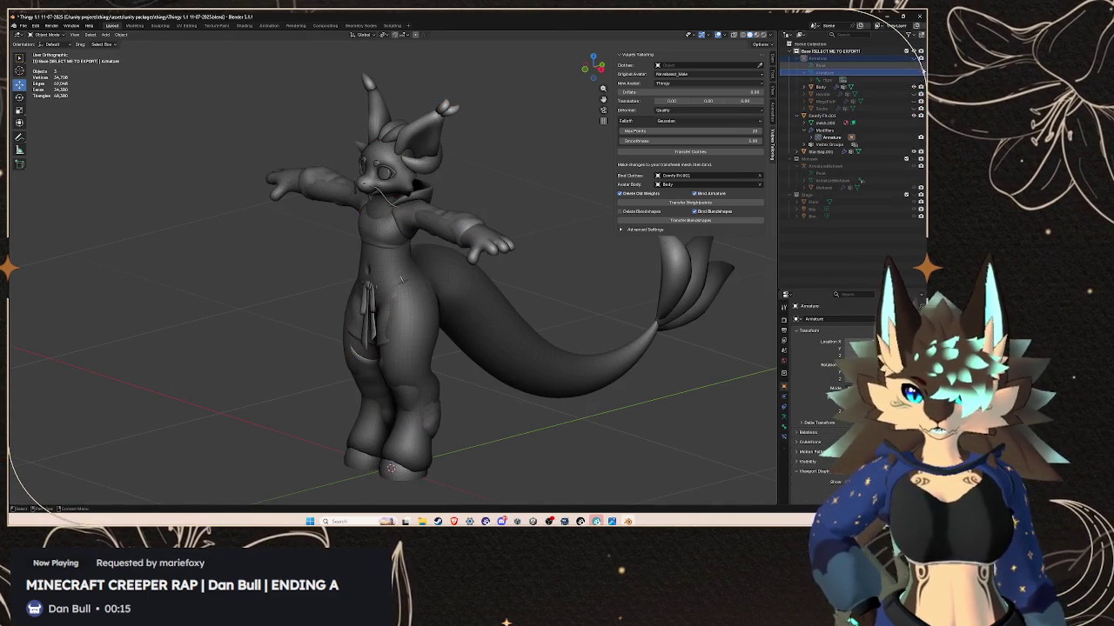
click(915, 58)
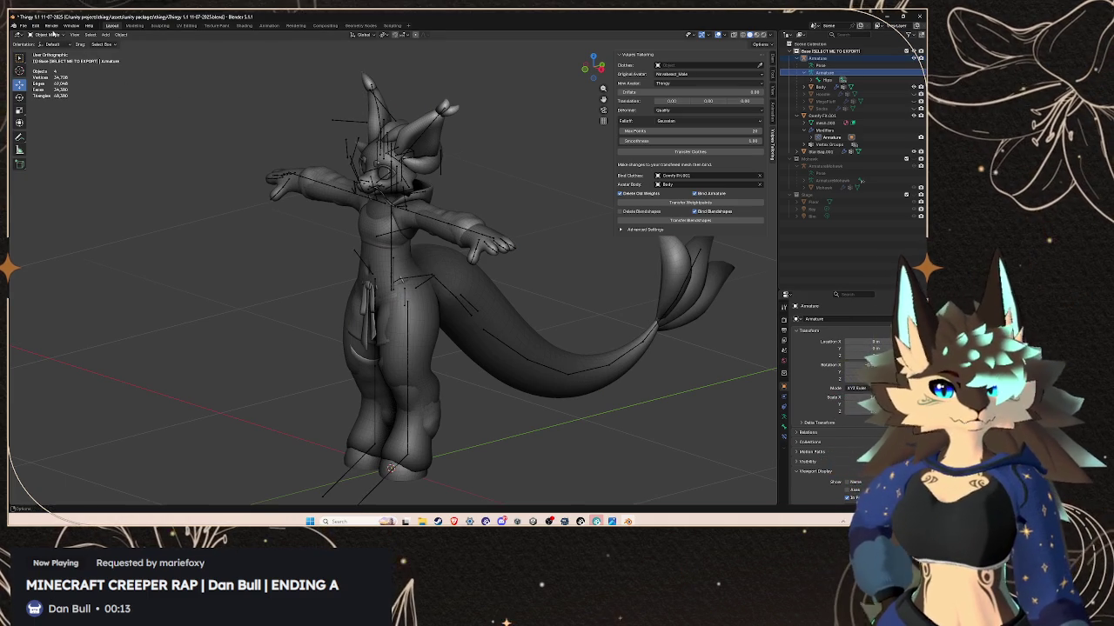
- Put the armature in Pose Mode and select the Thigh.L bone in the Outliner
click(54, 37)
click(52, 60)
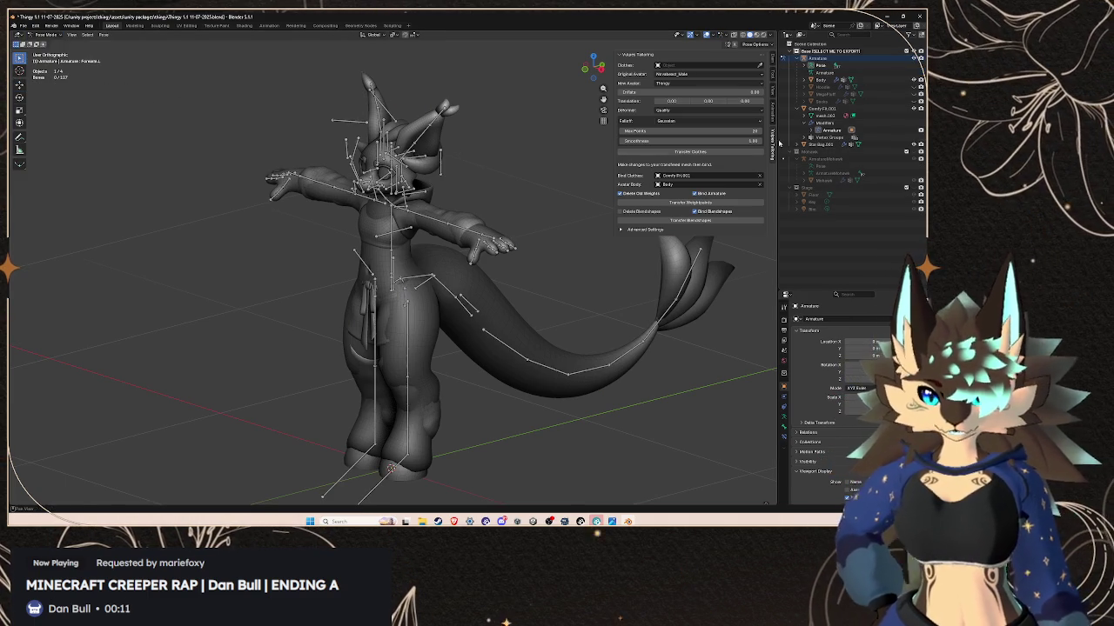
click(818, 72)
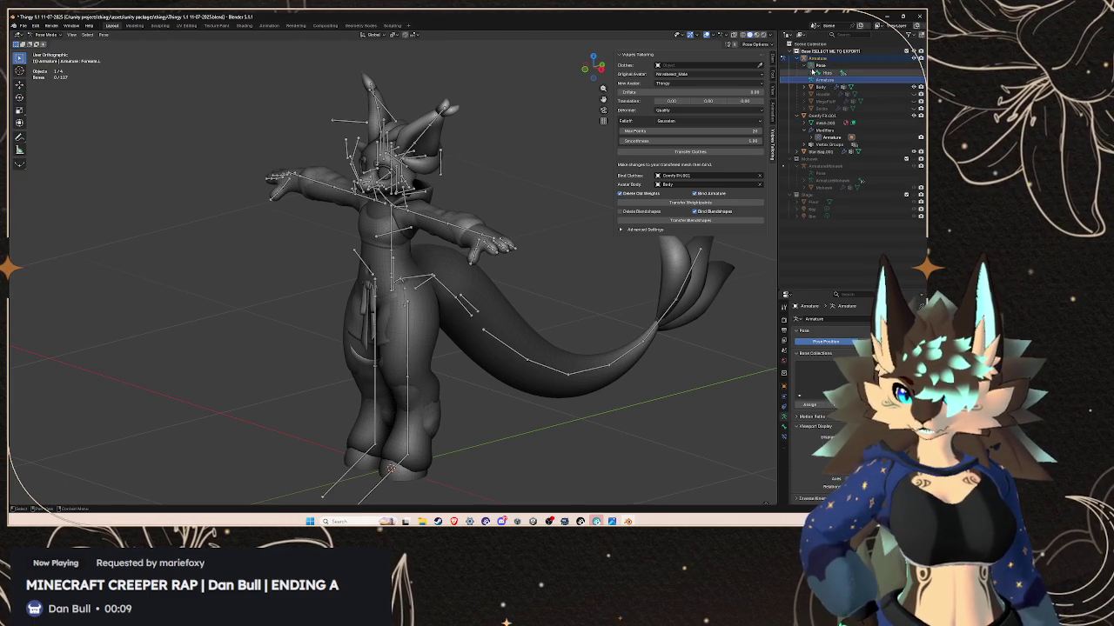
click(810, 65)
click(815, 72)
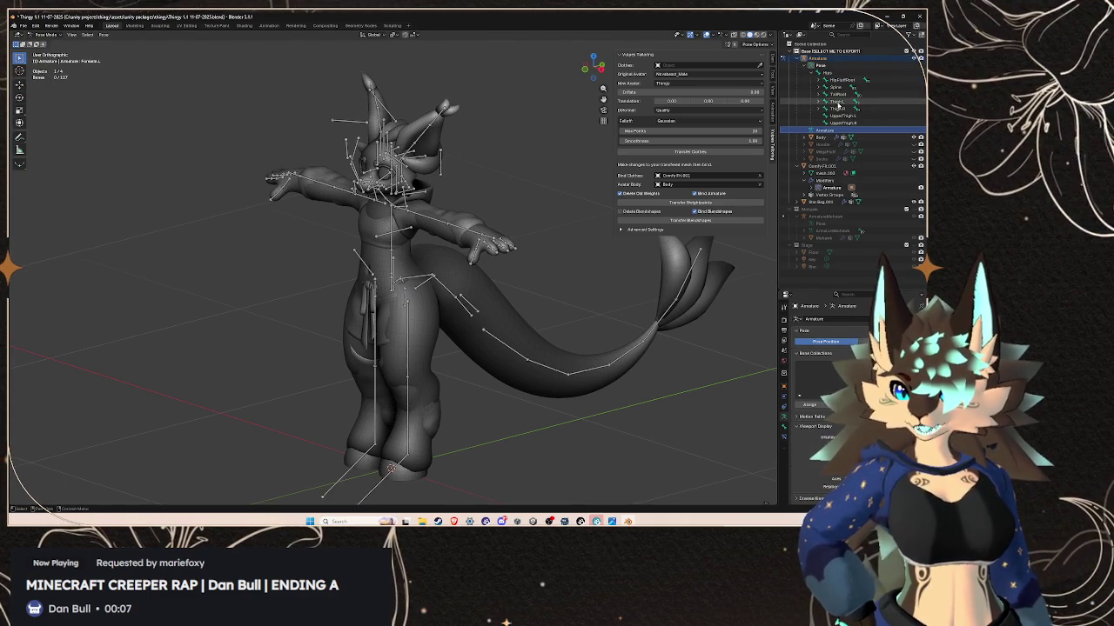
click(837, 102)
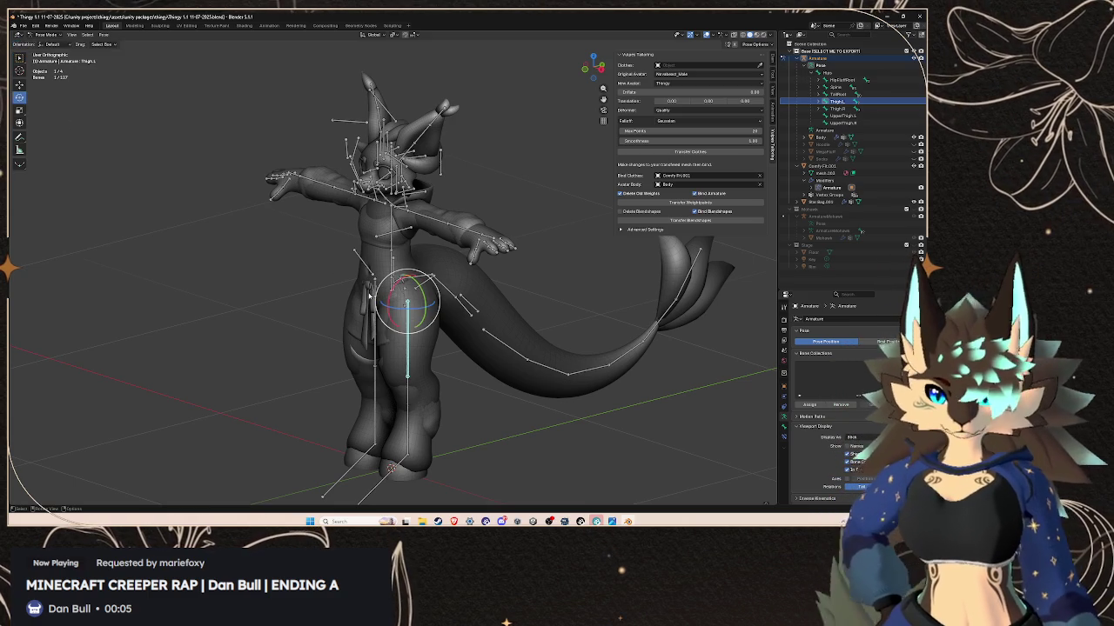
- Rotate Thigh.L to swing the leg and check the pants follow, then undo the rotation
mouse_move(390, 296)
mouse_down()
mouse_move(421, 280)
mouse_move(339, 280)
mouse_move(414, 284)
mouse_up()
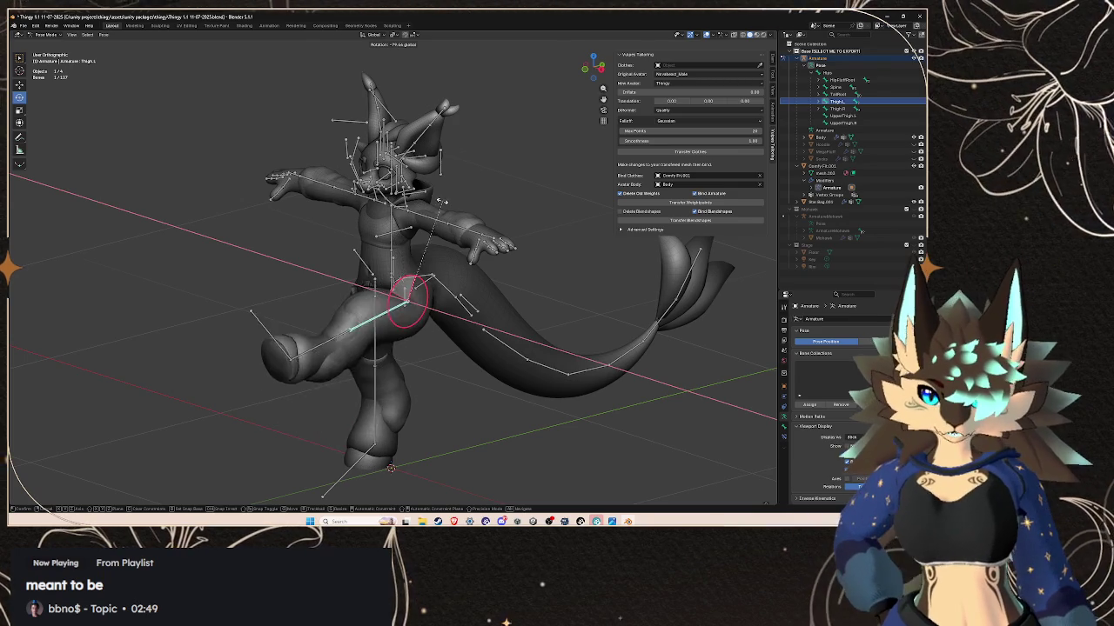
drag(413, 284, 296, 296)
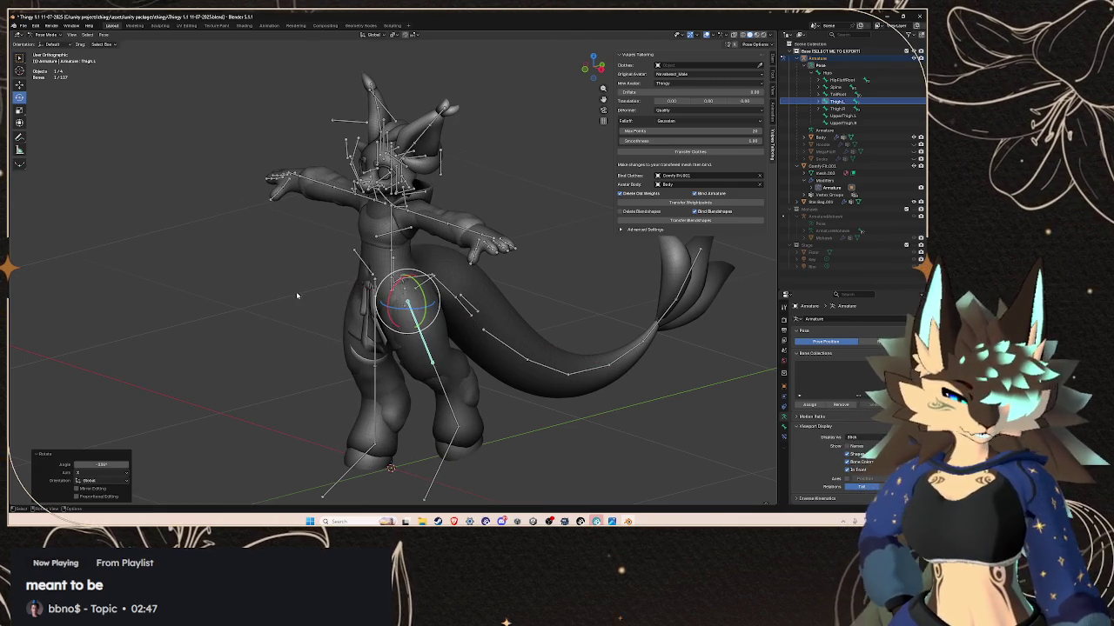
key(ctrl+z)
mouse_move(404, 281)
middle_down()
mouse_move(296, 286)
mouse_move(408, 182)
middle_up()
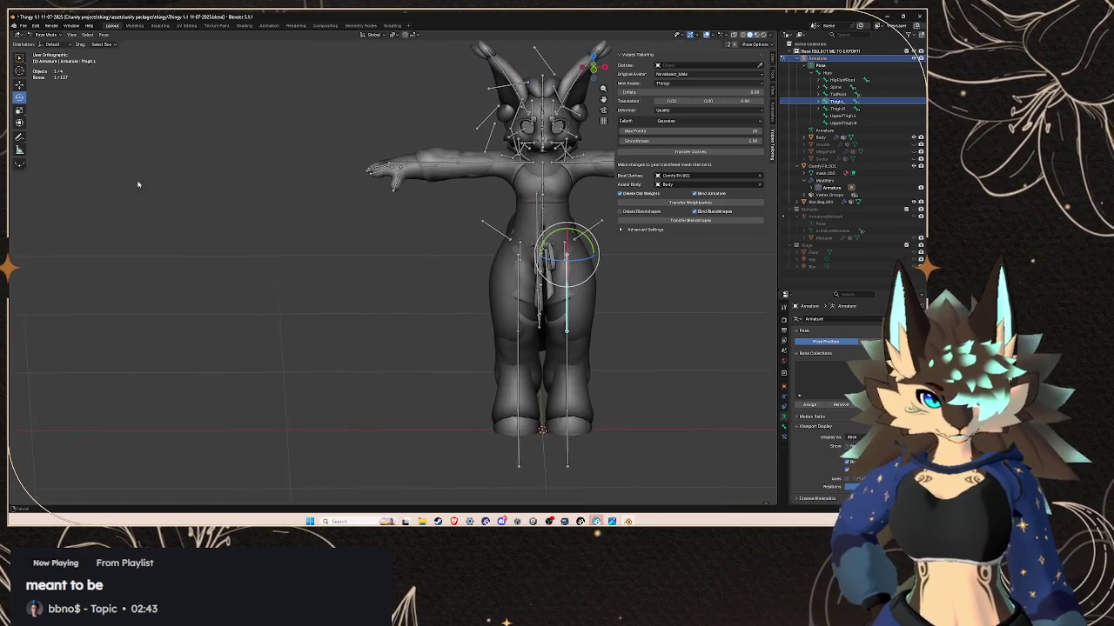
- Return to Object Mode and hide the armature's bones in Viewport Overlays
click(45, 43)
scroll(487, 261, up, 2)
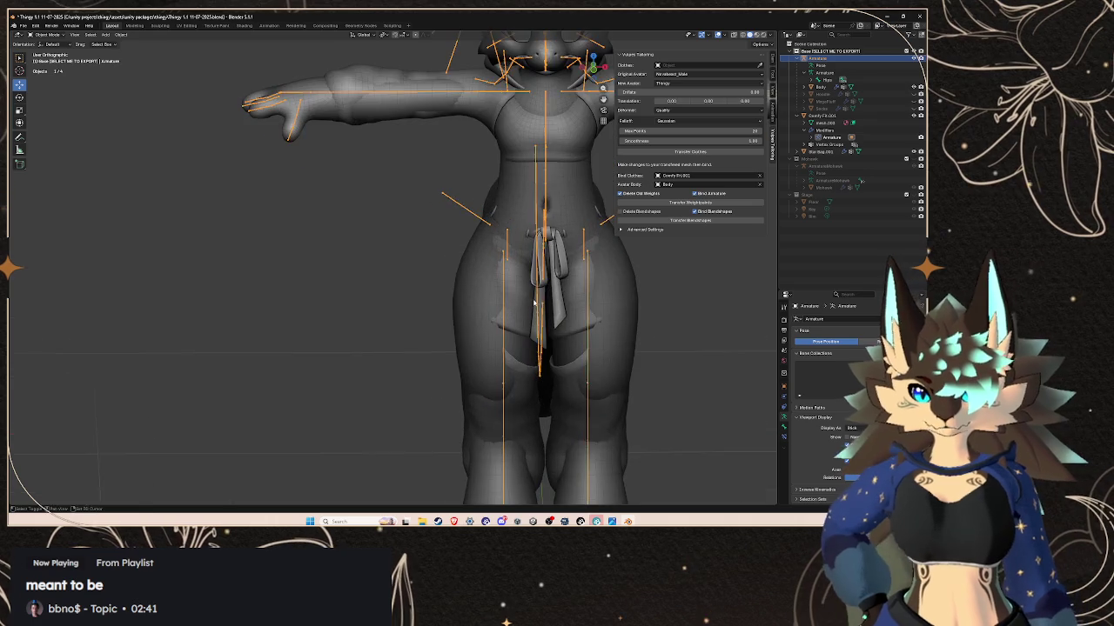
scroll(487, 261, up, 2)
scroll(488, 261, up, 2)
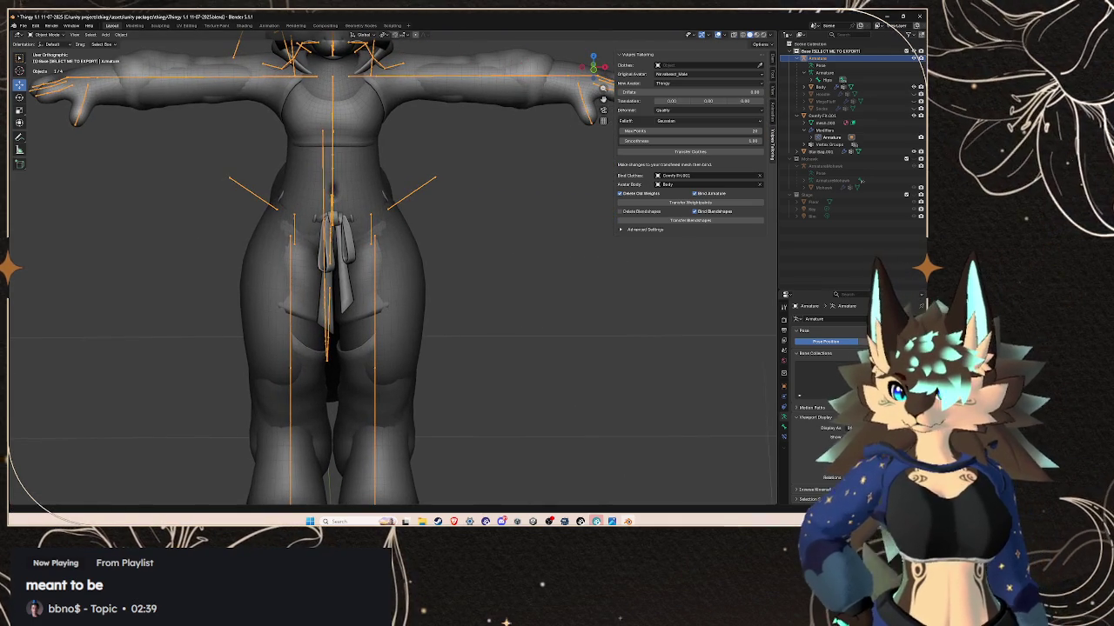
click(724, 33)
click(733, 134)
- Enter Edit Mode on the Comfy Fit.001 mesh and select the connected tie piece with L
middle_drag(374, 261, 671, 157)
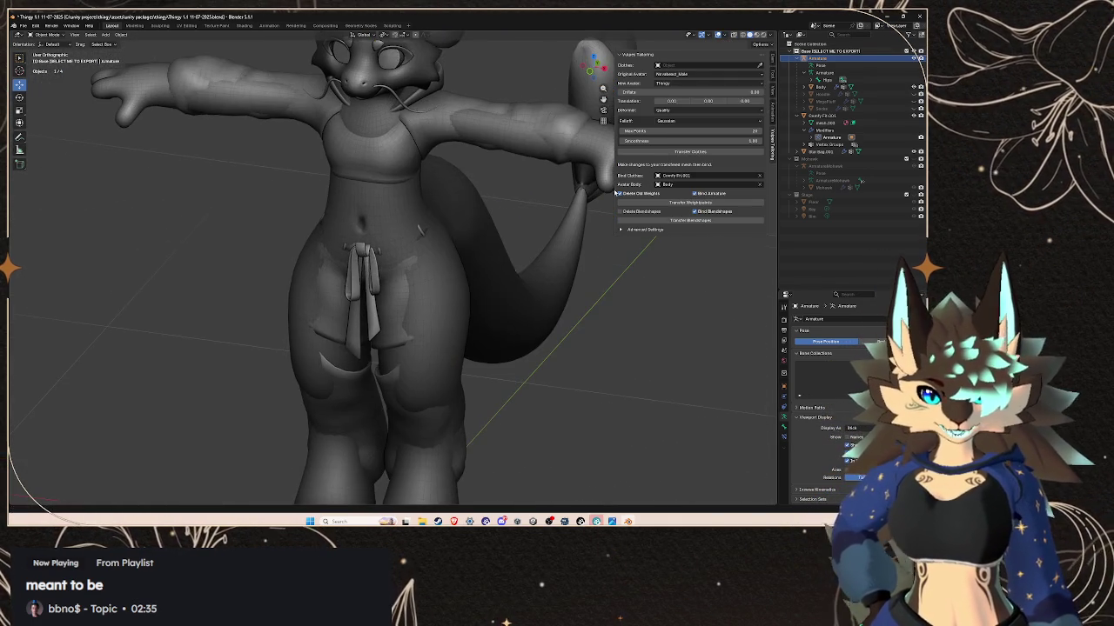
click(375, 309)
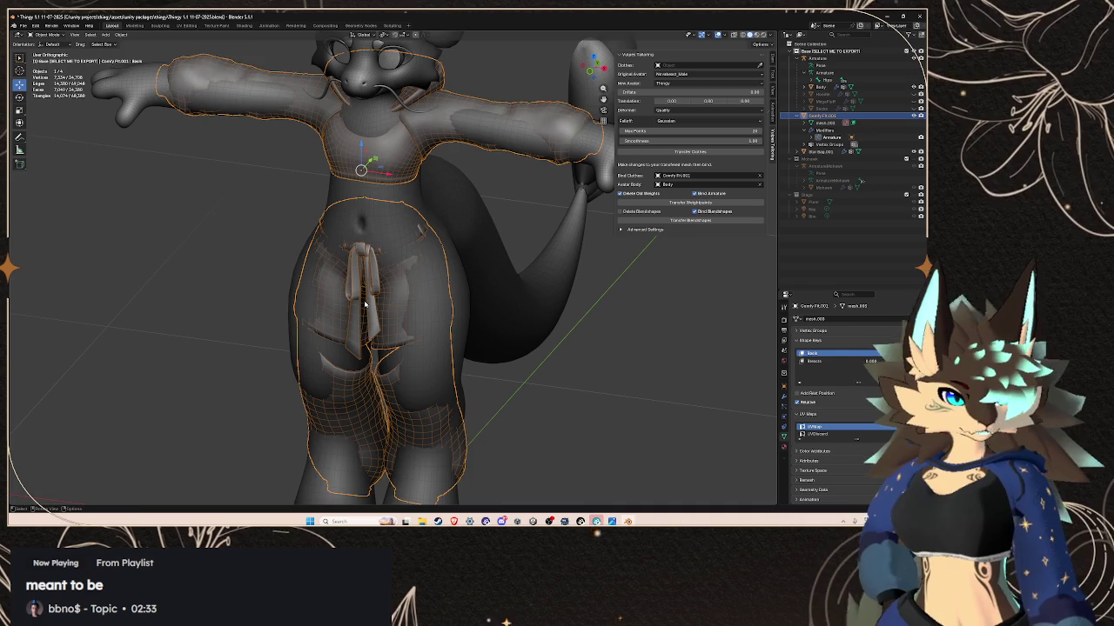
key(Tab)
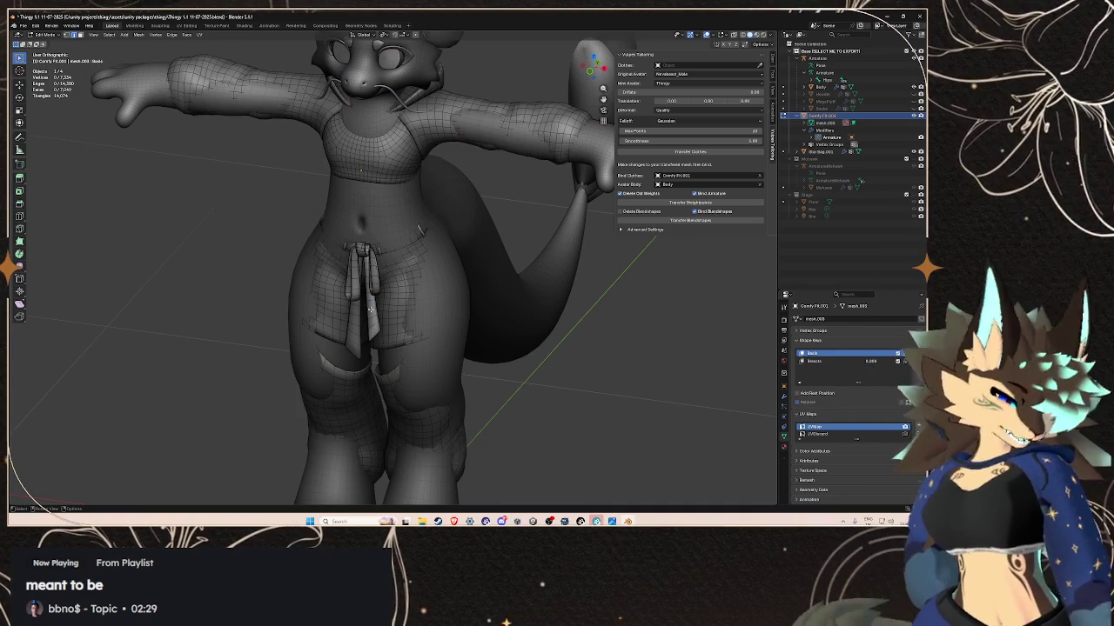
key(l)
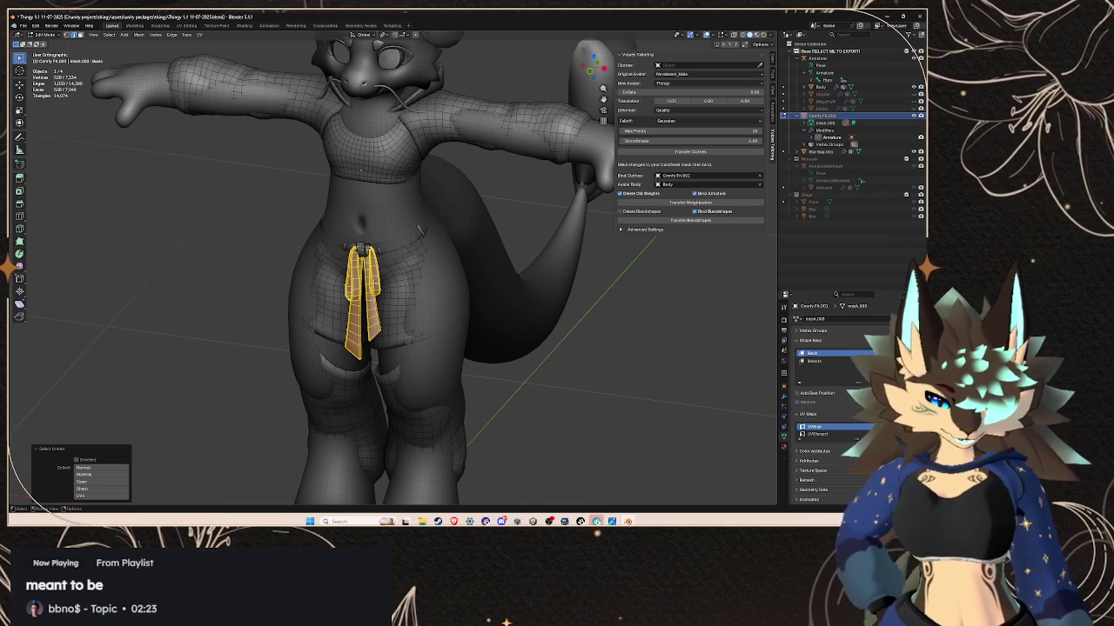
- Separate the selected tie into its own object, Comfy Fit.002
key(ctrl+e)
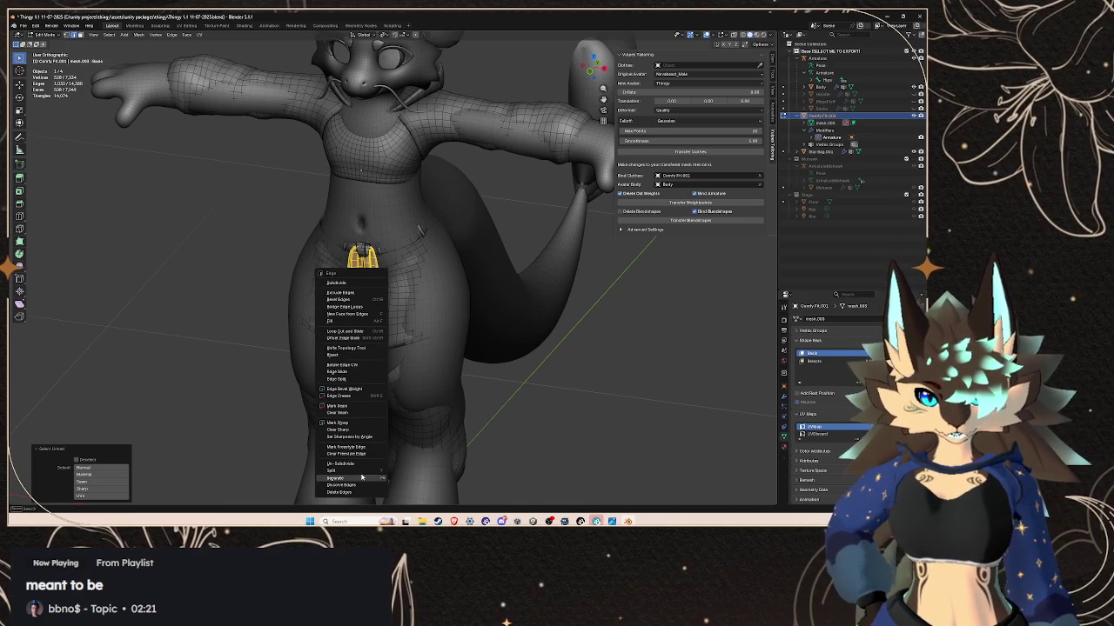
click(409, 477)
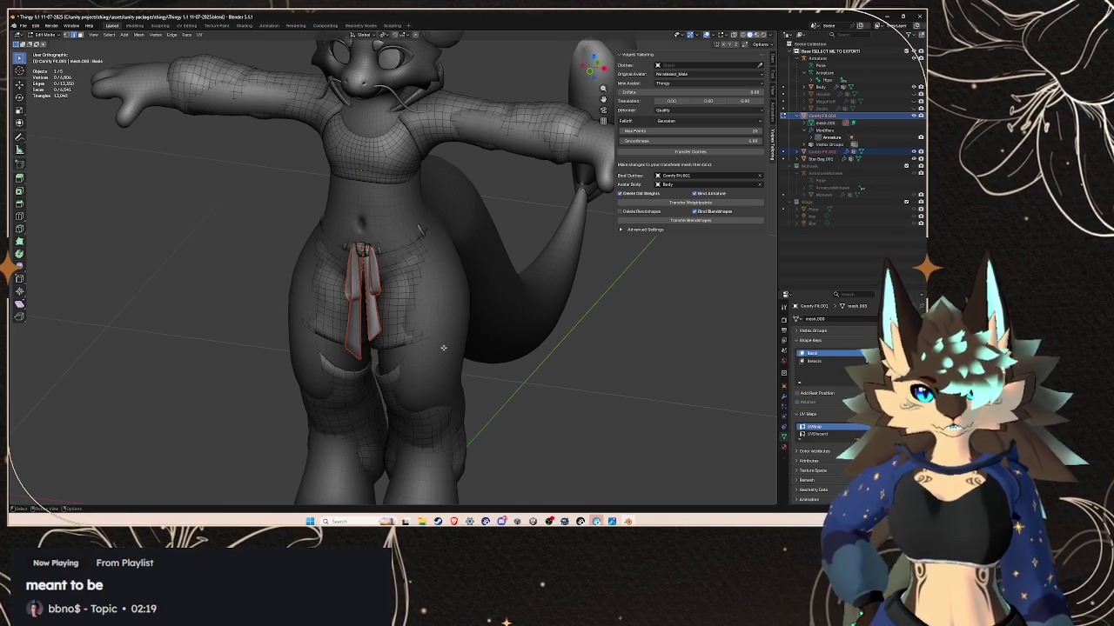
key(x)
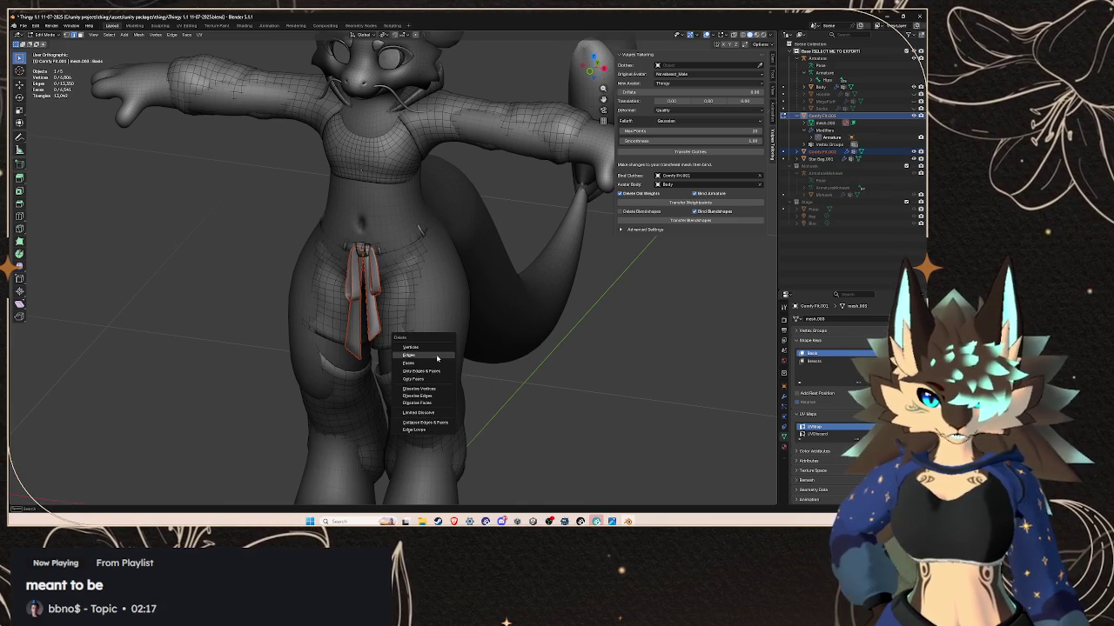
- Delete the Comfy Fit.002 tie object from the Outliner
click(877, 153)
right_click(878, 152)
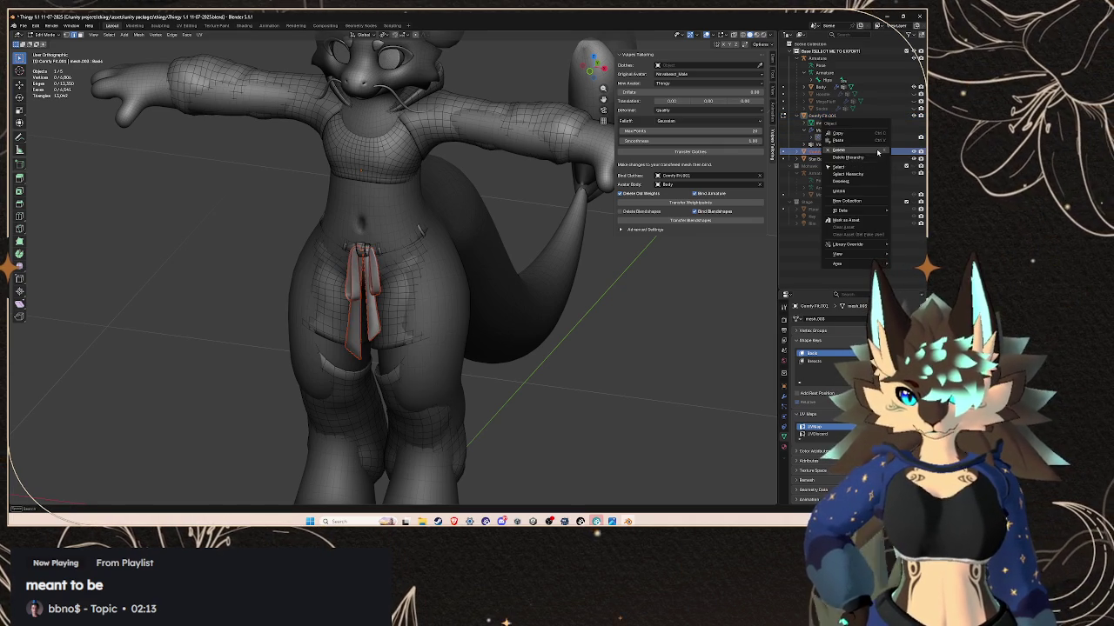
click(878, 151)
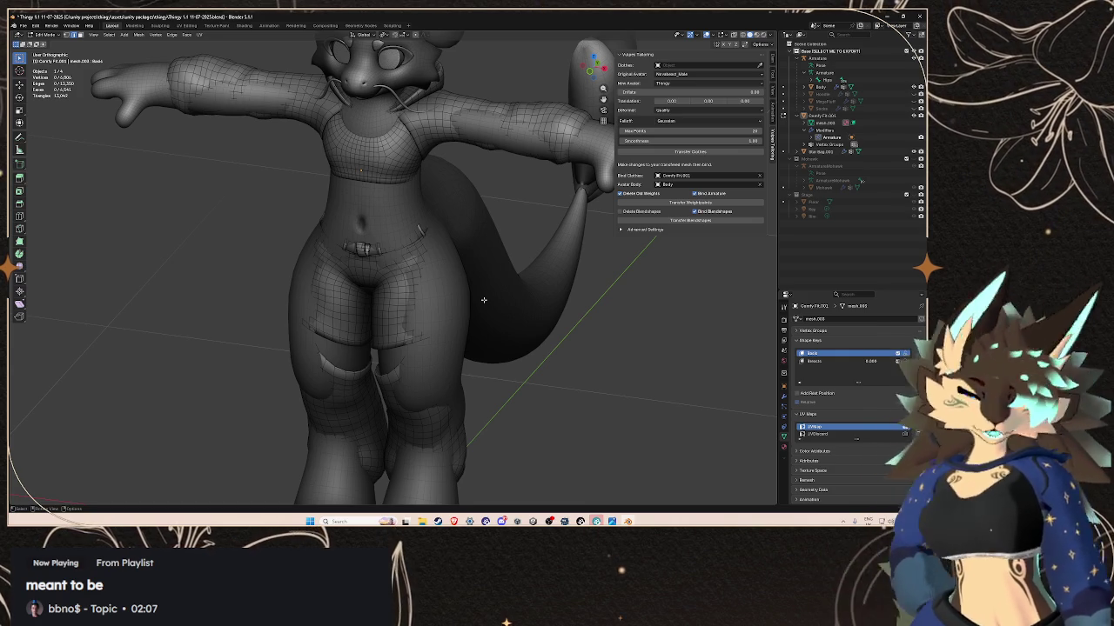
- Exit Edit Mode and select the Comfy Fit.001 outfit mesh
scroll(398, 178, down, 3)
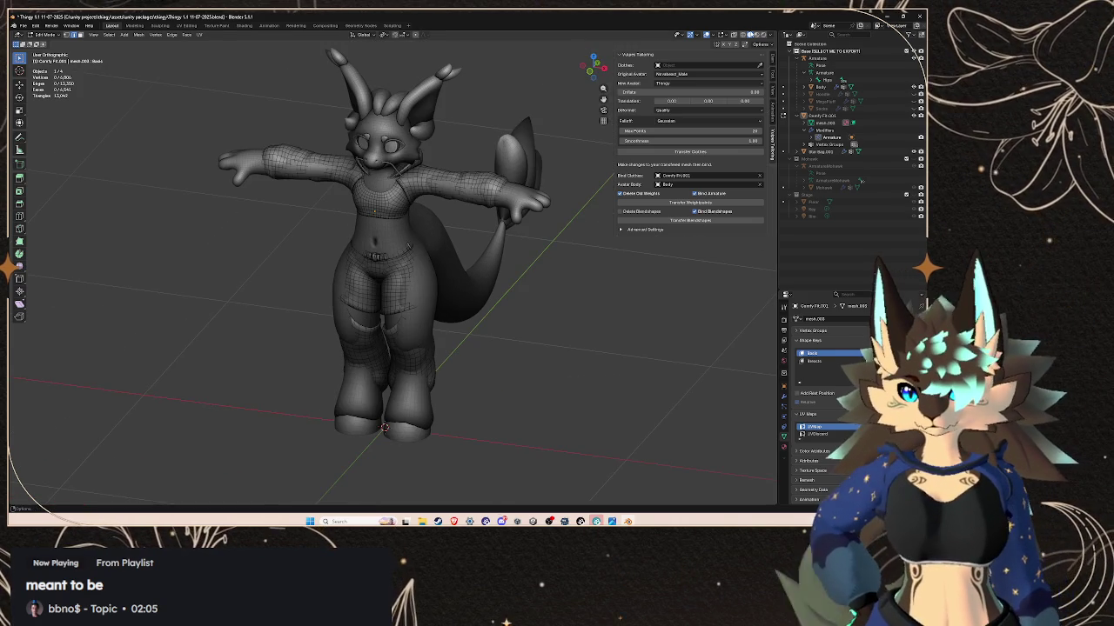
mouse_move(452, 287)
middle_down()
mouse_move(479, 209)
mouse_move(379, 282)
middle_up()
key(Tab)
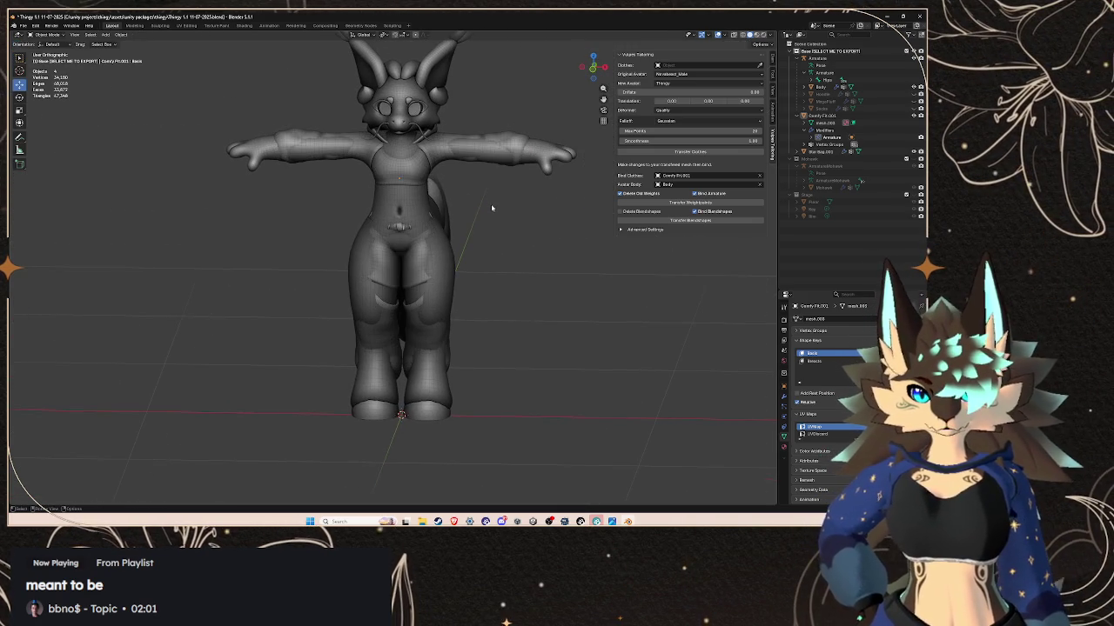
scroll(491, 208, up, 2)
scroll(438, 261, down, 1)
click(370, 260)
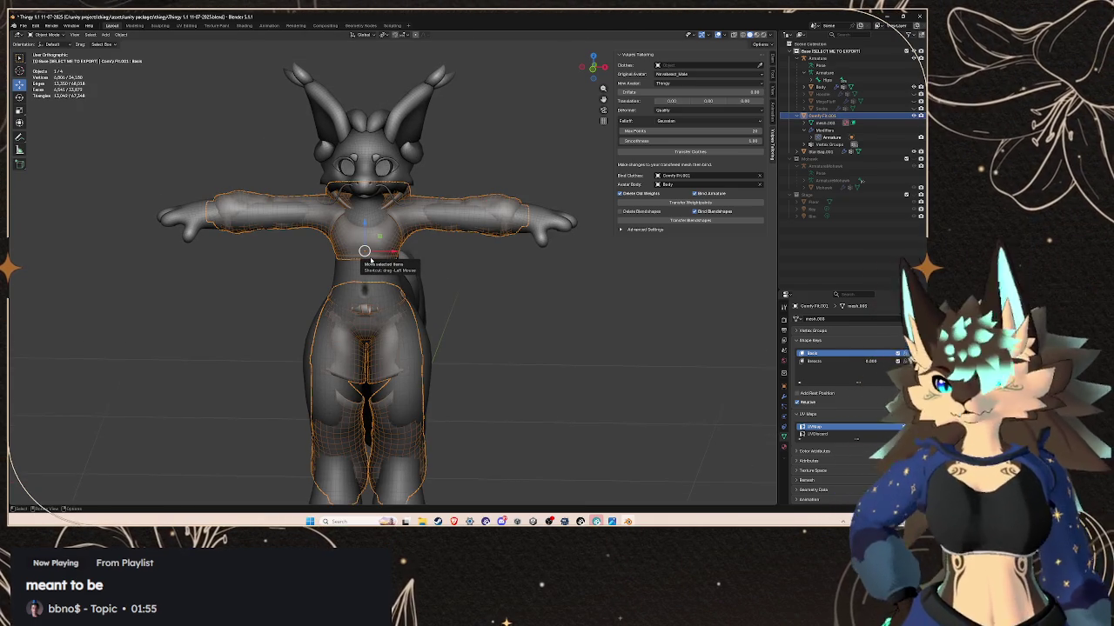
- Open the outfit in the Sculpting workspace and view the character from behind
click(160, 29)
scroll(448, 246, down, 3)
scroll(448, 246, down, 3)
scroll(448, 246, down, 3)
scroll(448, 246, down, 2)
scroll(449, 247, down, 3)
middle_drag(448, 246, 553, 287)
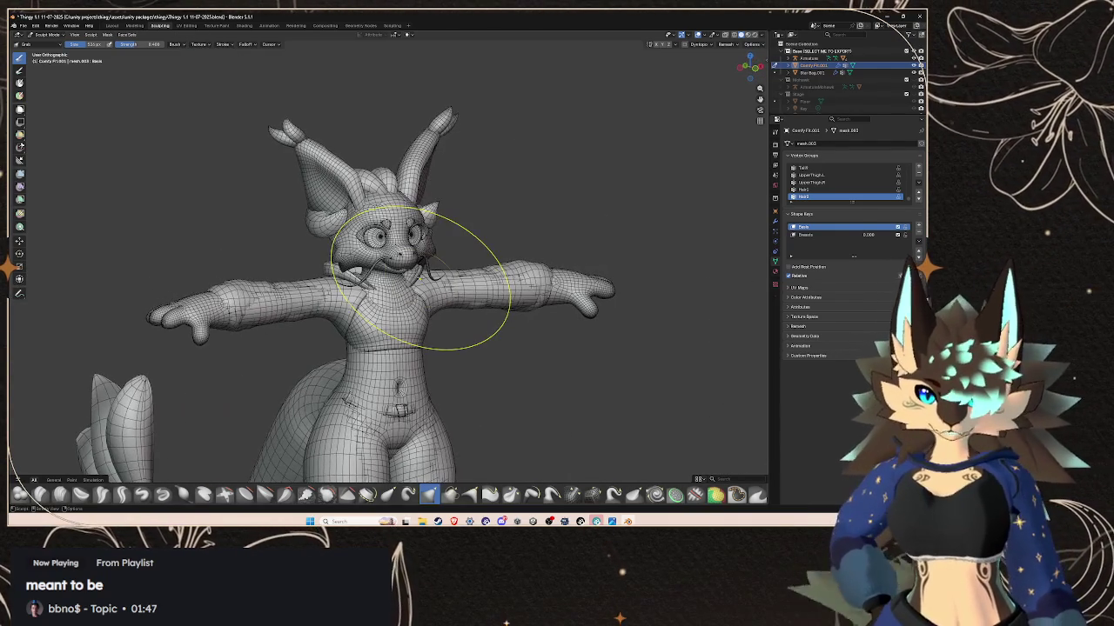
- Inspect the outfit's torso and sleeves up close, then go back to the Layout workspace
mouse_move(419, 277)
middle_down()
mouse_move(373, 301)
mouse_move(652, 316)
middle_up()
scroll(435, 410, up, 2)
mouse_move(435, 410)
shift+middle_down()
mouse_move(410, 200)
mouse_move(469, 200)
mouse_move(348, 195)
mouse_move(577, 199)
mouse_move(397, 236)
mouse_move(444, 202)
shift+middle_up()
scroll(469, 200, up, 2)
scroll(444, 224, up, 3)
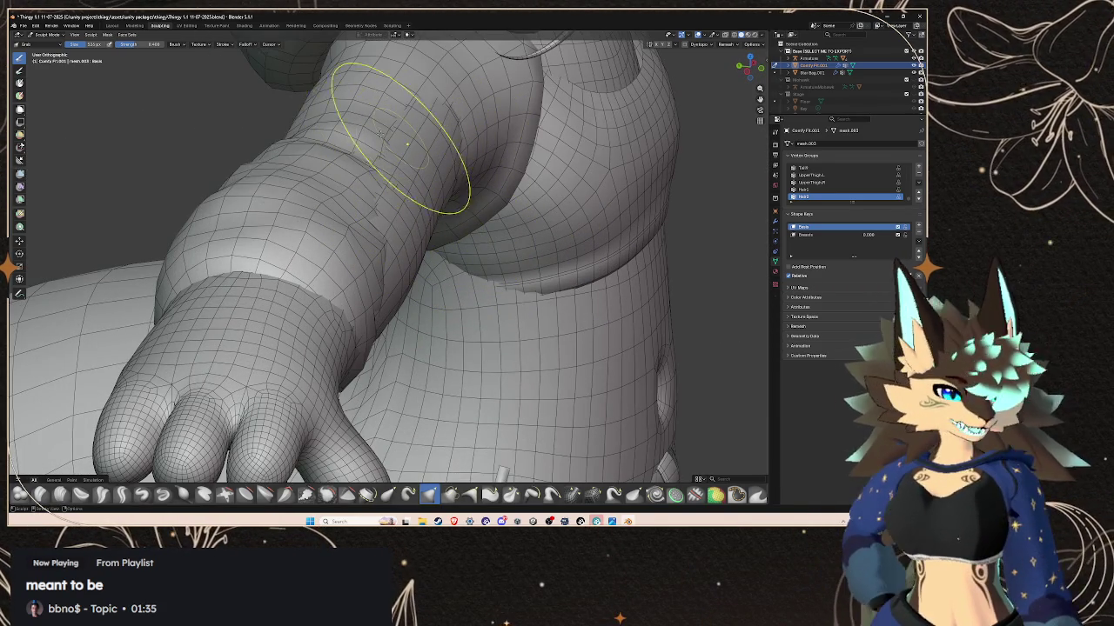
click(110, 26)
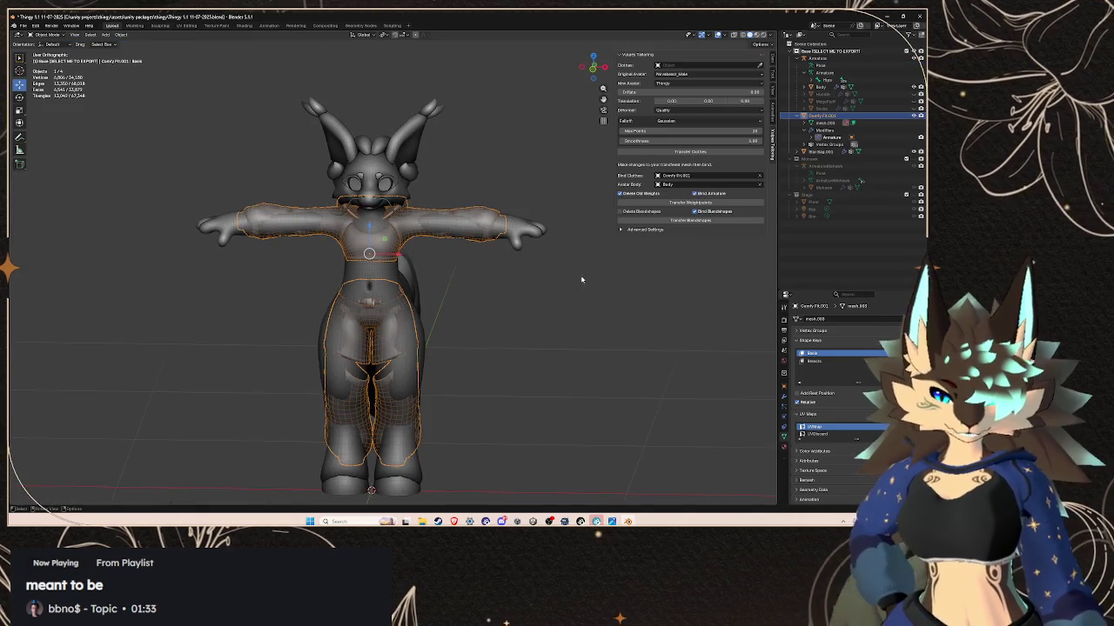
- Select the Body mesh and turn off the Wireframe viewport overlay
click(556, 261)
mouse_move(525, 252)
middle_down()
mouse_move(503, 266)
mouse_move(557, 226)
middle_up()
scroll(381, 248, up, 2)
middle_drag(380, 248, 408, 272)
click(408, 271)
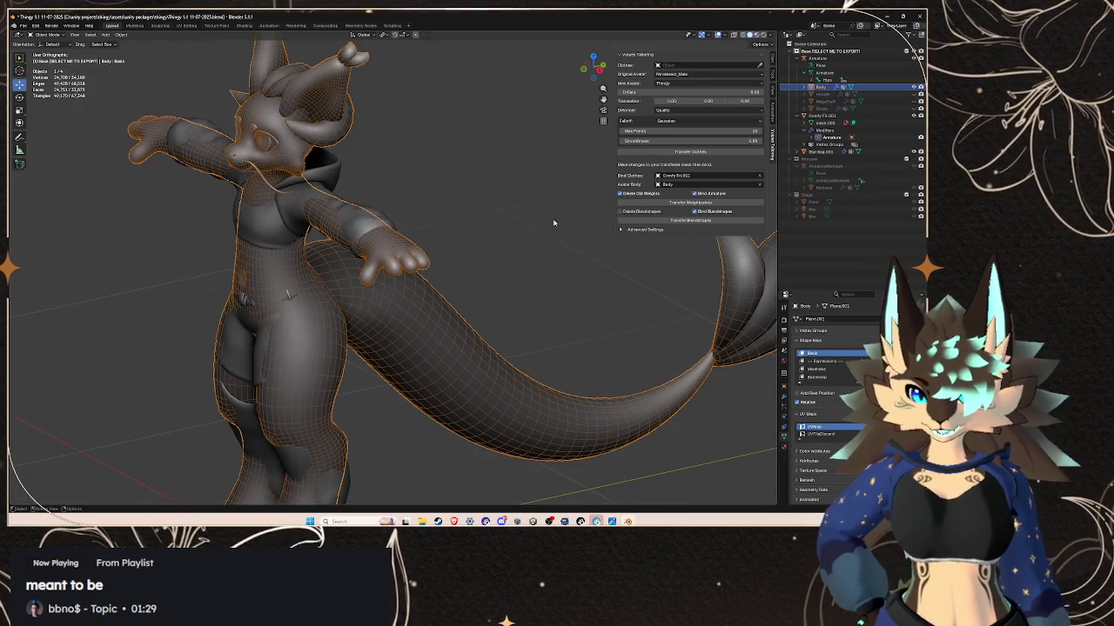
click(726, 35)
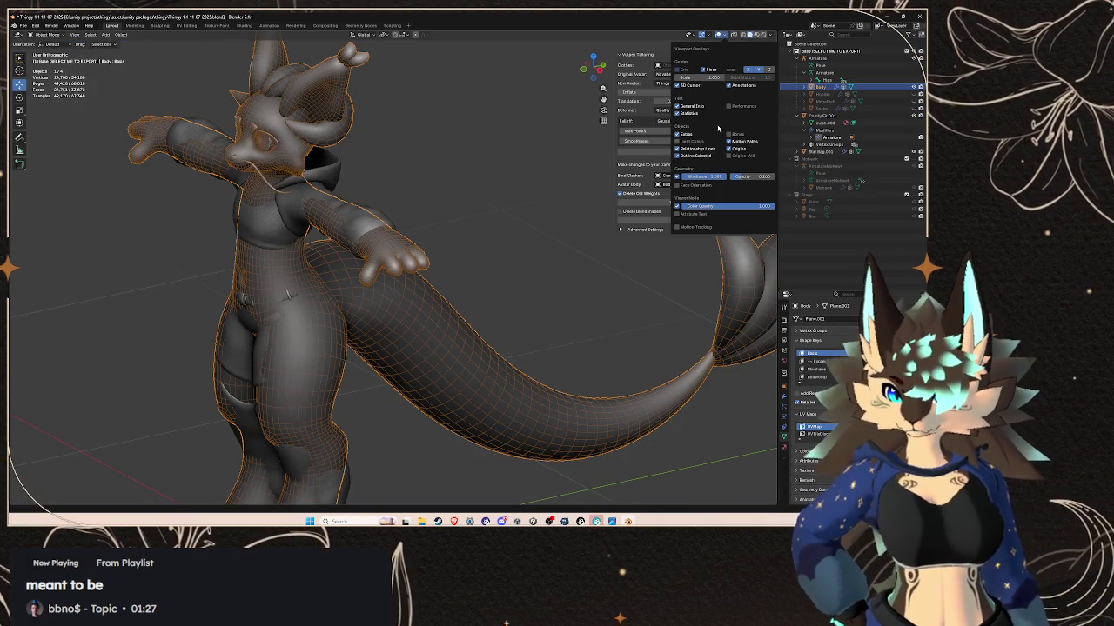
click(679, 177)
mouse_move(435, 228)
middle_down()
mouse_move(466, 225)
mouse_move(405, 214)
middle_up()
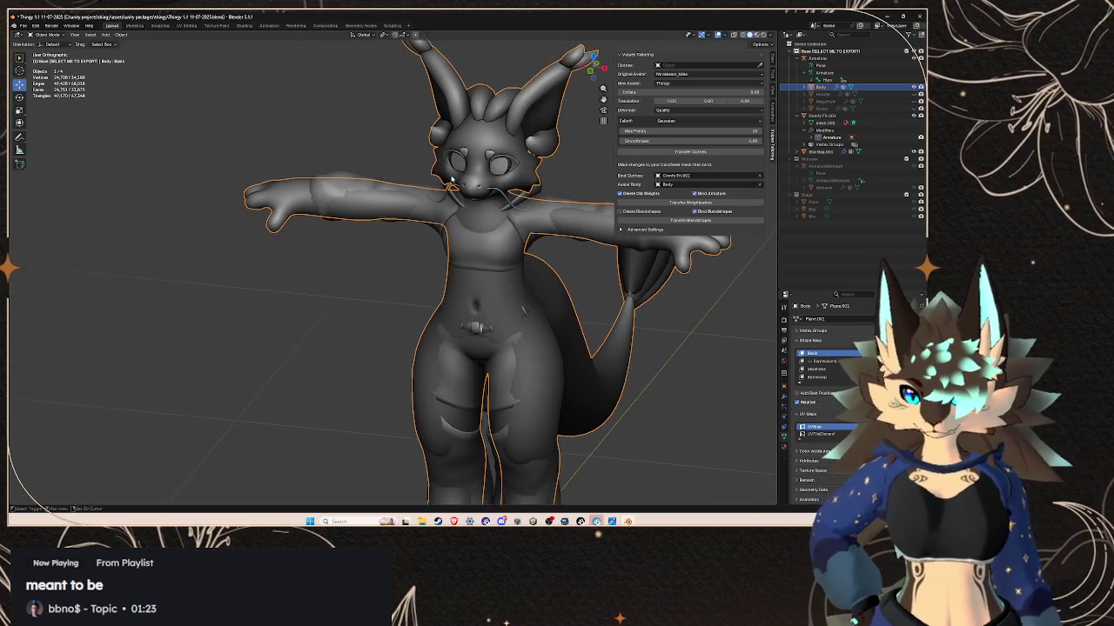
- Toggle Rendered shading with Z and view the clothed character from a new angle
key(z)
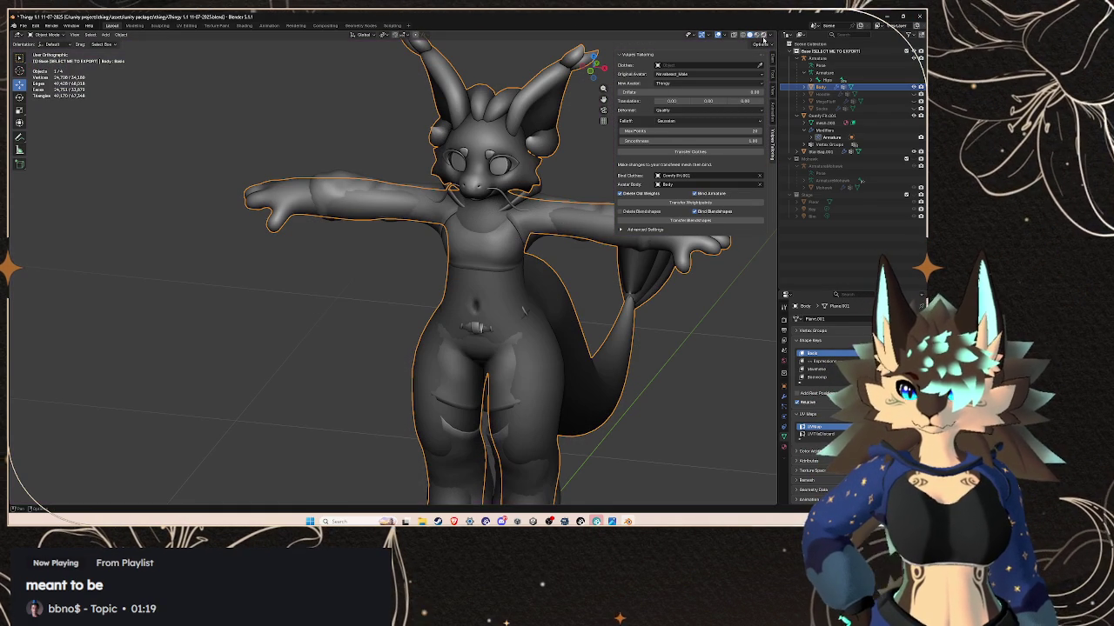
key(z)
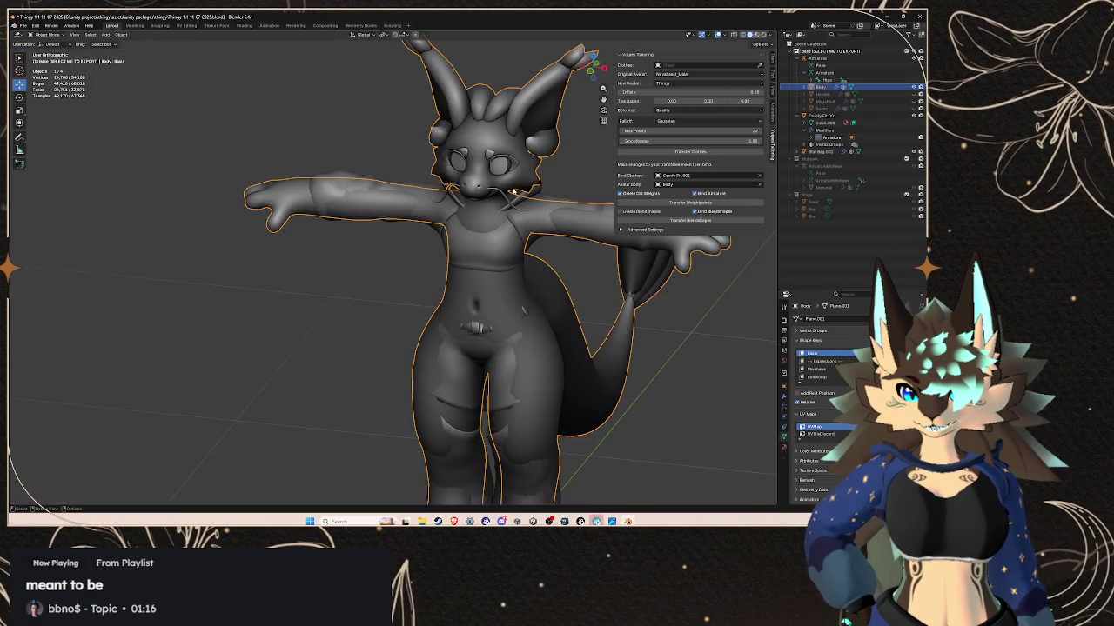
scroll(449, 179, down, 3)
scroll(449, 179, up, 4)
middle_drag(409, 187, 781, 109)
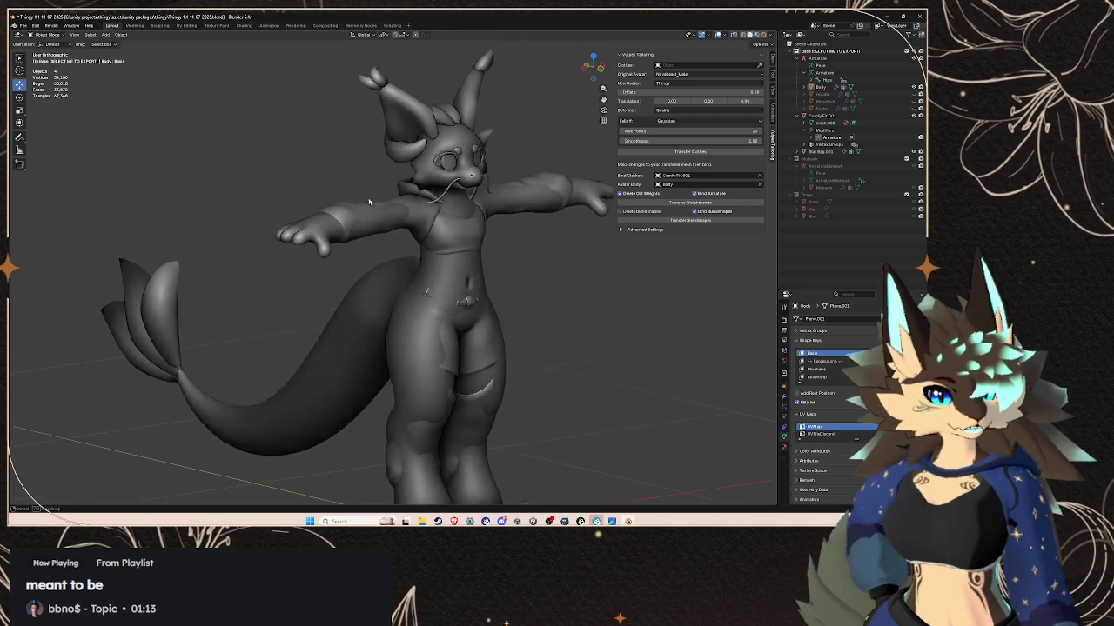
click(728, 35)
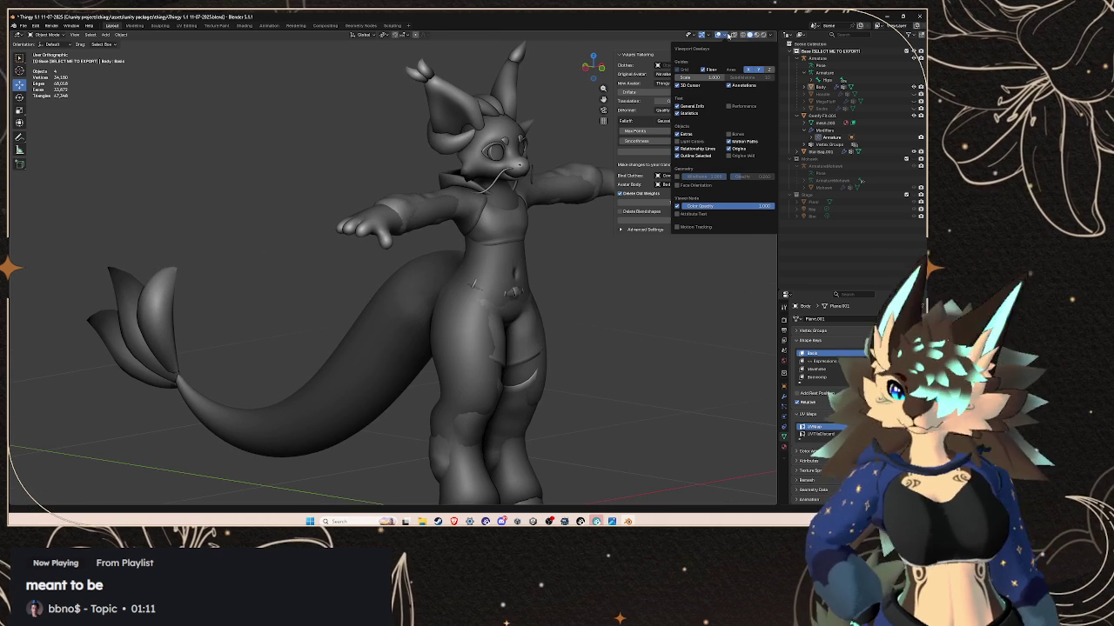
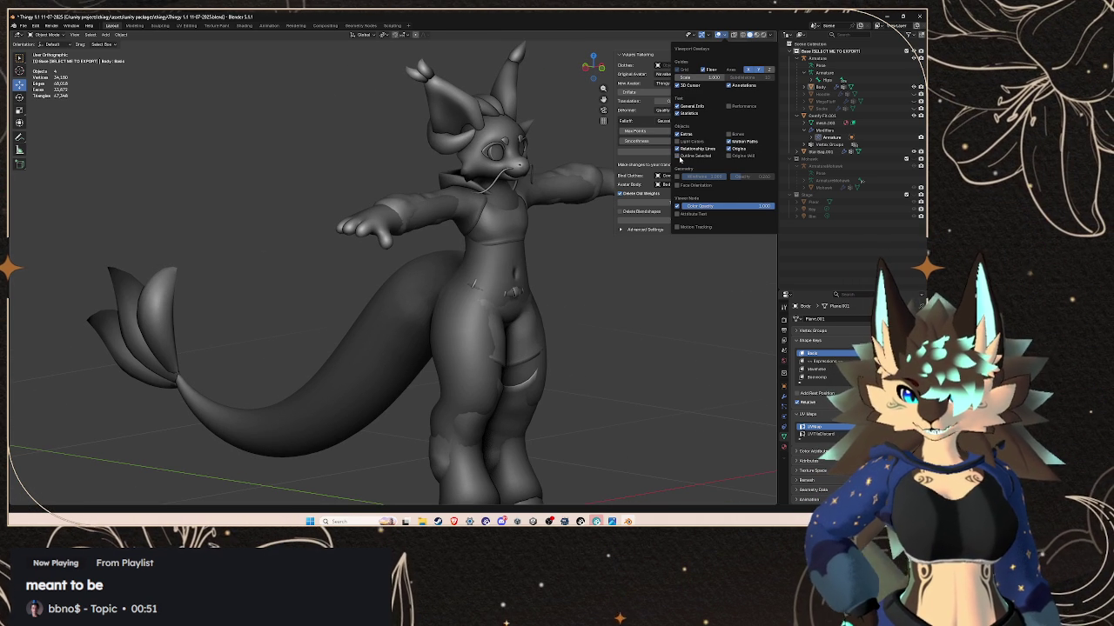
- Turn off the Extras viewport overlay and orbit to face the character
click(678, 135)
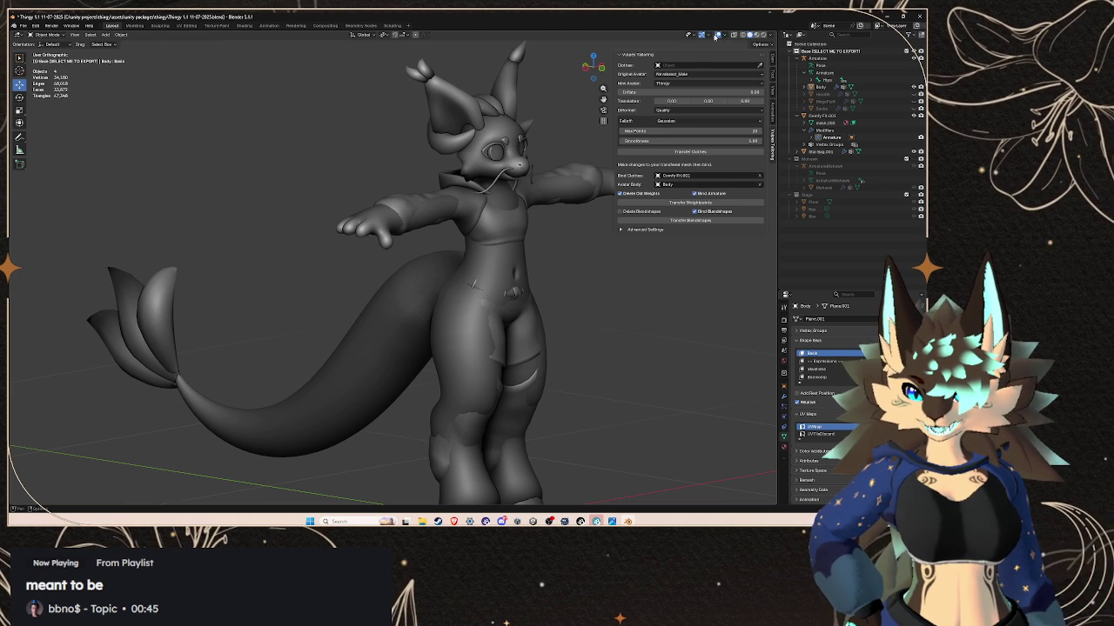
middle_drag(466, 230, 476, 230)
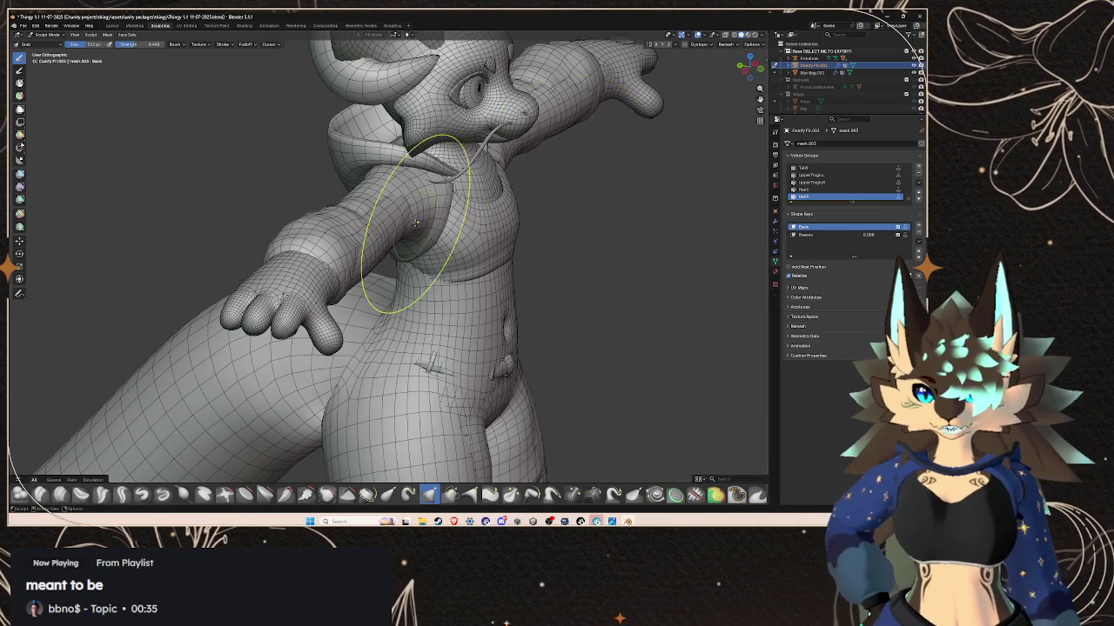
- Turn off the hoodie's Wireframe overlay, inspect the body, then return to the Layout workspace
click(707, 35)
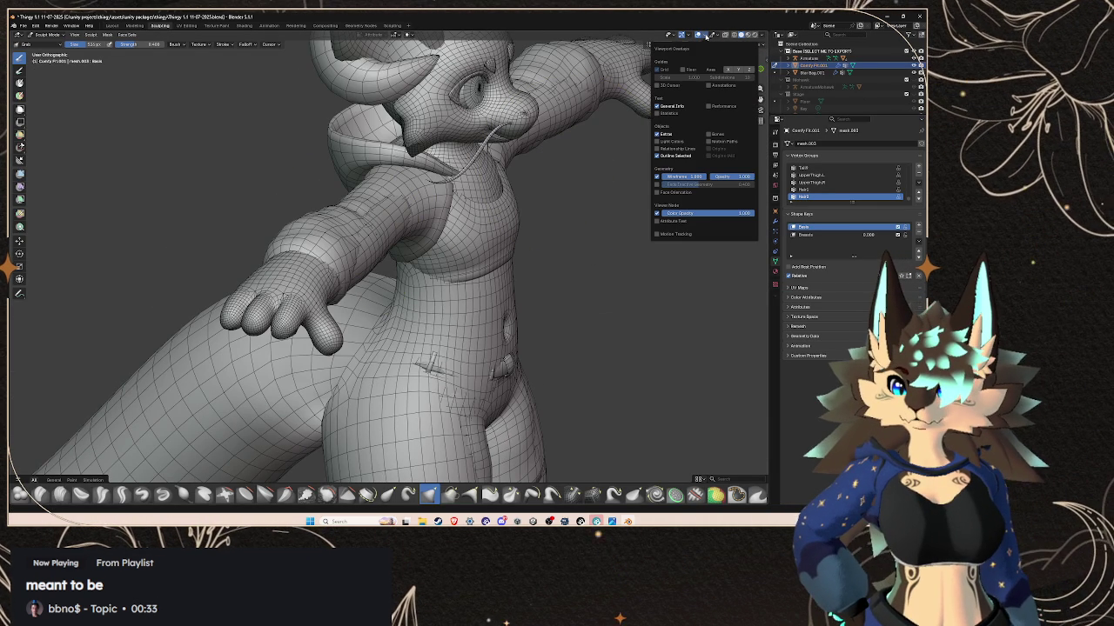
click(656, 177)
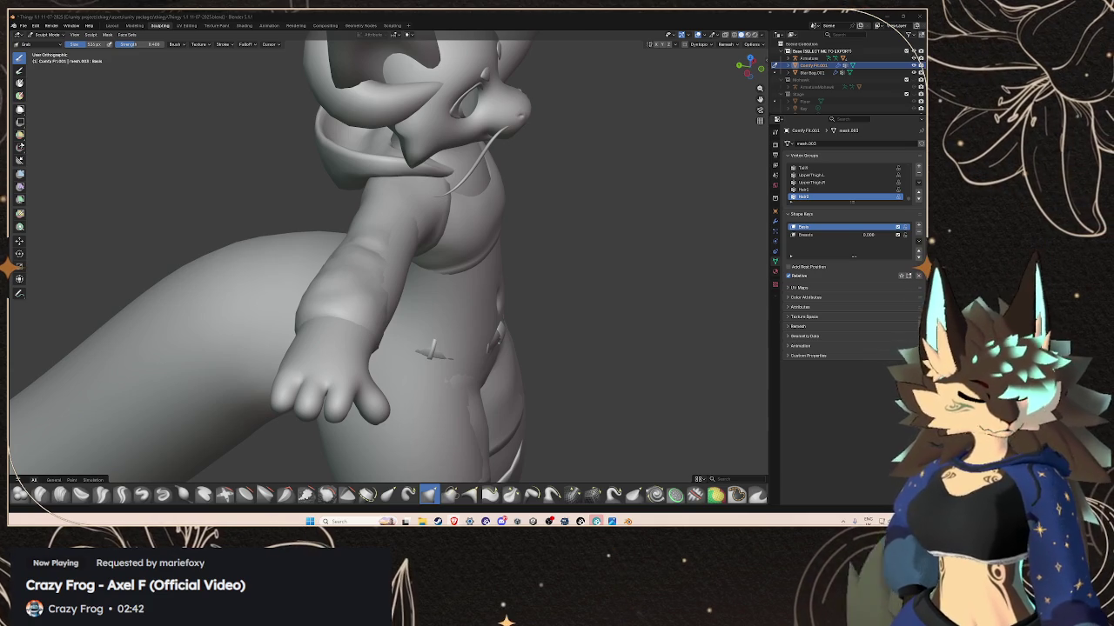
middle_drag(429, 352, 361, 187)
mouse_move(435, 261)
middle_down()
mouse_move(377, 215)
mouse_move(296, 200)
middle_up()
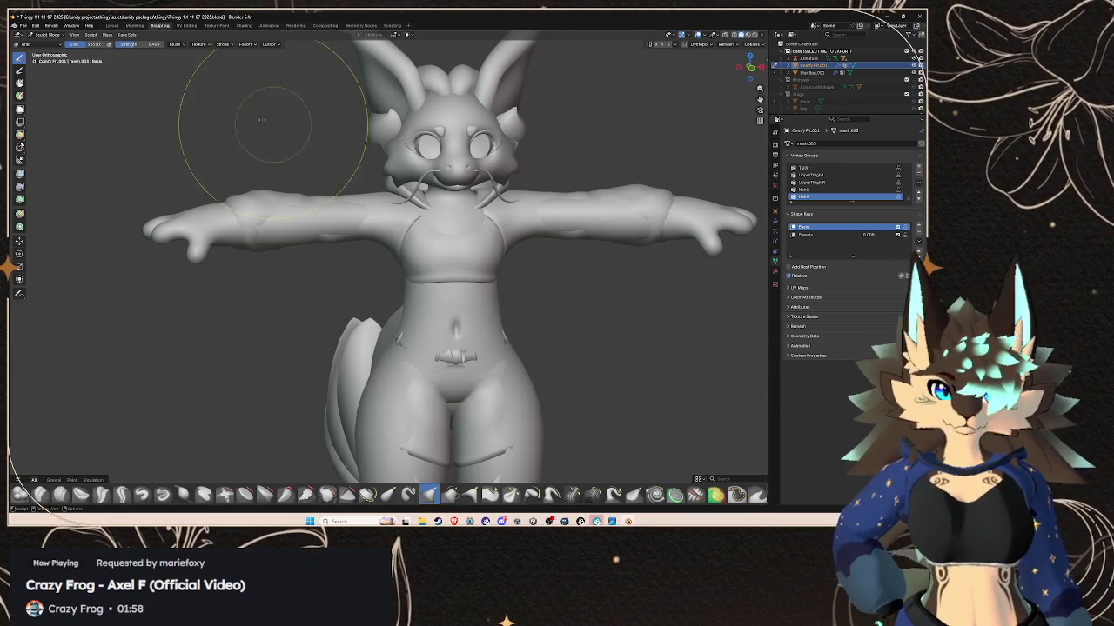
click(112, 26)
mouse_move(503, 237)
middle_down()
mouse_move(453, 231)
mouse_move(487, 228)
mouse_move(522, 301)
mouse_move(489, 299)
mouse_move(411, 243)
middle_up()
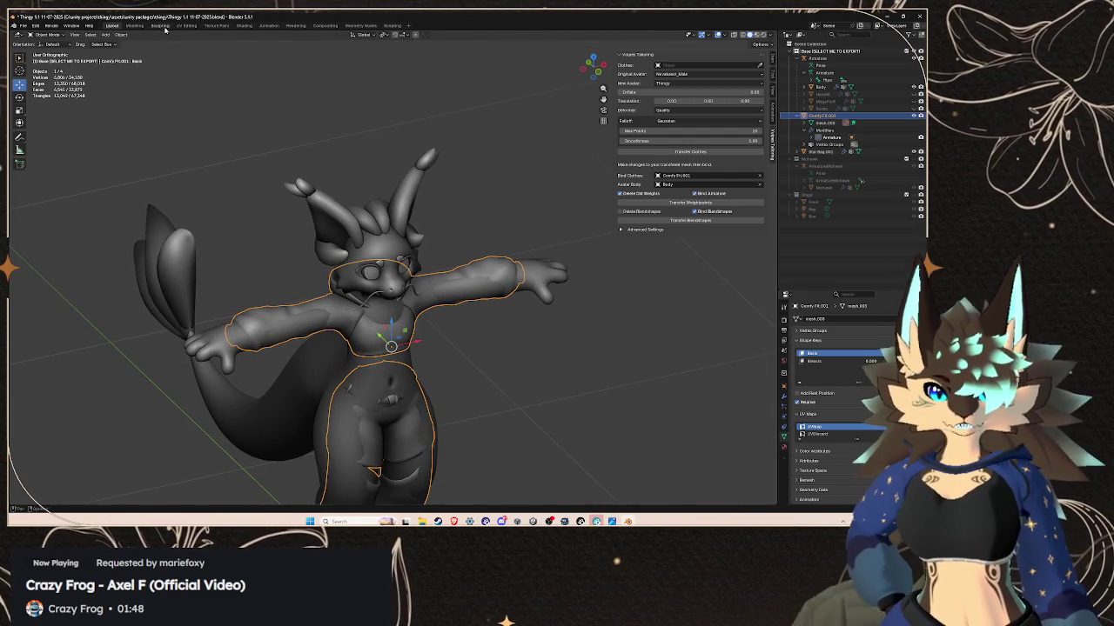
- Go back to the Sculpting workspace and zoom in on the hoodie sleeve
click(163, 27)
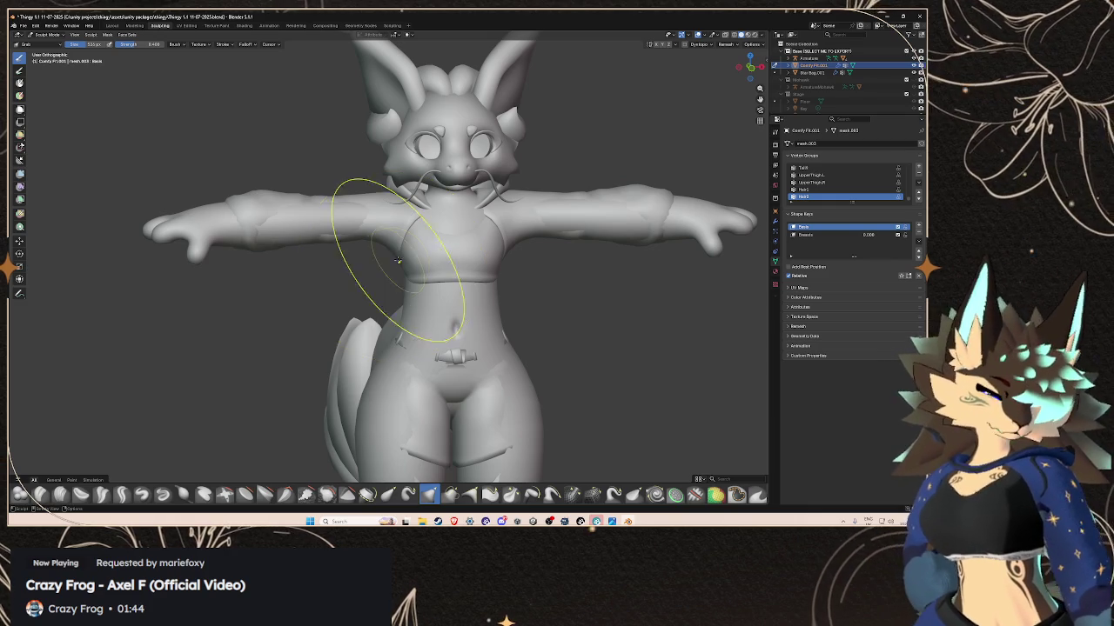
mouse_move(390, 265)
middle_down()
mouse_move(426, 272)
mouse_move(433, 237)
middle_up()
scroll(426, 272, up, 2)
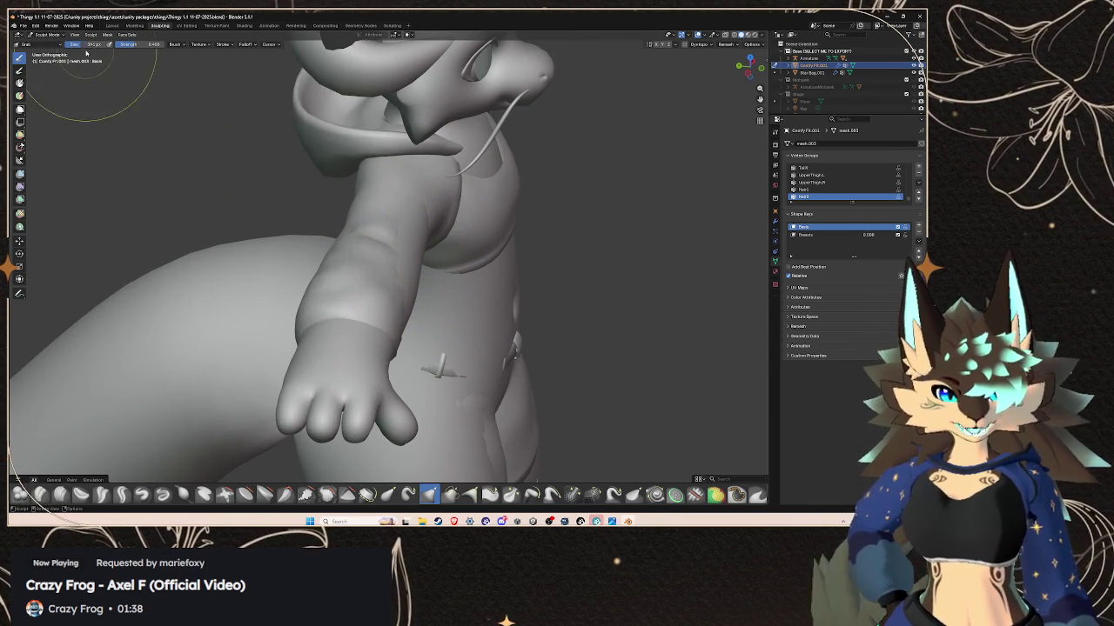
mouse_move(378, 286)
middle_down()
mouse_move(435, 281)
mouse_move(421, 289)
mouse_move(435, 277)
middle_up()
- Switch to the next sculpt brush and smooth away the sleeve's forearm ridge
click(449, 494)
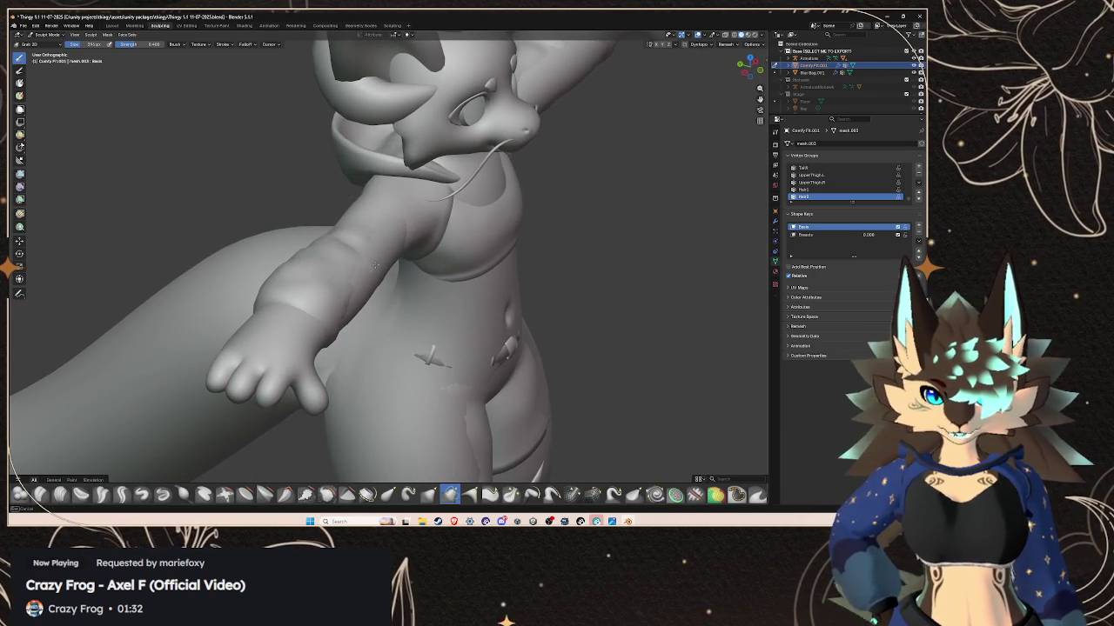
middle_drag(472, 212, 746, 249)
mouse_move(439, 275)
middle_down()
mouse_move(298, 236)
mouse_move(522, 223)
mouse_move(519, 209)
middle_up()
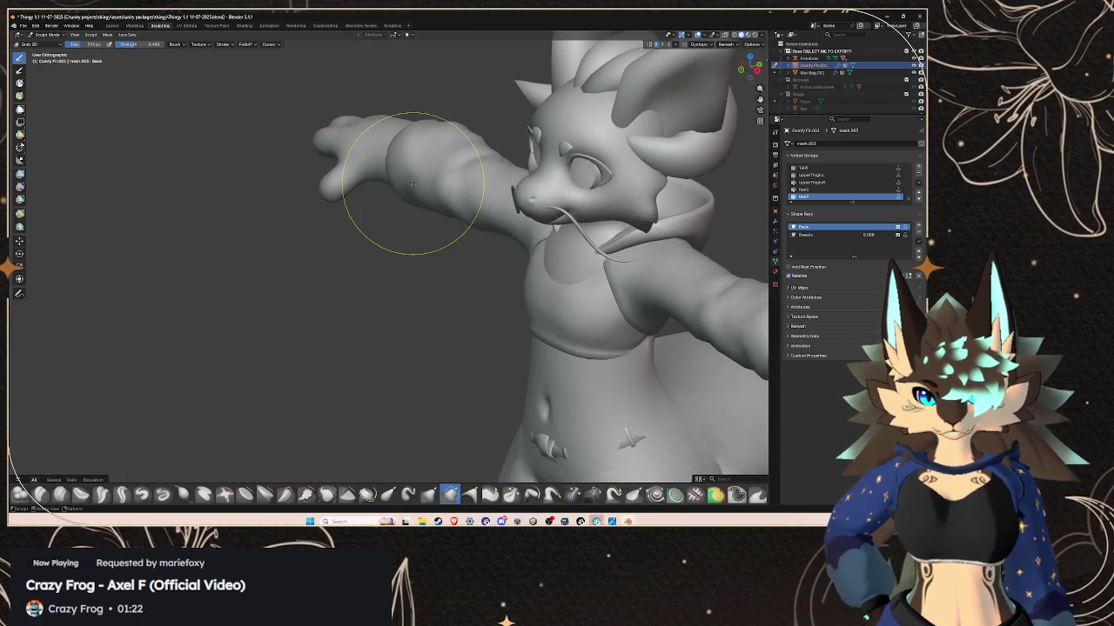
middle_drag(450, 189, 329, 217)
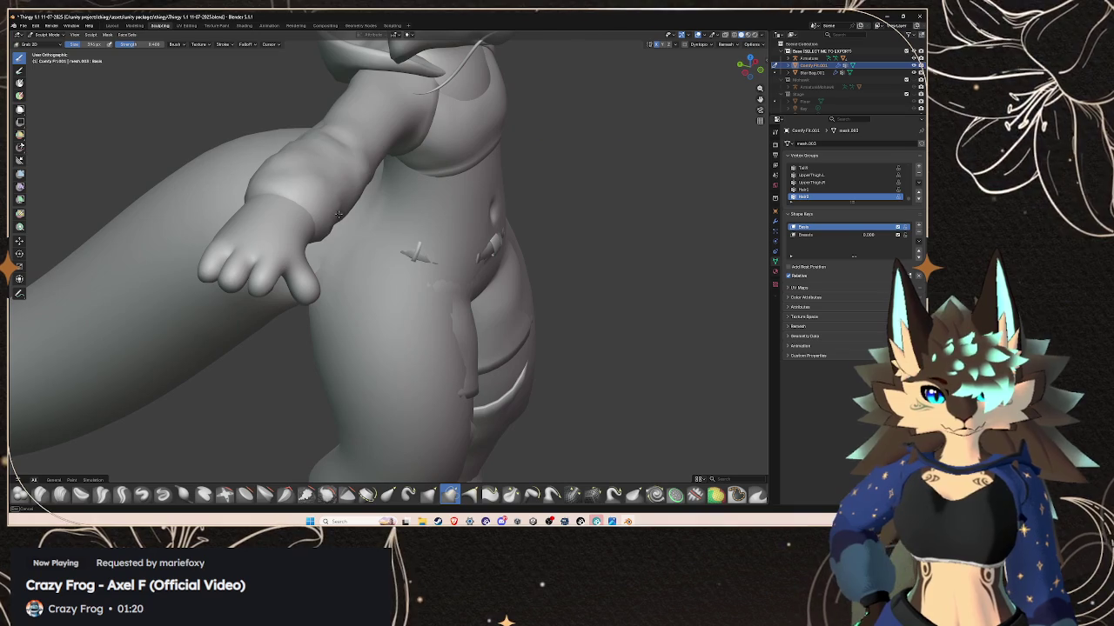
mouse_move(331, 230)
middle_down()
mouse_move(315, 245)
mouse_move(393, 244)
mouse_move(456, 228)
mouse_move(361, 228)
mouse_move(420, 305)
mouse_move(386, 273)
mouse_move(435, 295)
middle_up()
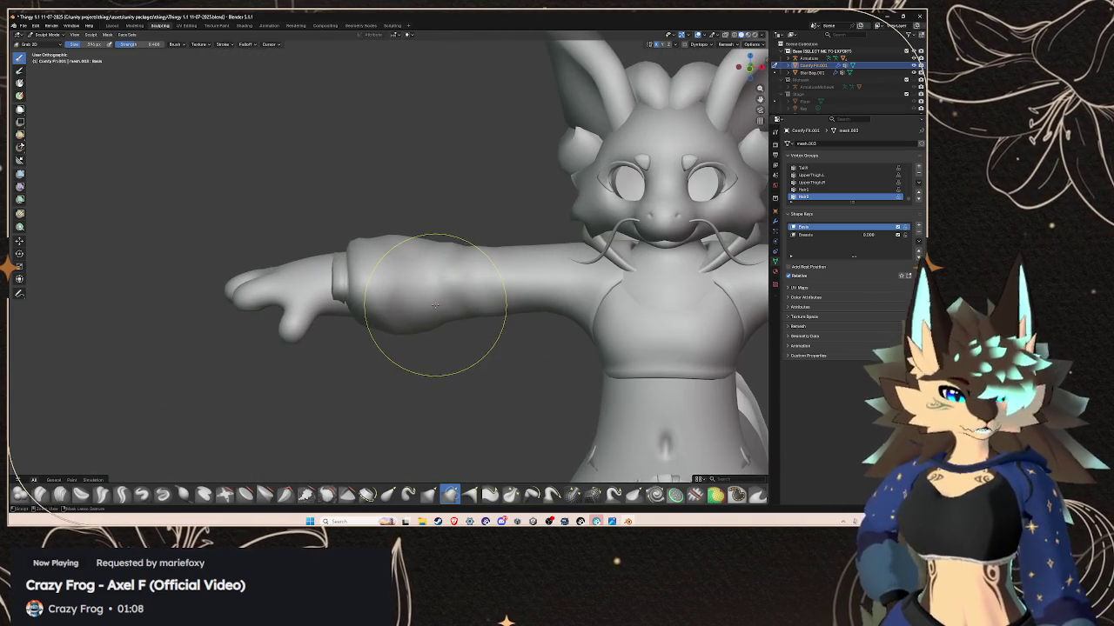
mouse_move(435, 300)
mouse_down()
mouse_move(383, 300)
mouse_move(386, 286)
mouse_move(366, 297)
mouse_up()
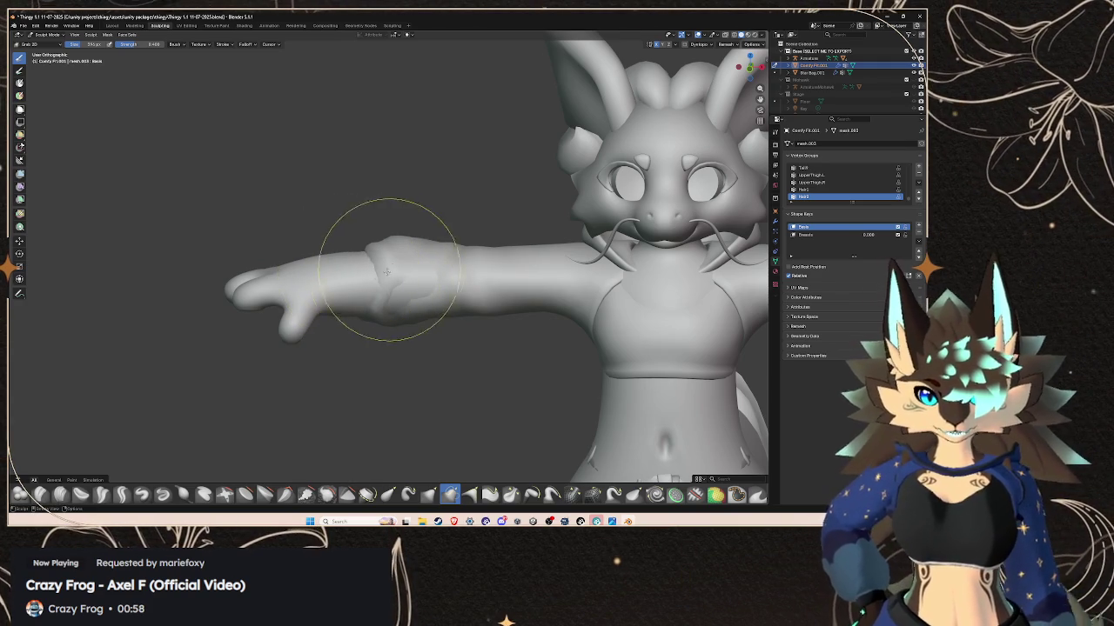
scroll(368, 298, down, 5)
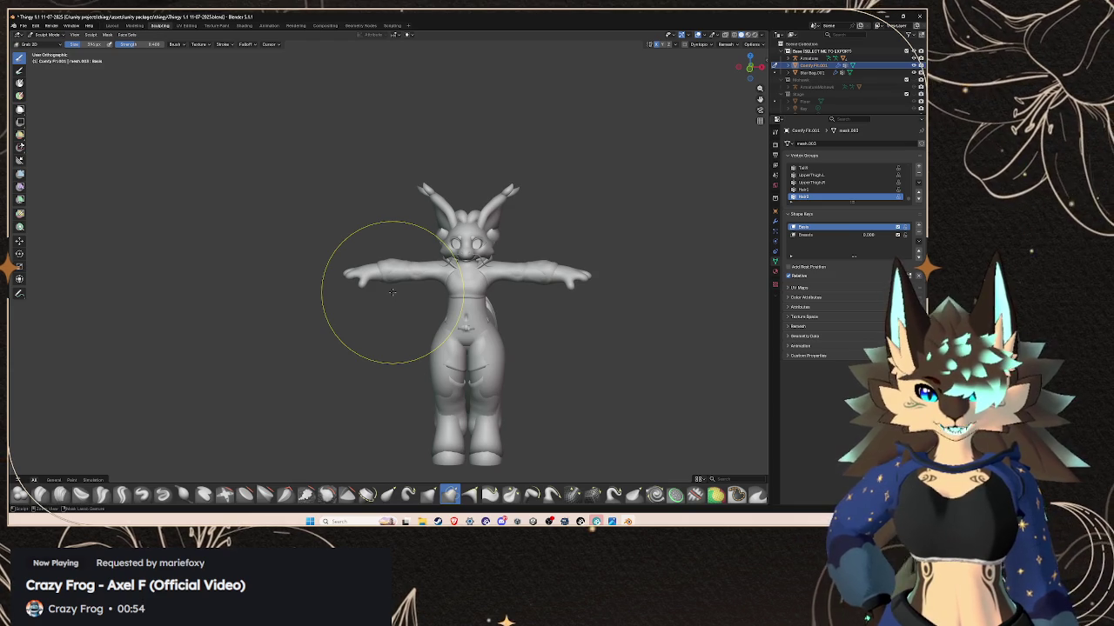
scroll(391, 291, up, 3)
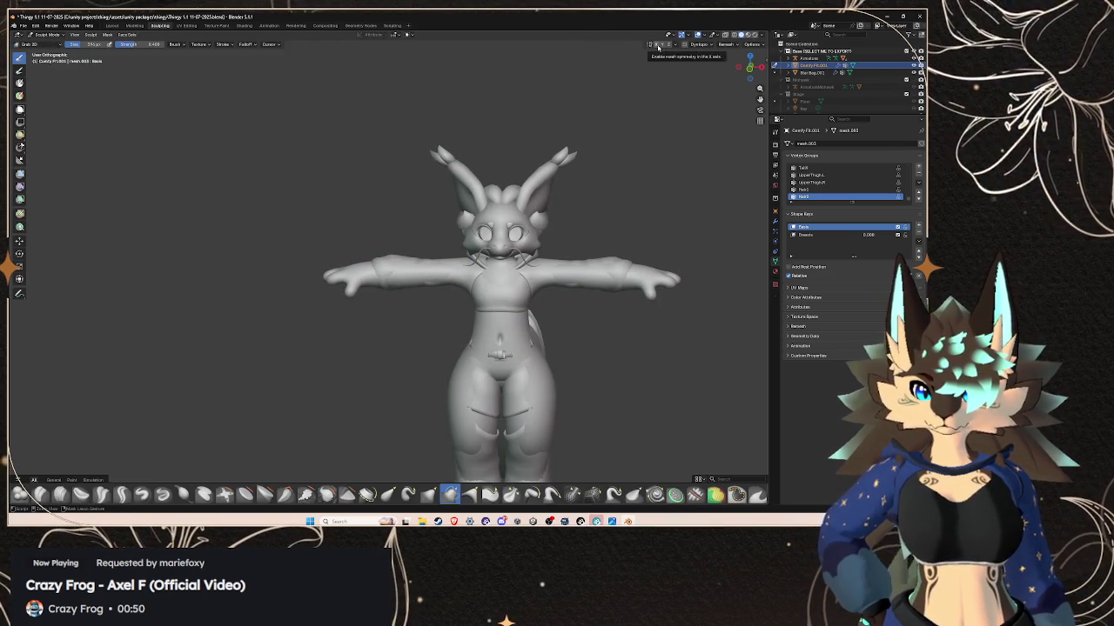
scroll(428, 270, up, 1)
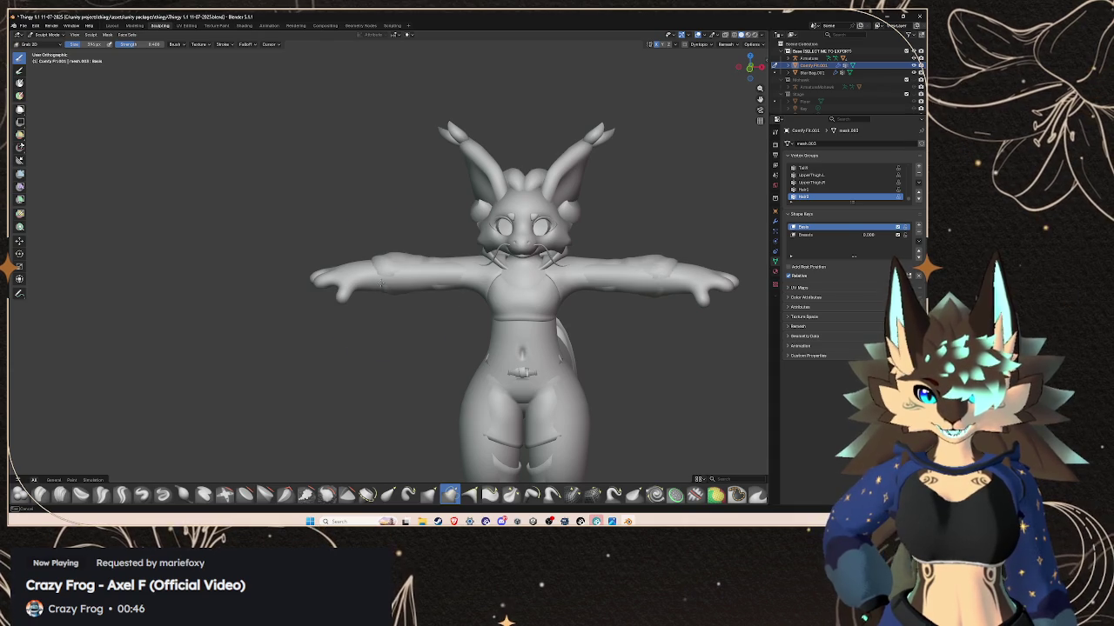
- Inspect the hoodie's arm, hood and torso, including a straight front view
middle_drag(380, 284, 409, 296)
scroll(409, 296, up, 3)
scroll(400, 305, up, 2)
scroll(395, 312, up, 1)
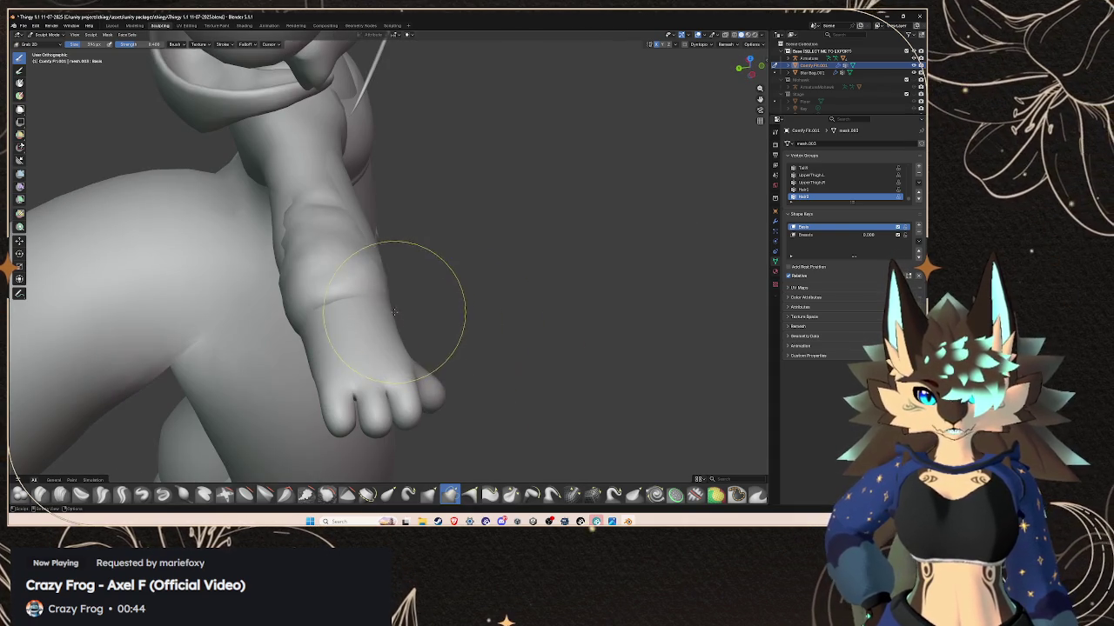
mouse_move(435, 311)
middle_down()
mouse_move(447, 310)
mouse_move(414, 309)
mouse_move(451, 265)
mouse_move(423, 263)
middle_up()
mouse_move(383, 325)
middle_down()
mouse_move(261, 294)
mouse_move(351, 281)
middle_up()
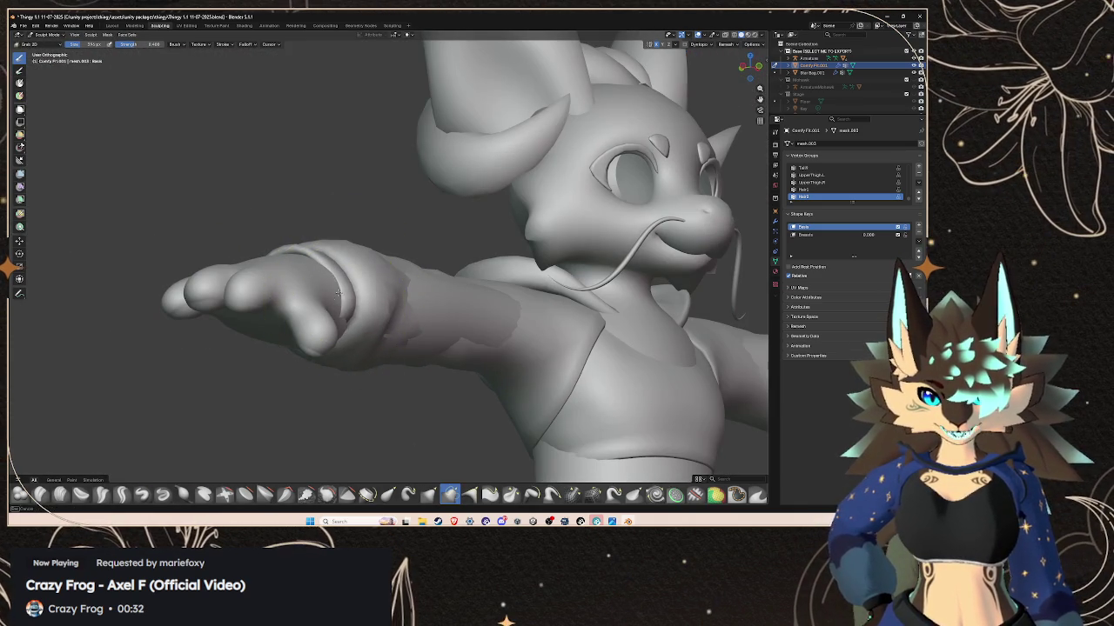
mouse_move(347, 322)
middle_down()
mouse_move(359, 274)
mouse_move(438, 299)
middle_up()
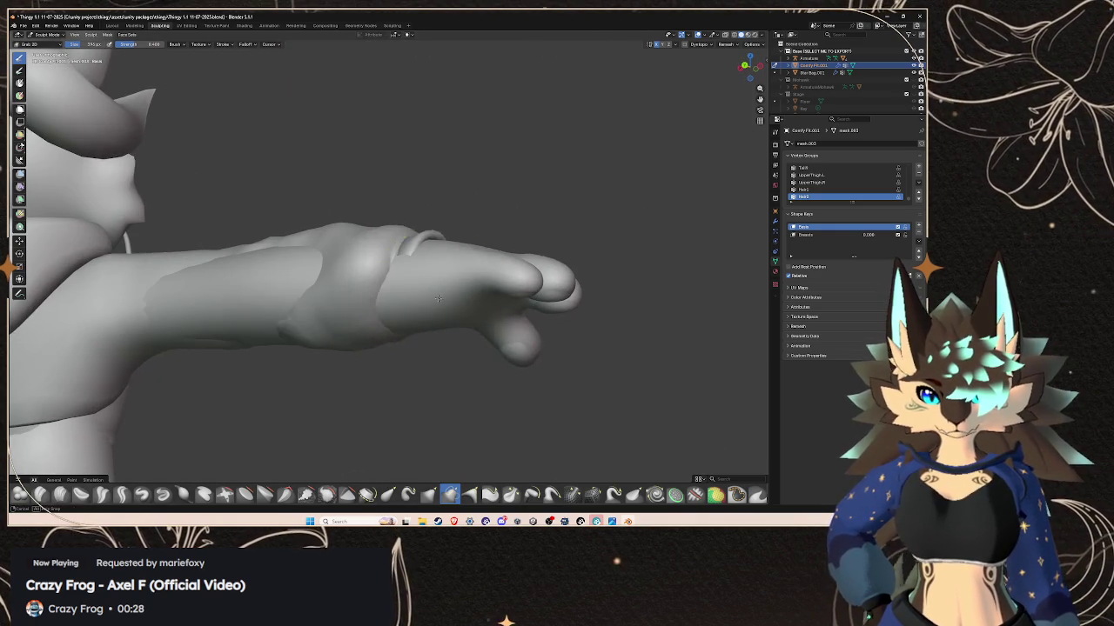
mouse_move(396, 295)
middle_down()
mouse_move(258, 304)
mouse_move(306, 346)
mouse_move(284, 336)
middle_up()
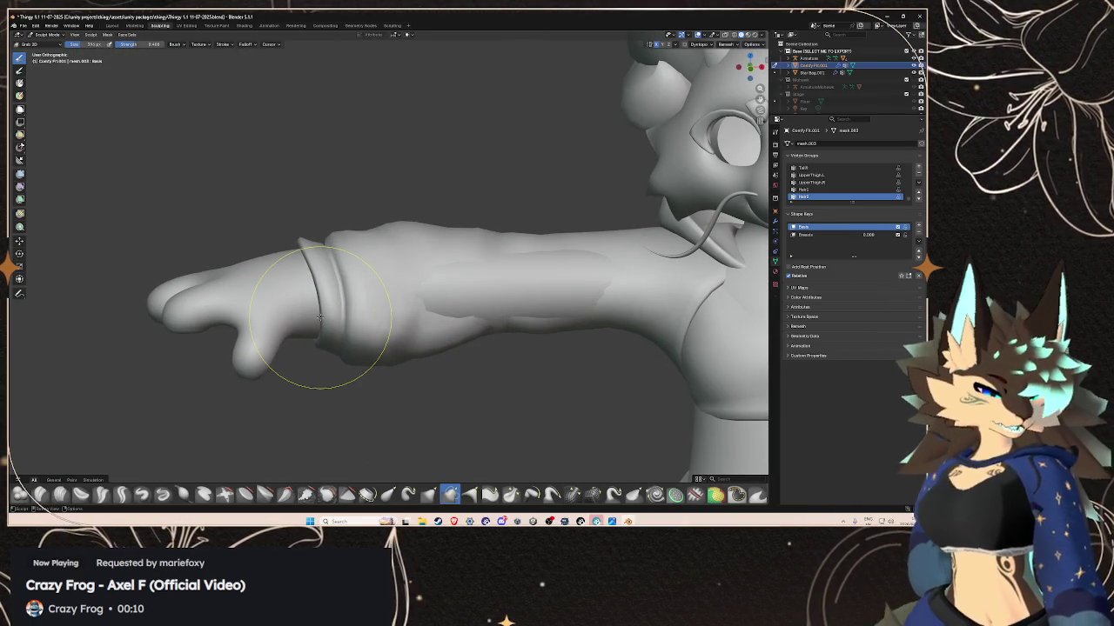
key(KP_0)
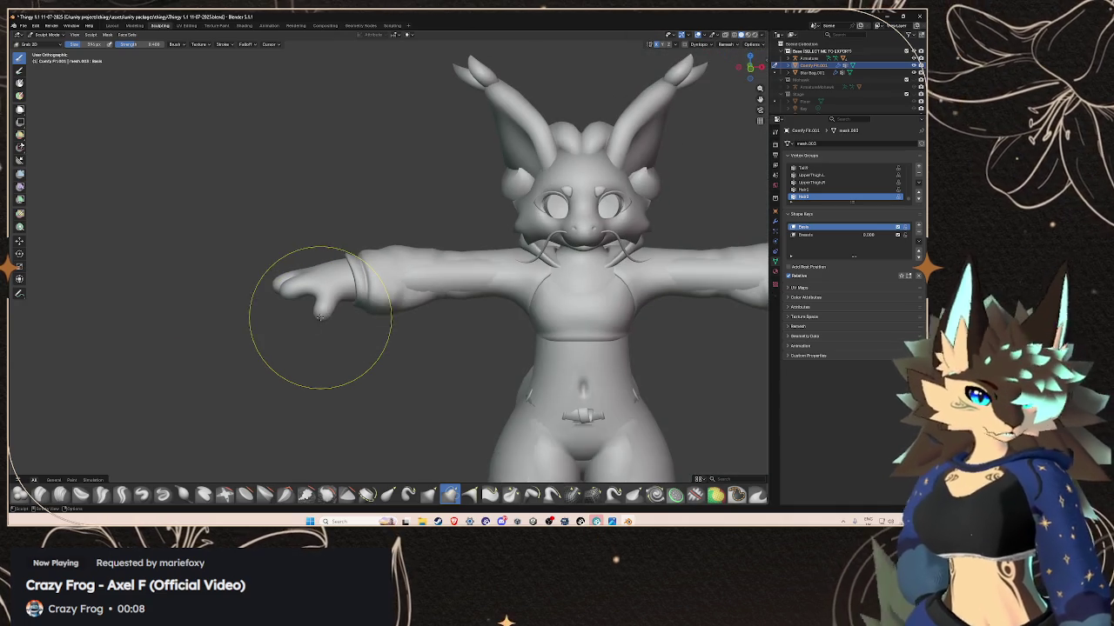
key(KP_0)
- Smooth and reshape the sleeve's forearm surface
middle_drag(458, 301, 474, 337)
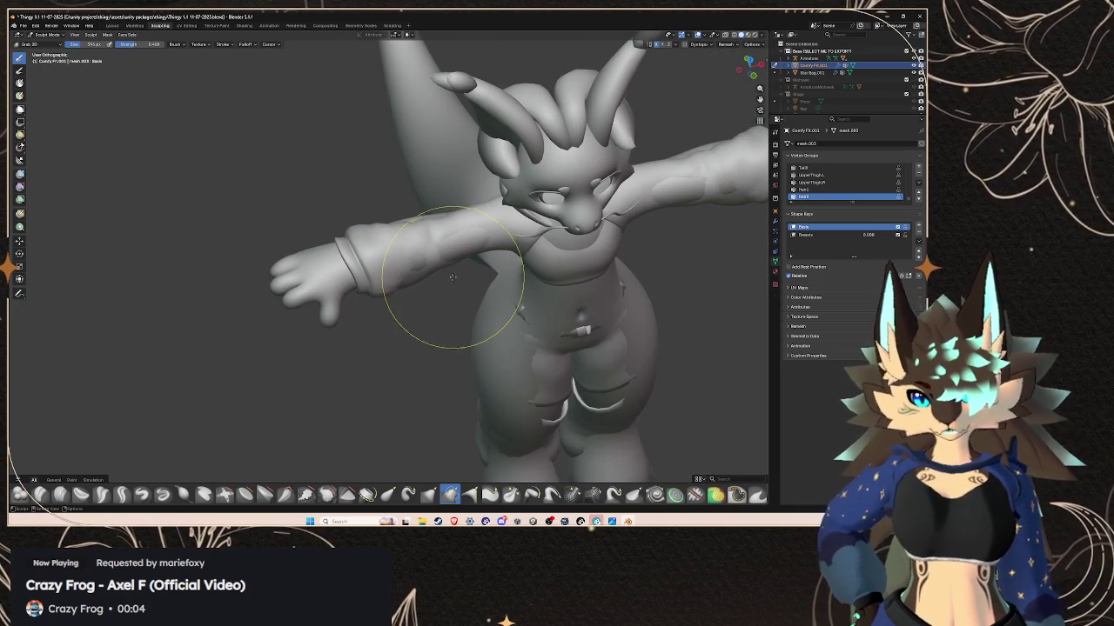
scroll(457, 280, up, 2)
scroll(488, 261, up, 2)
middle_drag(511, 228, 379, 278)
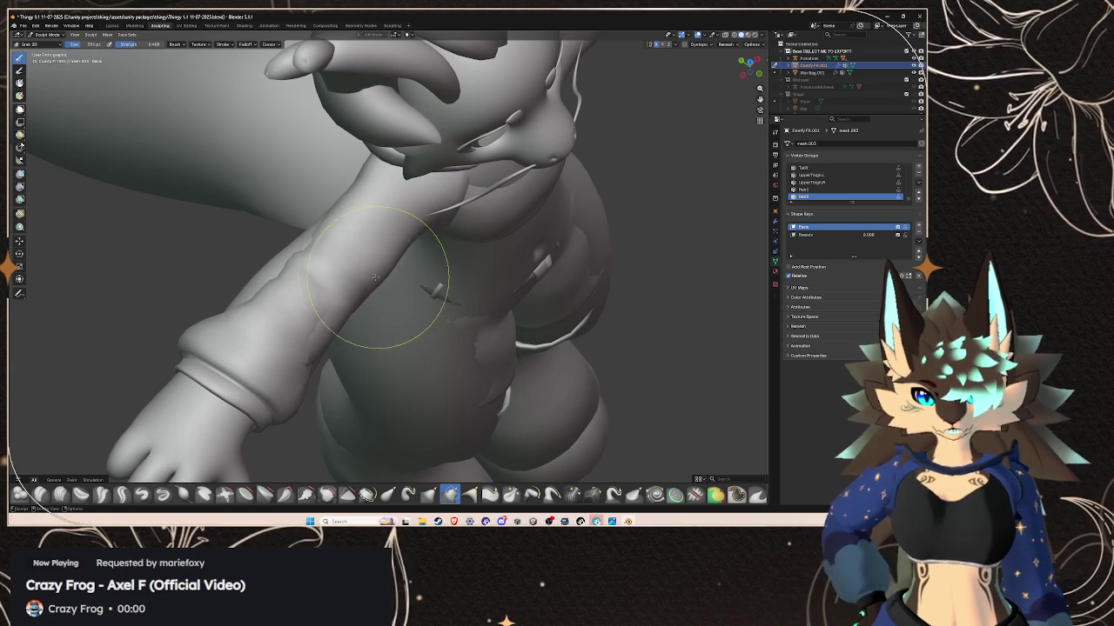
middle_drag(348, 326, 388, 311)
mouse_move(242, 360)
mouse_down()
mouse_move(236, 261)
mouse_move(234, 363)
mouse_up()
- Try pulling the sleeve down into folds, then undo the sagging pull
mouse_move(273, 244)
middle_down()
mouse_move(460, 305)
mouse_move(447, 286)
mouse_move(489, 307)
mouse_move(526, 355)
middle_up()
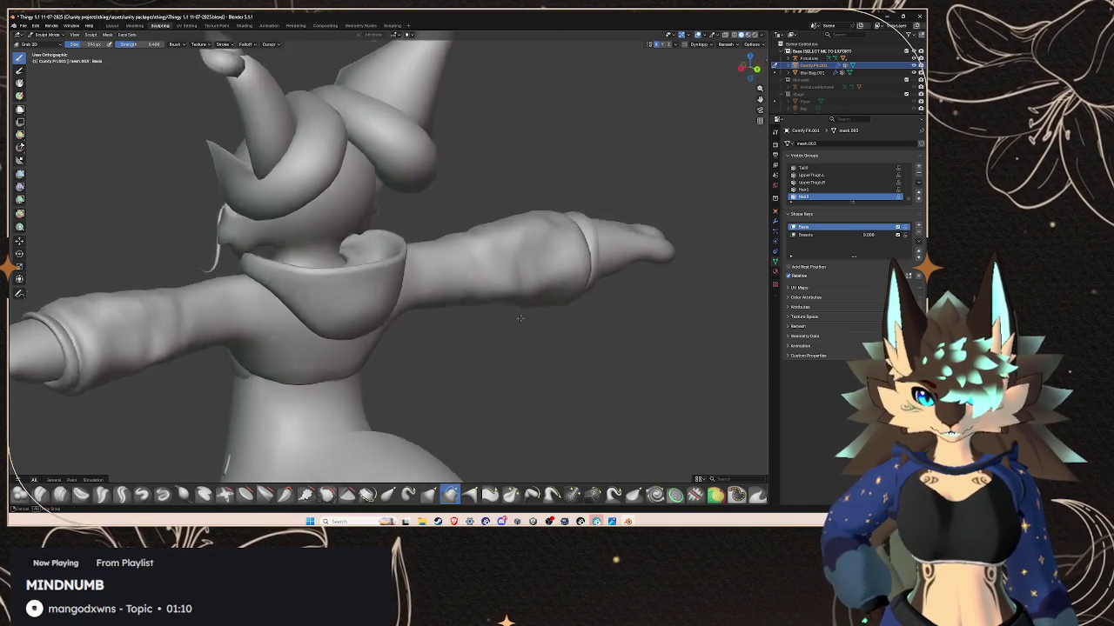
mouse_move(518, 263)
middle_down()
mouse_move(513, 294)
mouse_move(482, 302)
middle_up()
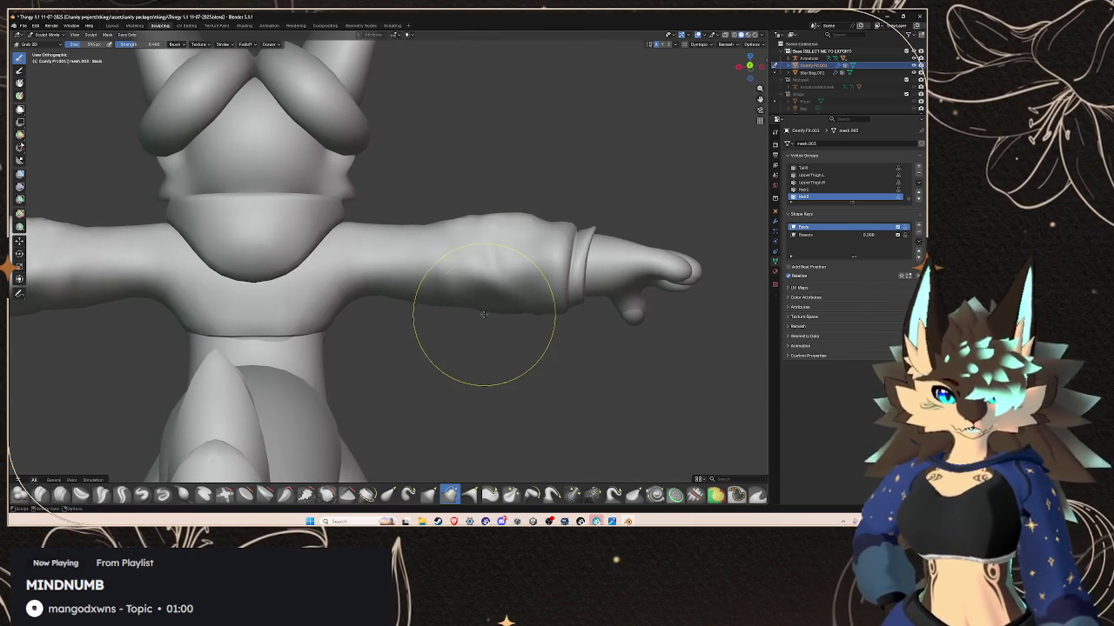
drag(463, 244, 454, 453)
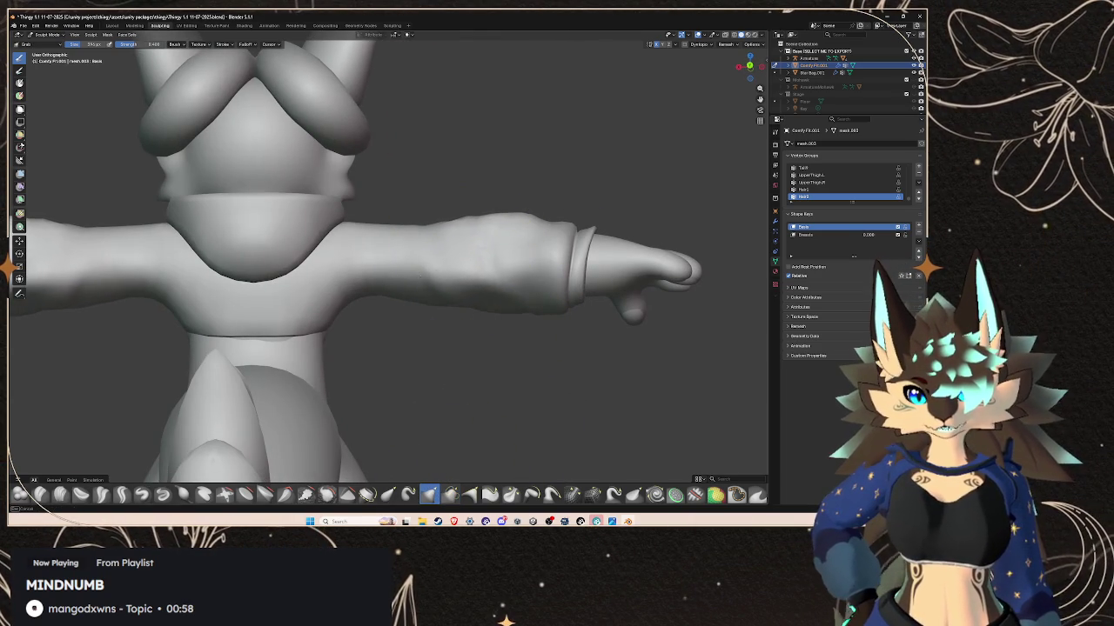
key(ctrl+z)
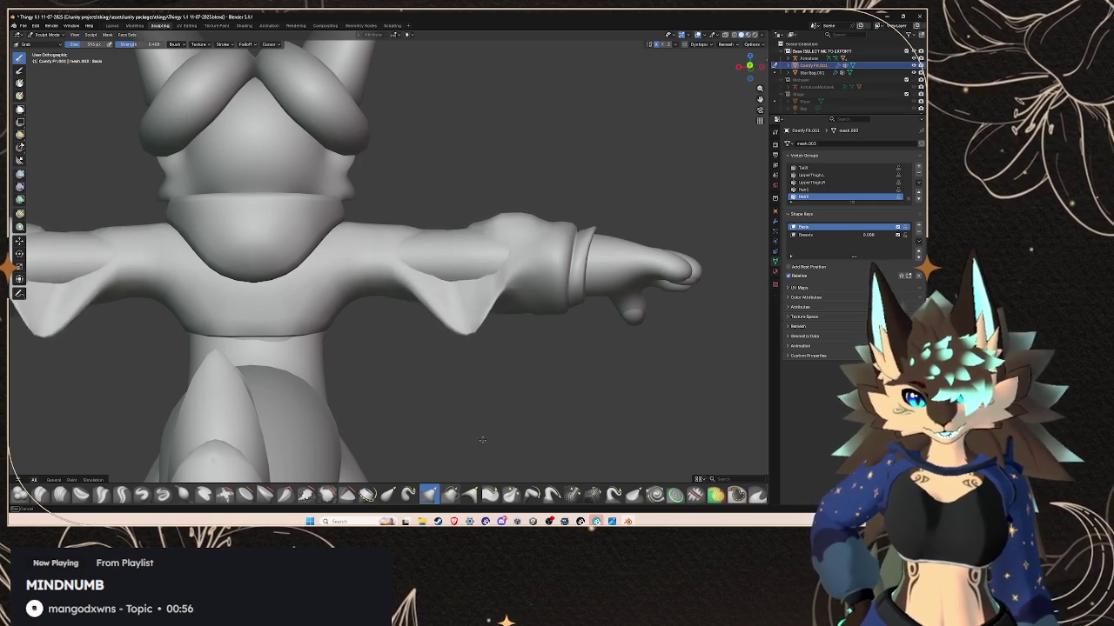
click(451, 493)
middle_drag(562, 335, 468, 320)
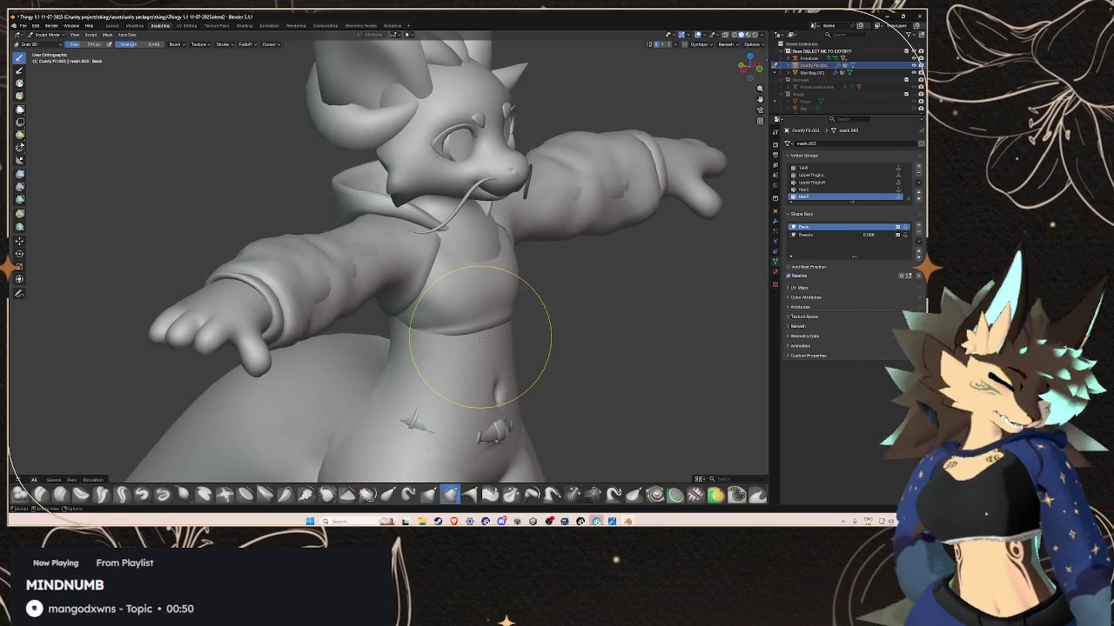
scroll(609, 252, up, 2)
mouse_move(614, 231)
middle_down()
mouse_move(348, 286)
mouse_move(539, 236)
mouse_move(334, 292)
mouse_move(542, 286)
mouse_move(489, 316)
mouse_move(510, 323)
mouse_move(374, 241)
mouse_move(409, 226)
mouse_move(437, 232)
mouse_move(456, 255)
middle_up()
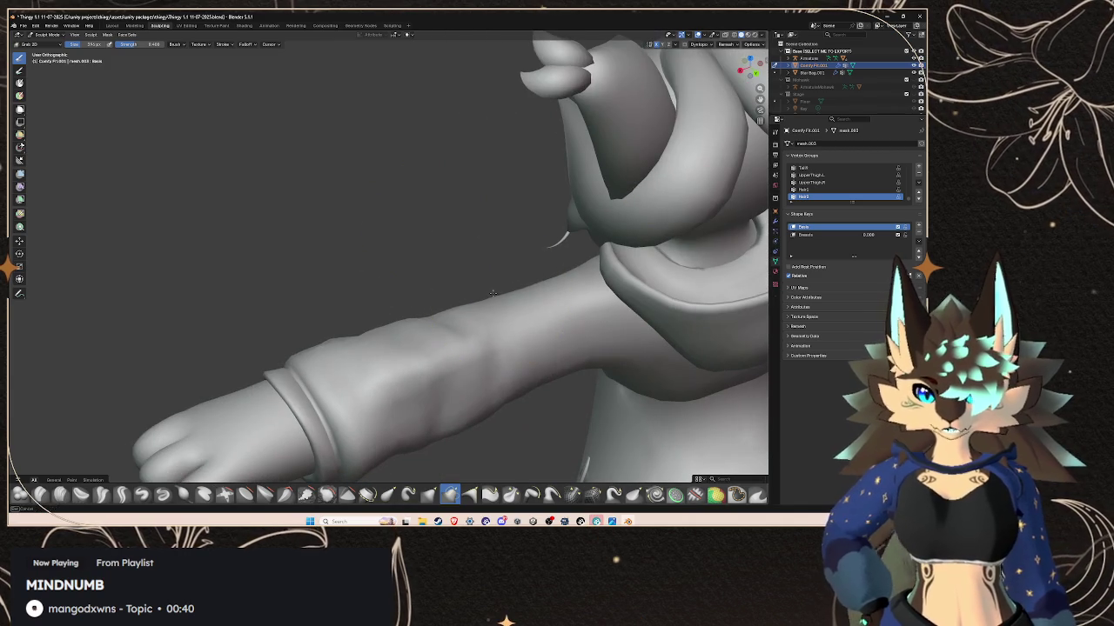
mouse_move(441, 315)
middle_down()
mouse_move(628, 264)
mouse_move(567, 241)
middle_up()
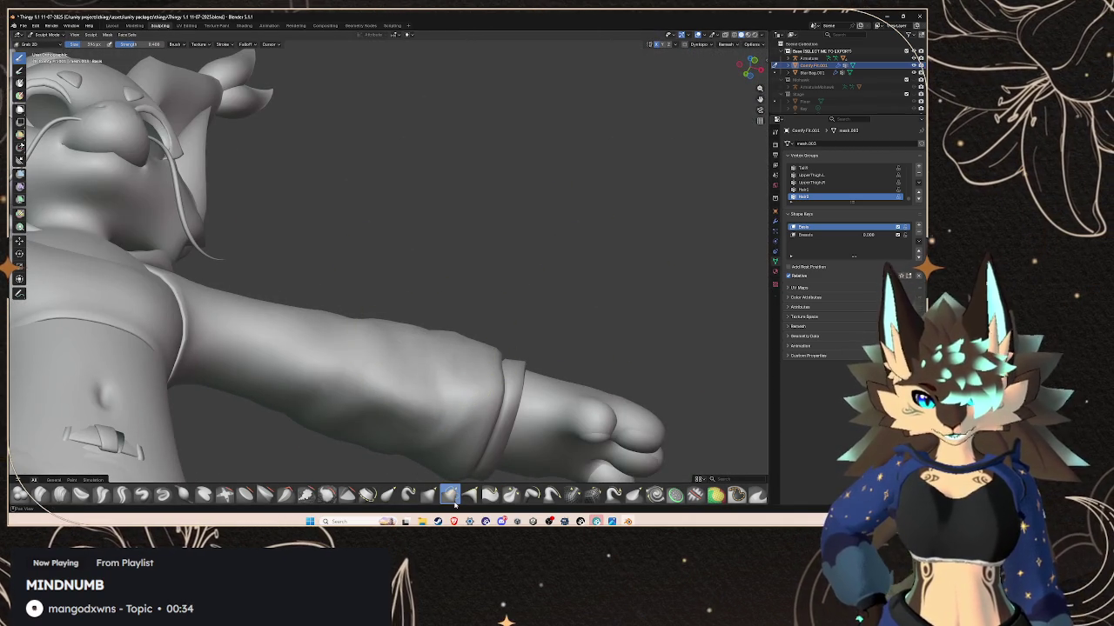
scroll(464, 296, down, 3)
mouse_move(452, 331)
middle_down()
mouse_move(464, 296)
mouse_move(416, 287)
middle_up()
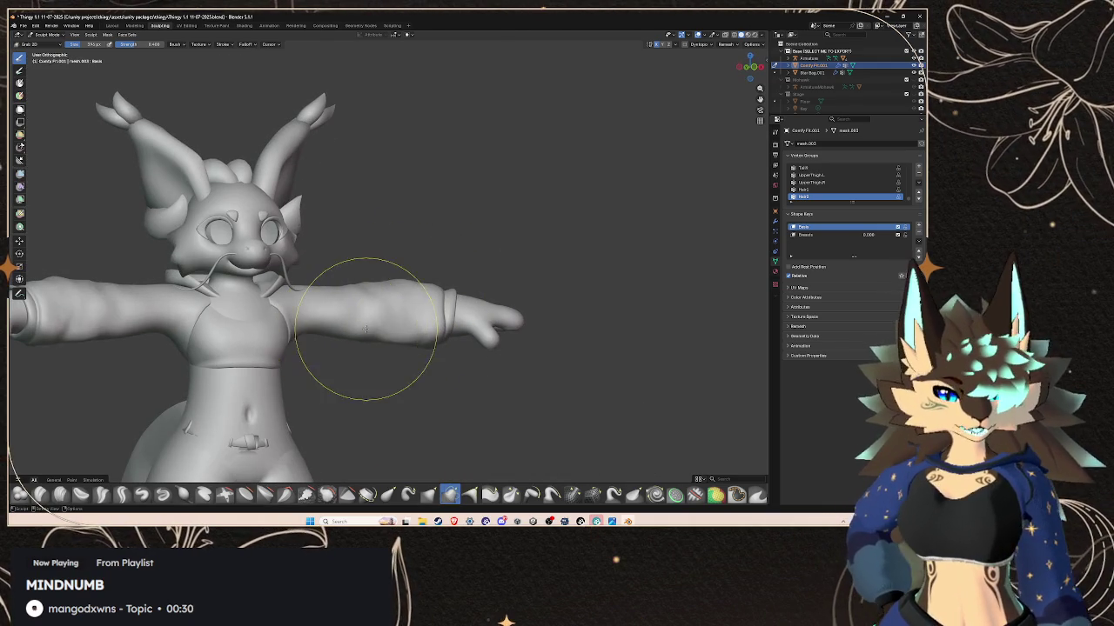
scroll(373, 336, up, 3)
scroll(497, 301, down, 1)
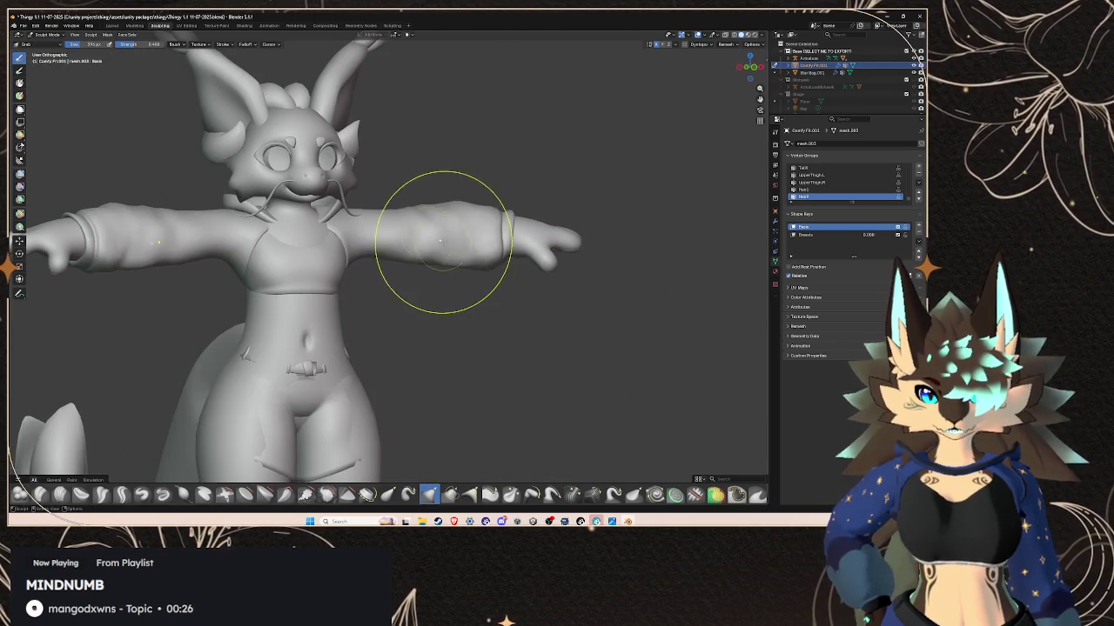
scroll(442, 242, up, 2)
scroll(442, 242, up, 3)
mouse_move(442, 242)
middle_down()
mouse_move(522, 149)
mouse_move(380, 244)
mouse_move(348, 218)
middle_up()
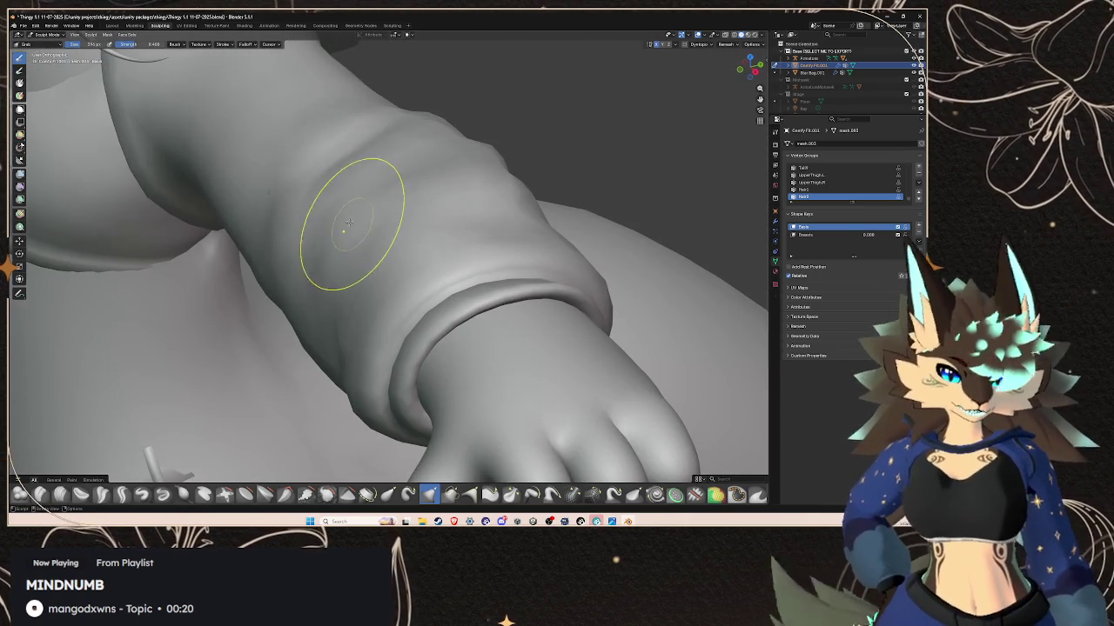
mouse_move(281, 191)
mouse_down()
mouse_move(170, 187)
mouse_move(28, 223)
mouse_up()
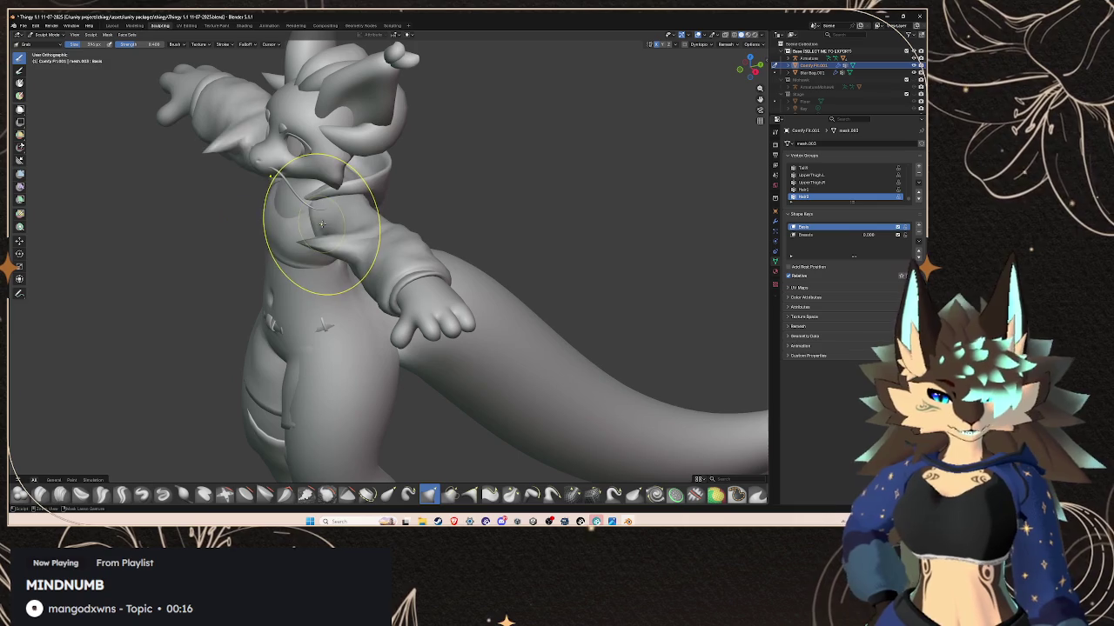
key(ctrl+z)
scroll(403, 301, up, 3)
scroll(403, 300, up, 2)
drag(288, 218, 200, 188)
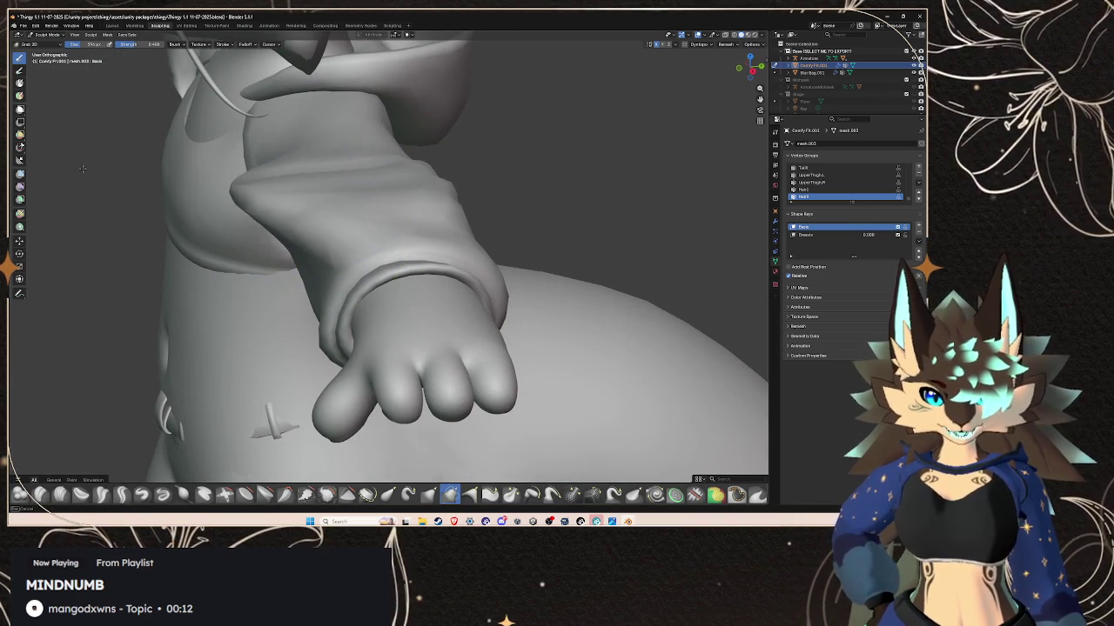
key(ctrl+z)
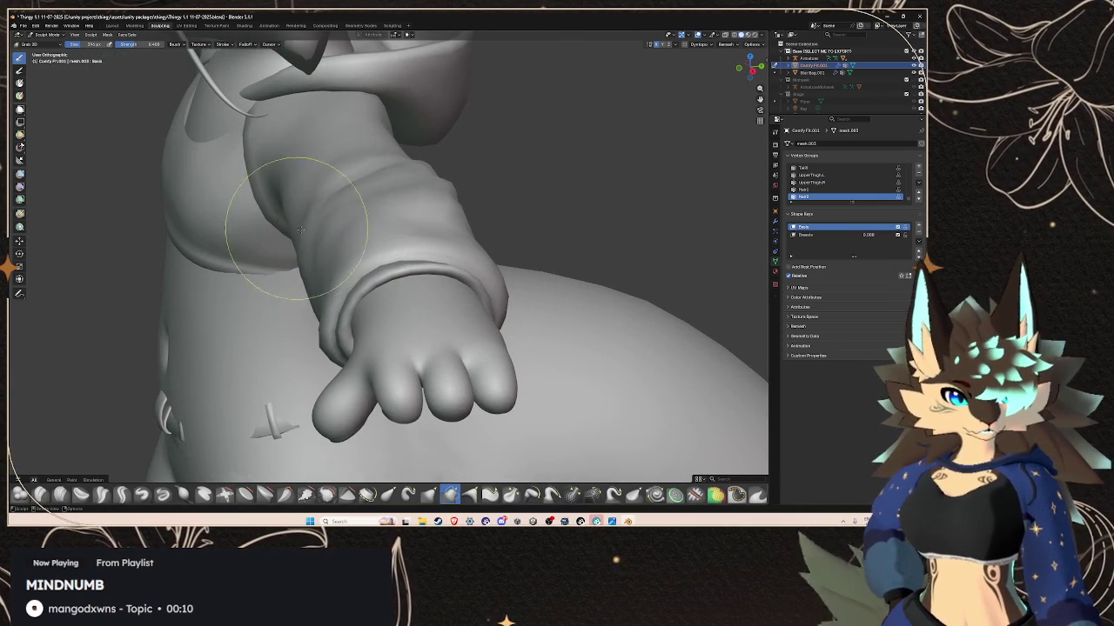
middle_drag(329, 217, 435, 200)
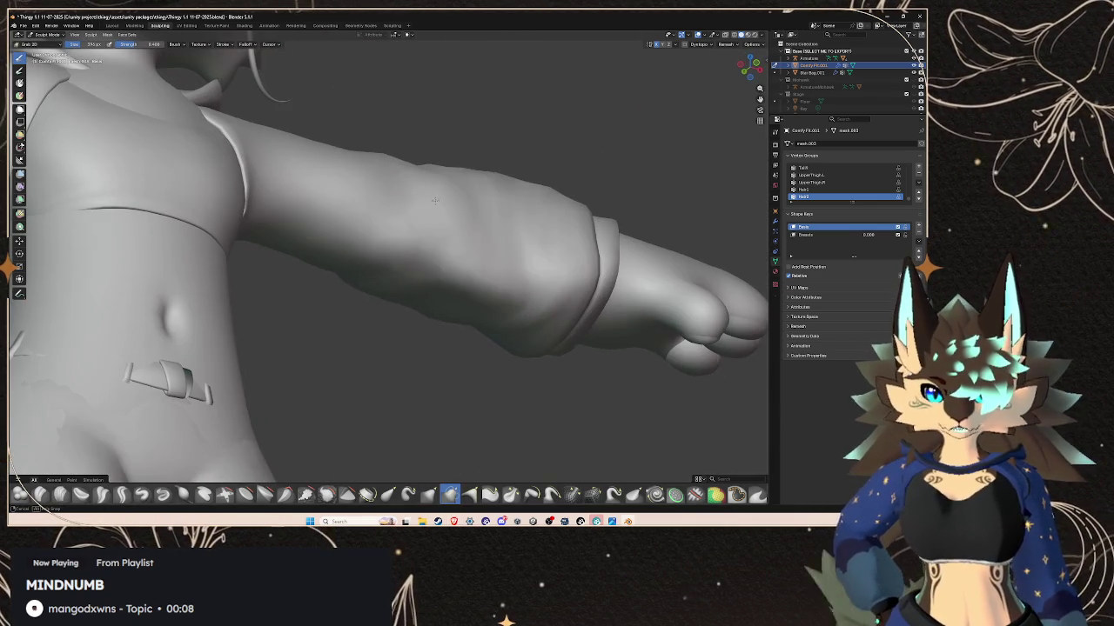
key(KP_5)
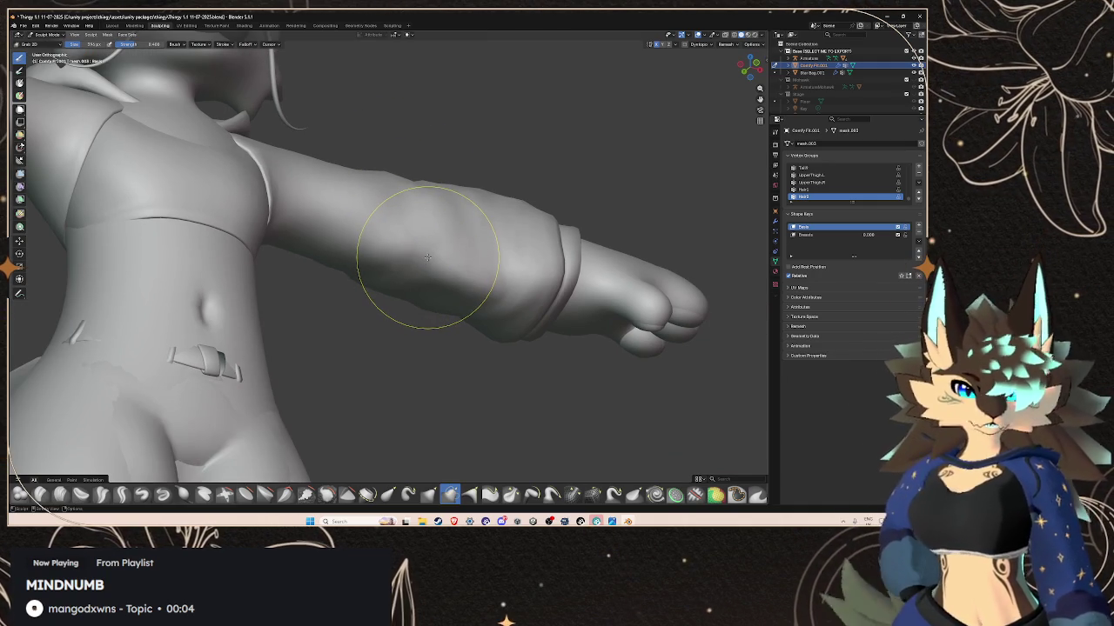
middle_drag(410, 261, 440, 244)
middle_drag(571, 157, 522, 261)
scroll(522, 261, up, 2)
scroll(437, 237, up, 2)
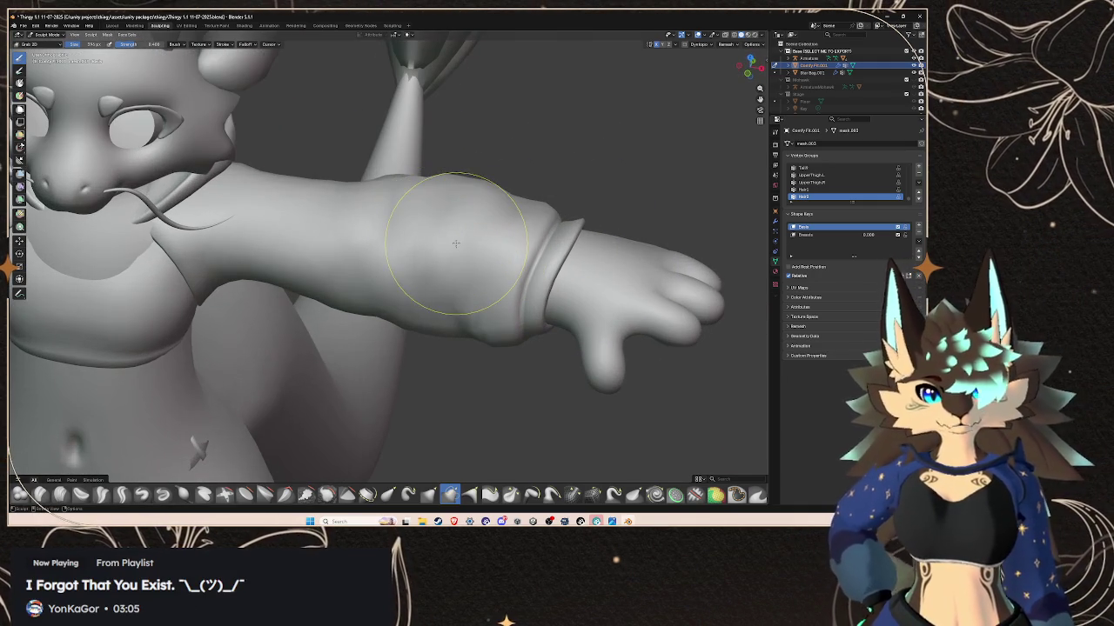
click(176, 43)
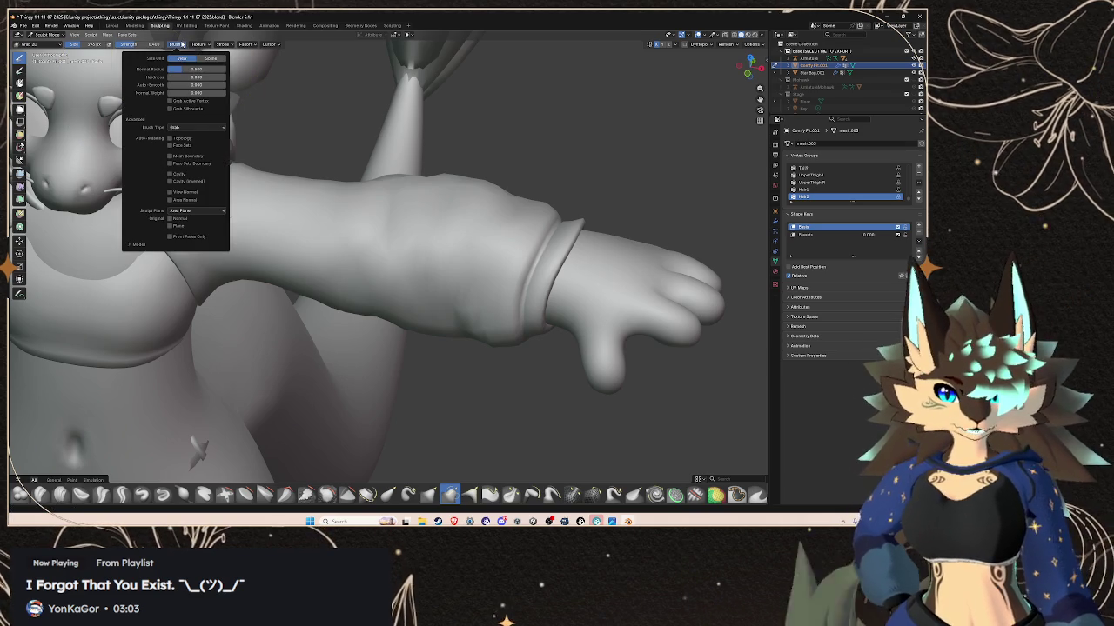
click(221, 44)
click(244, 44)
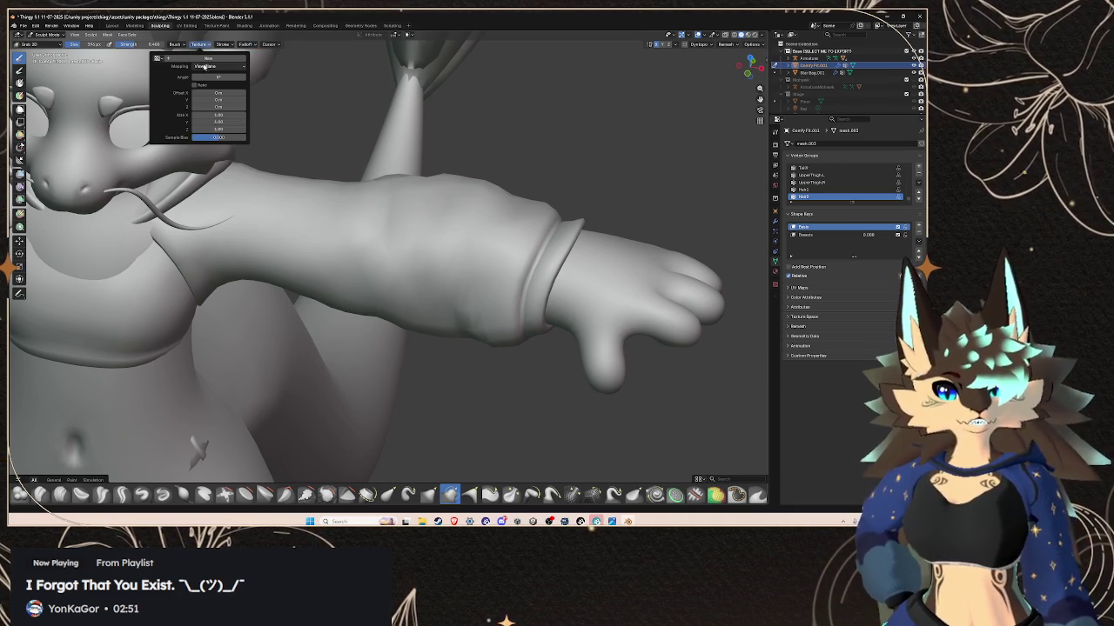
click(199, 66)
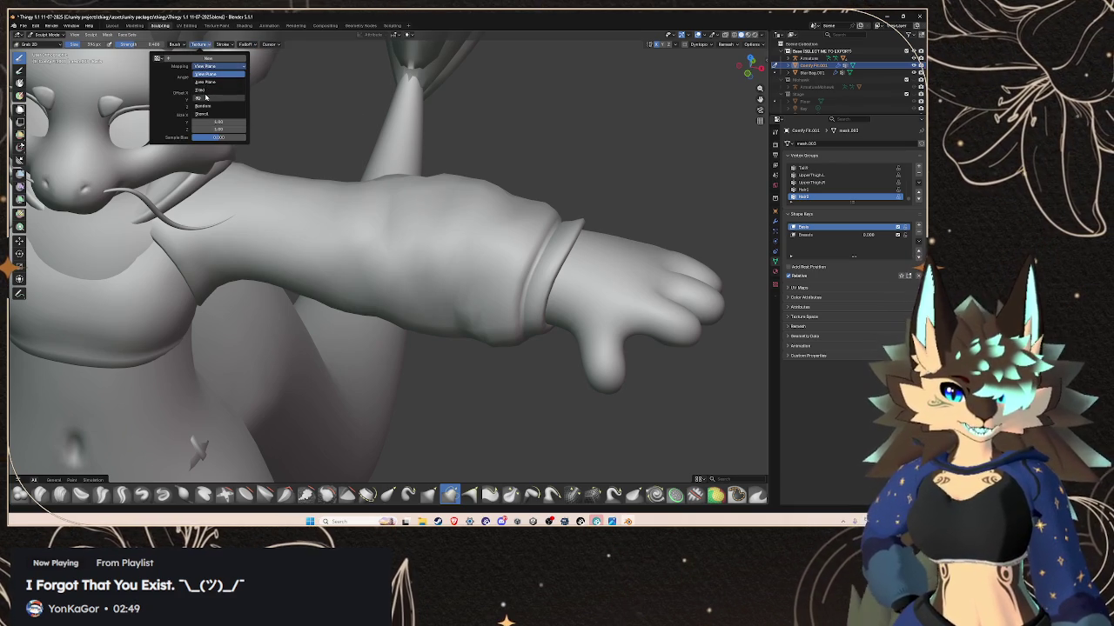
mouse_move(176, 44)
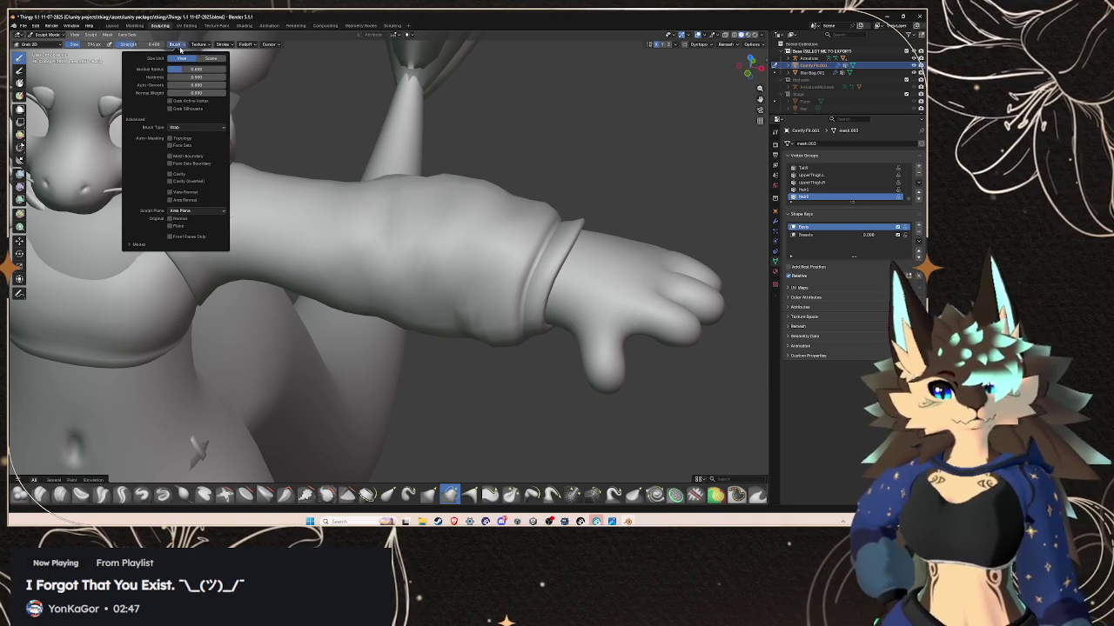
click(203, 130)
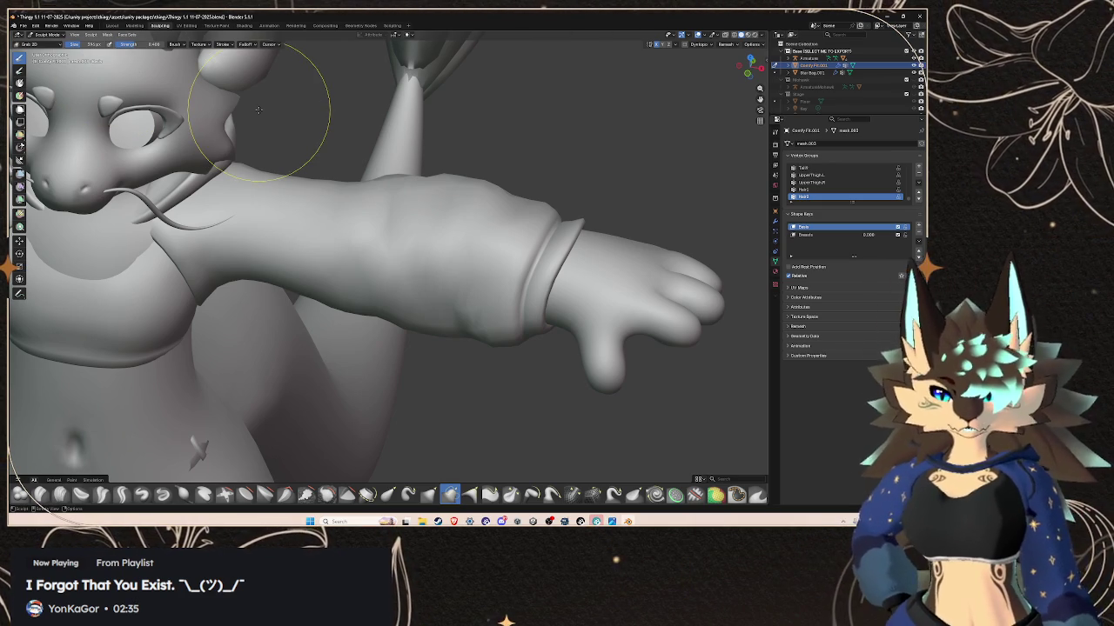
- Smooth the bumpy forearm of the hoodie sleeve with the Smooth brush
scroll(258, 109, down, 3)
middle_drag(258, 108, 456, 189)
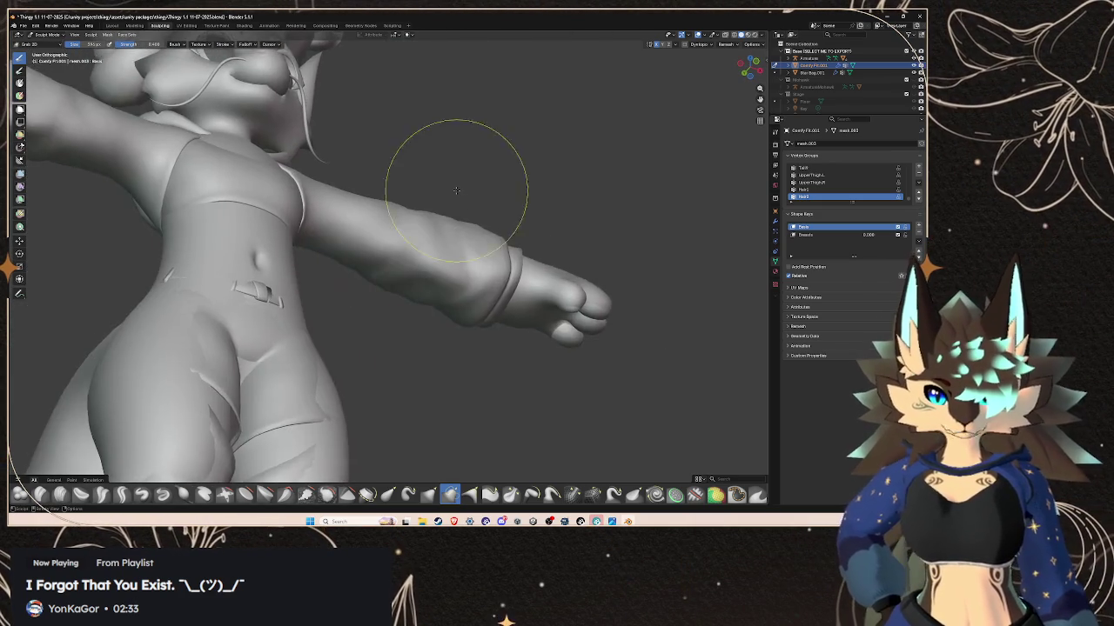
scroll(445, 261, up, 2)
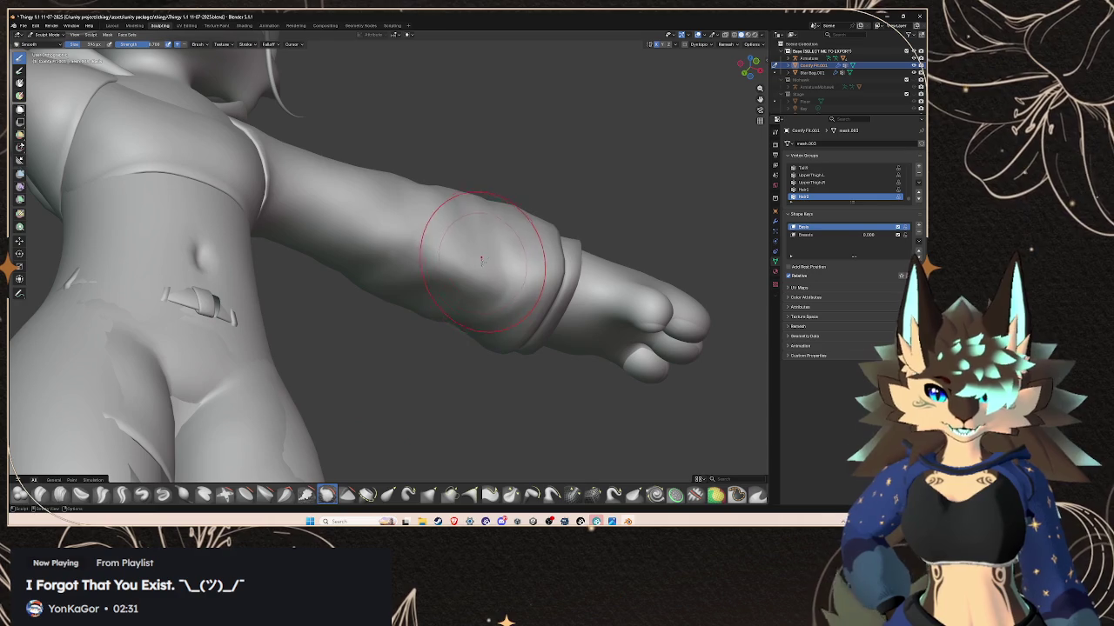
drag(484, 257, 435, 248)
middle_drag(488, 289, 468, 296)
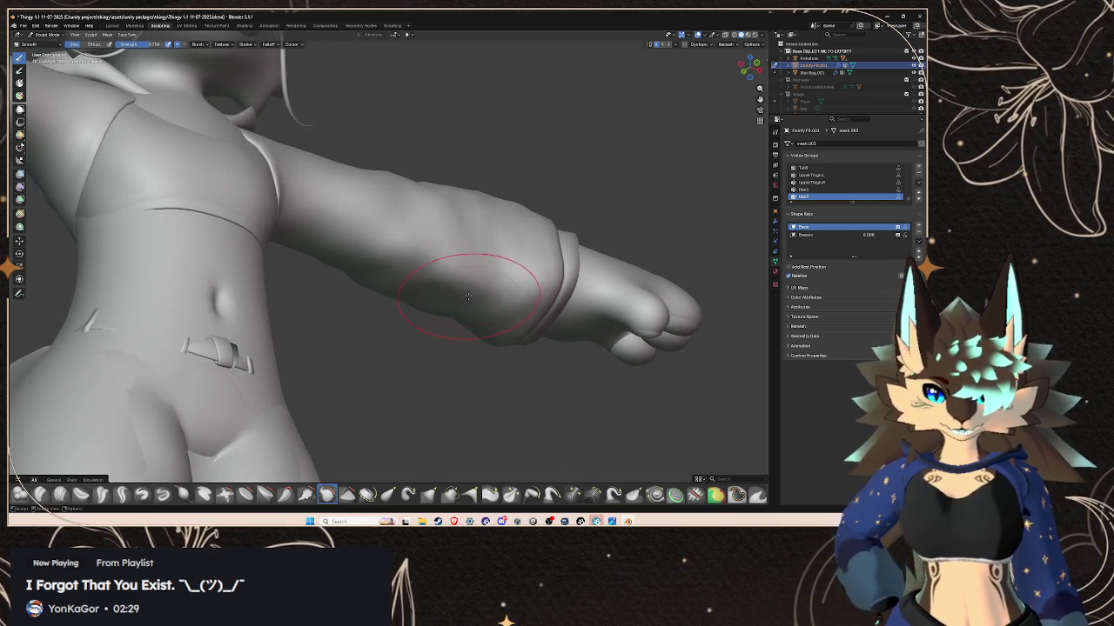
middle_drag(405, 224, 447, 241)
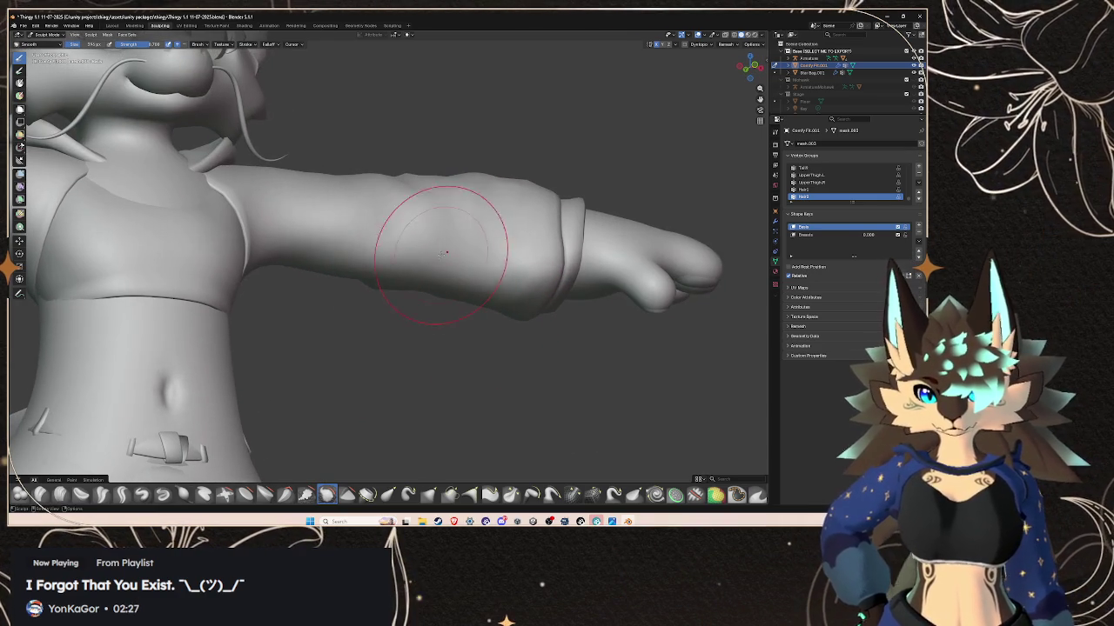
mouse_move(476, 282)
middle_down()
mouse_move(523, 310)
mouse_move(496, 278)
mouse_move(526, 297)
mouse_move(395, 228)
mouse_move(423, 223)
mouse_move(403, 194)
mouse_move(439, 223)
mouse_move(544, 253)
middle_up()
- Check the whole character, close in on the right arm, and switch back to Grab
scroll(439, 224, down, 3)
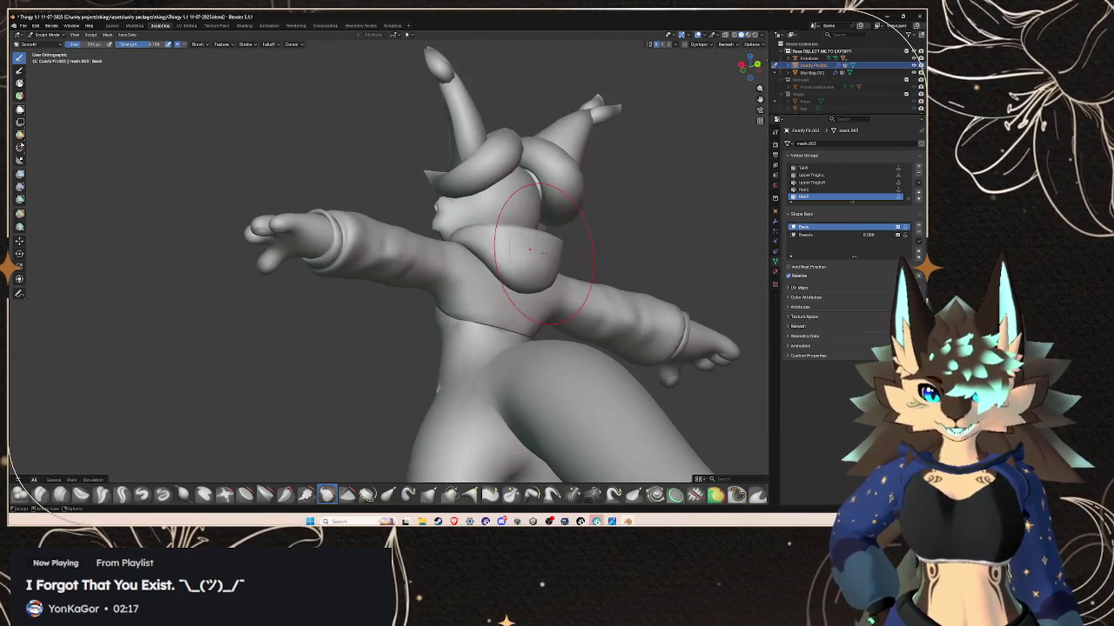
mouse_move(520, 289)
middle_down()
mouse_move(453, 291)
mouse_move(373, 318)
mouse_move(475, 300)
mouse_move(435, 301)
mouse_move(327, 269)
middle_up()
scroll(399, 291, up, 2)
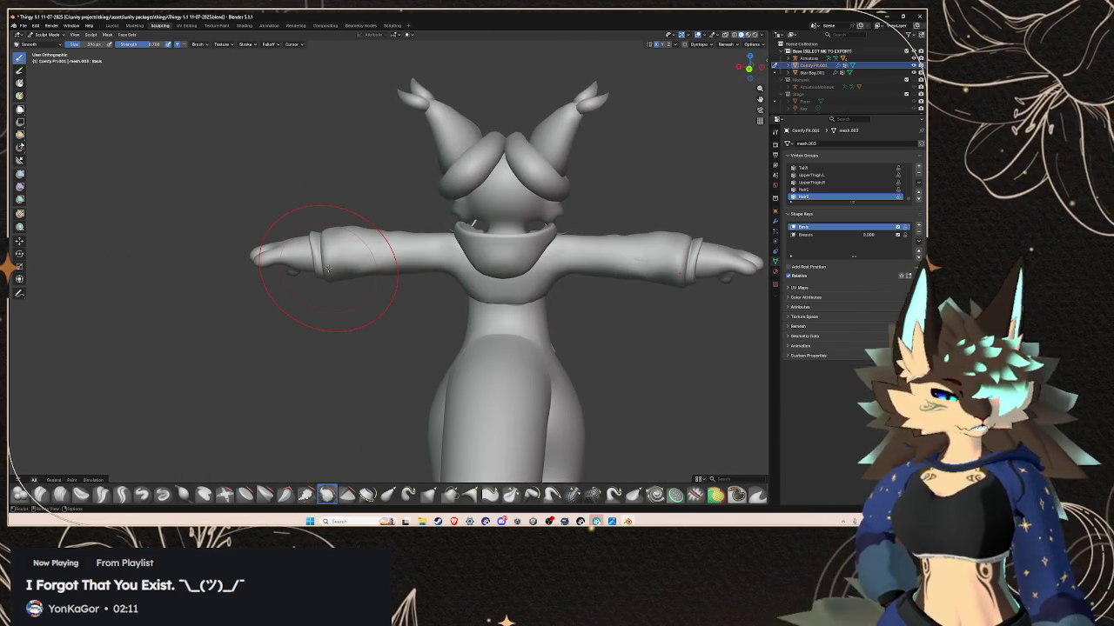
mouse_move(408, 303)
middle_down()
mouse_move(455, 300)
mouse_move(431, 469)
middle_up()
scroll(427, 301, up, 2)
scroll(439, 300, up, 1)
click(450, 494)
middle_drag(470, 417, 525, 213)
mouse_move(537, 252)
middle_down()
mouse_move(414, 229)
mouse_move(456, 225)
middle_up()
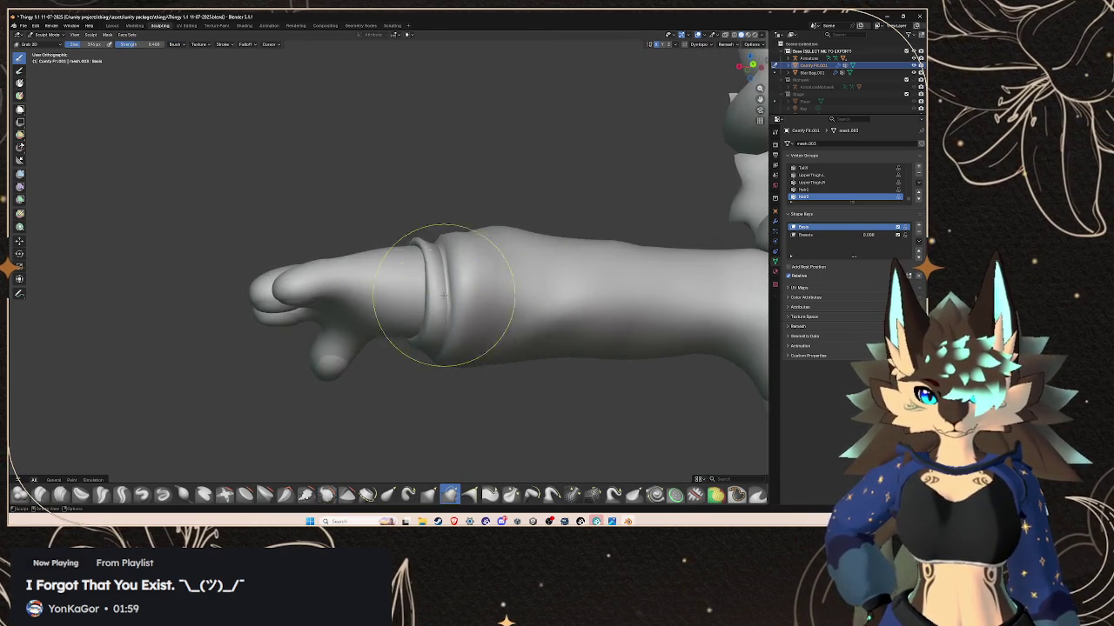
- Zoom in on the sleeve cuff ring and undo the last change to it
middle_drag(446, 296, 470, 348)
scroll(472, 348, up, 3)
scroll(472, 366, up, 2)
scroll(504, 226, up, 3)
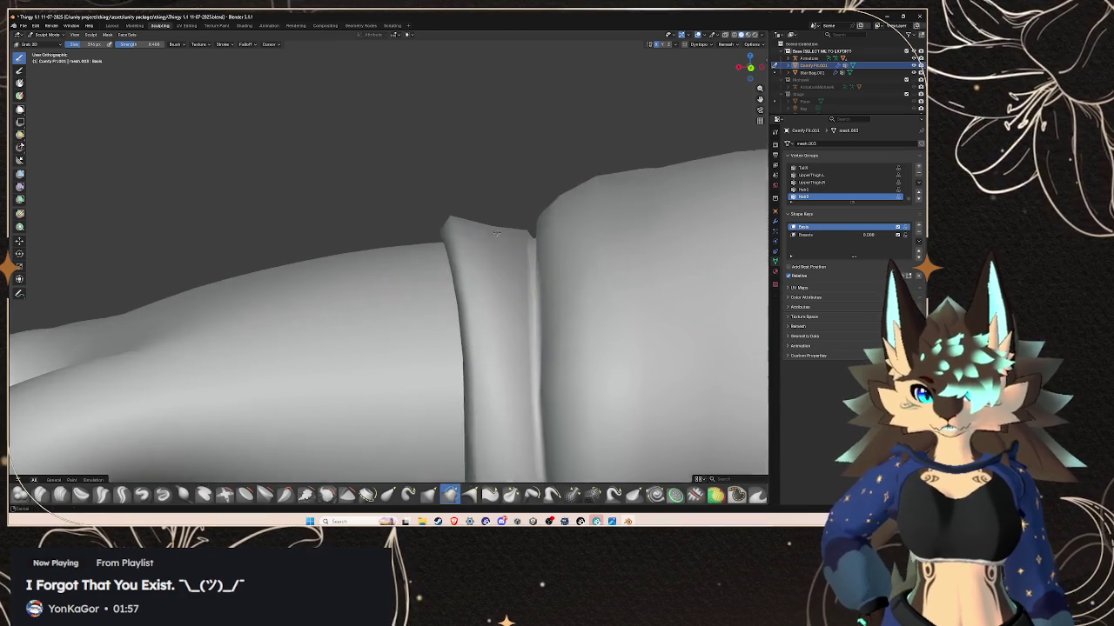
middle_drag(503, 226, 388, 247)
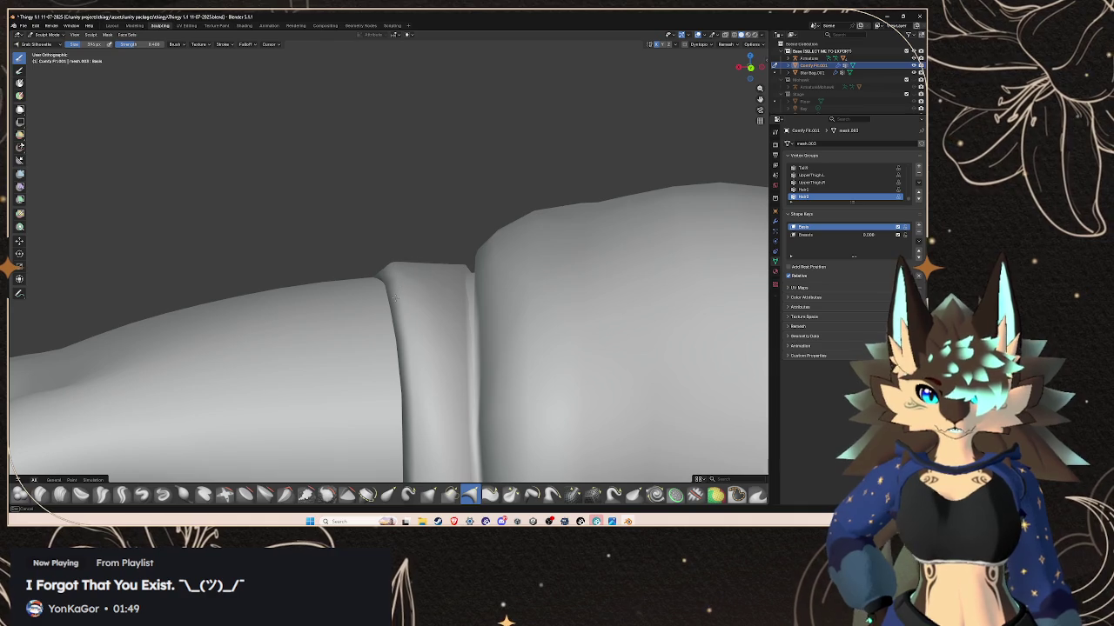
scroll(395, 296, down, 4)
middle_drag(473, 261, 491, 292)
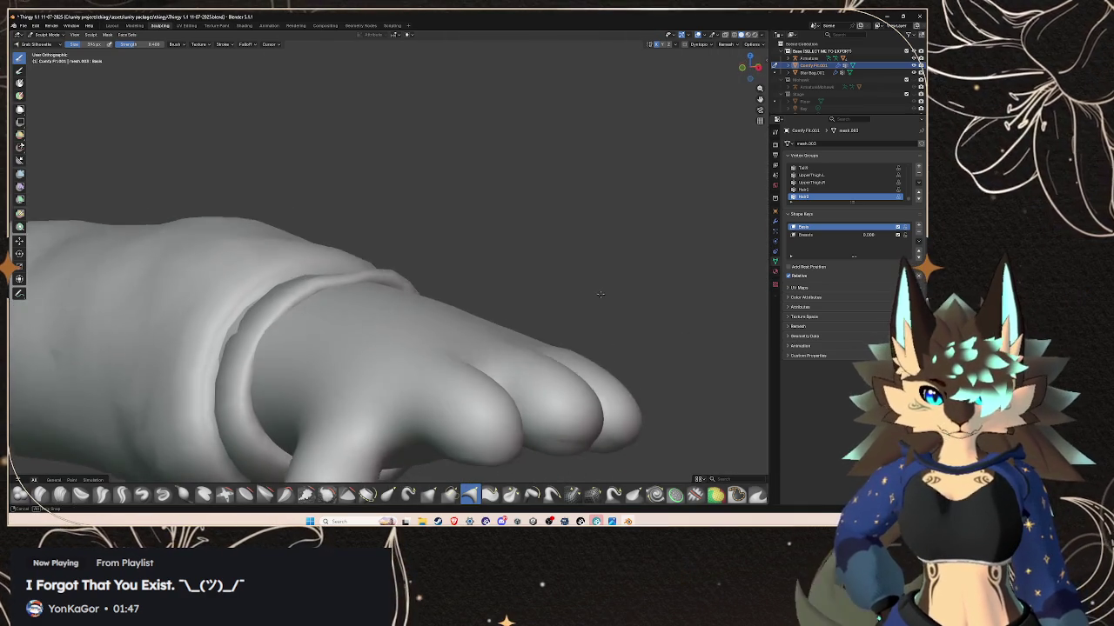
key(ctrl+z)
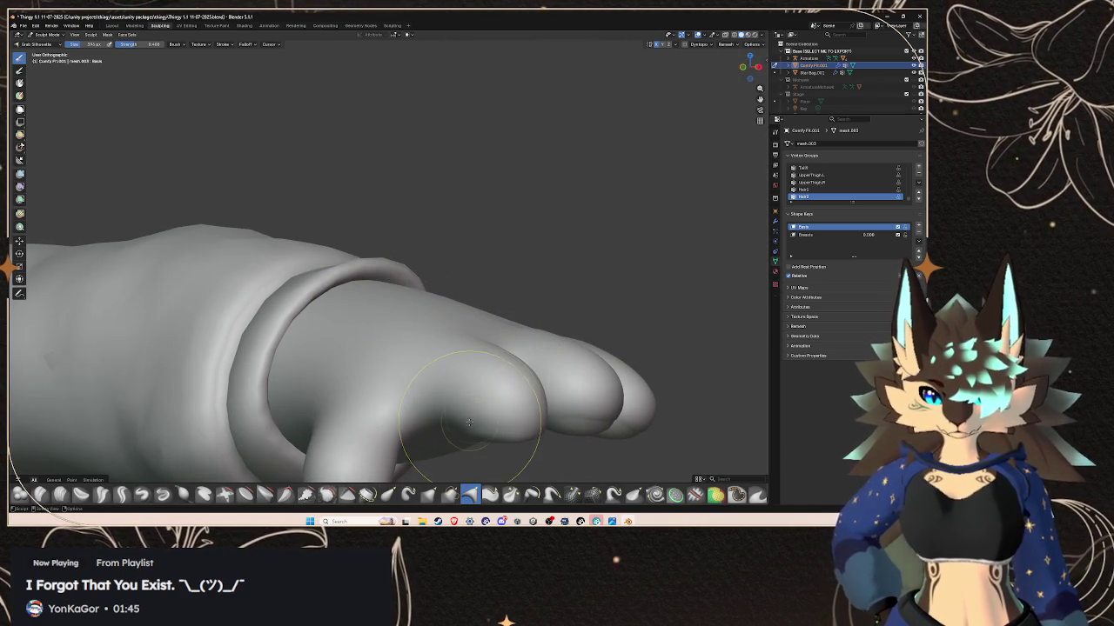
- Reshape the cuff ring with the neighbouring brush, checking it from front and side
click(450, 495)
mouse_move(423, 286)
middle_down()
mouse_move(437, 253)
mouse_move(394, 275)
middle_up()
scroll(391, 263, up, 3)
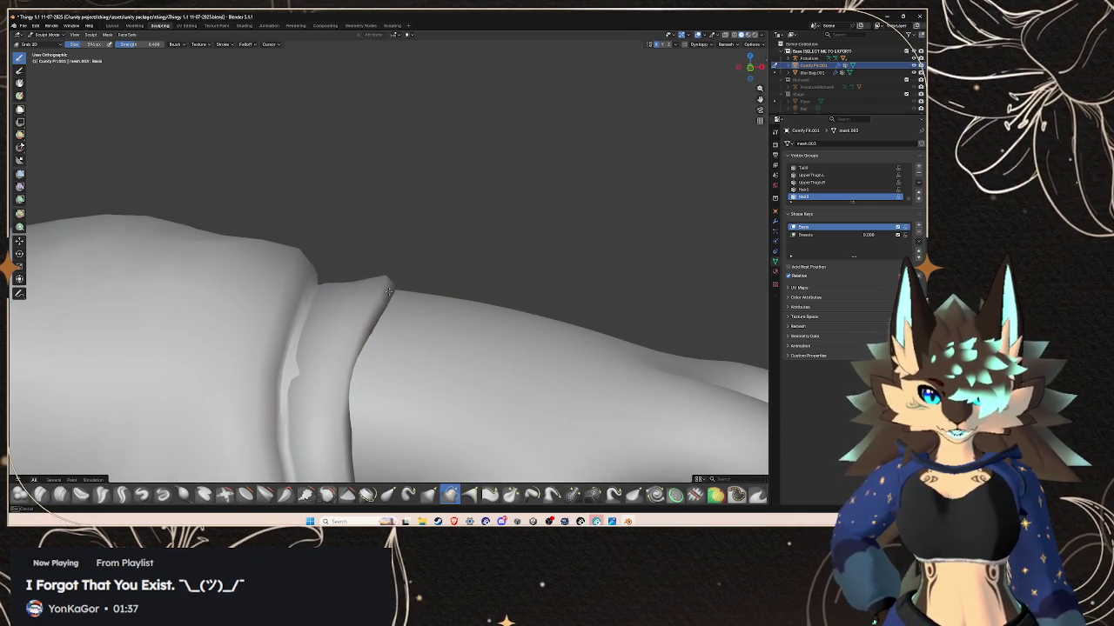
scroll(409, 279, down, 3)
scroll(438, 292, down, 3)
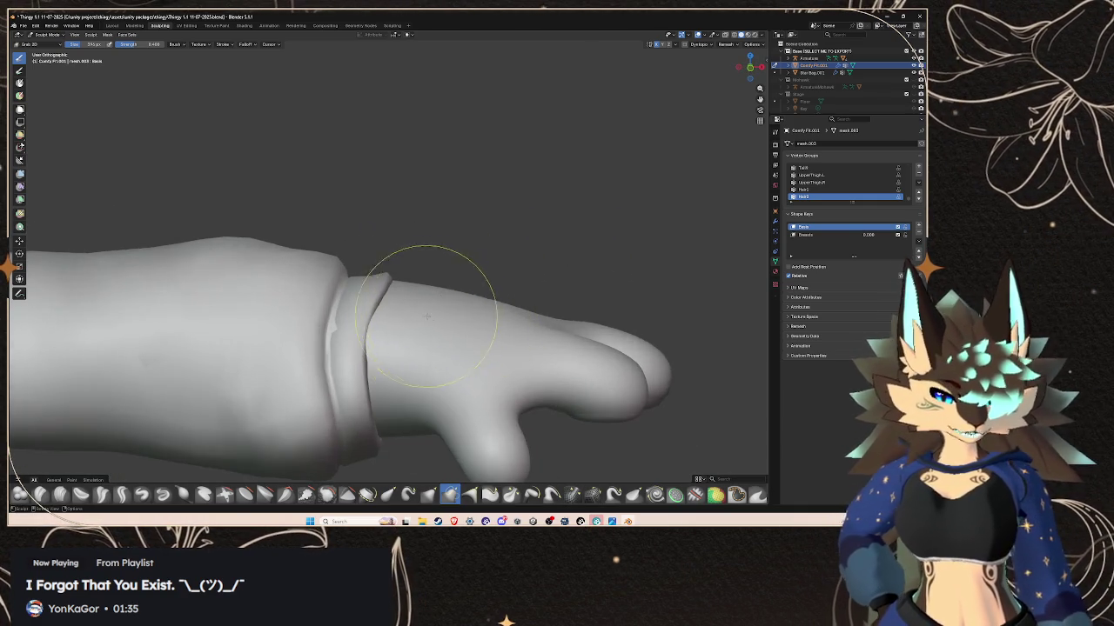
middle_drag(442, 261, 459, 286)
scroll(459, 285, up, 2)
scroll(456, 280, up, 2)
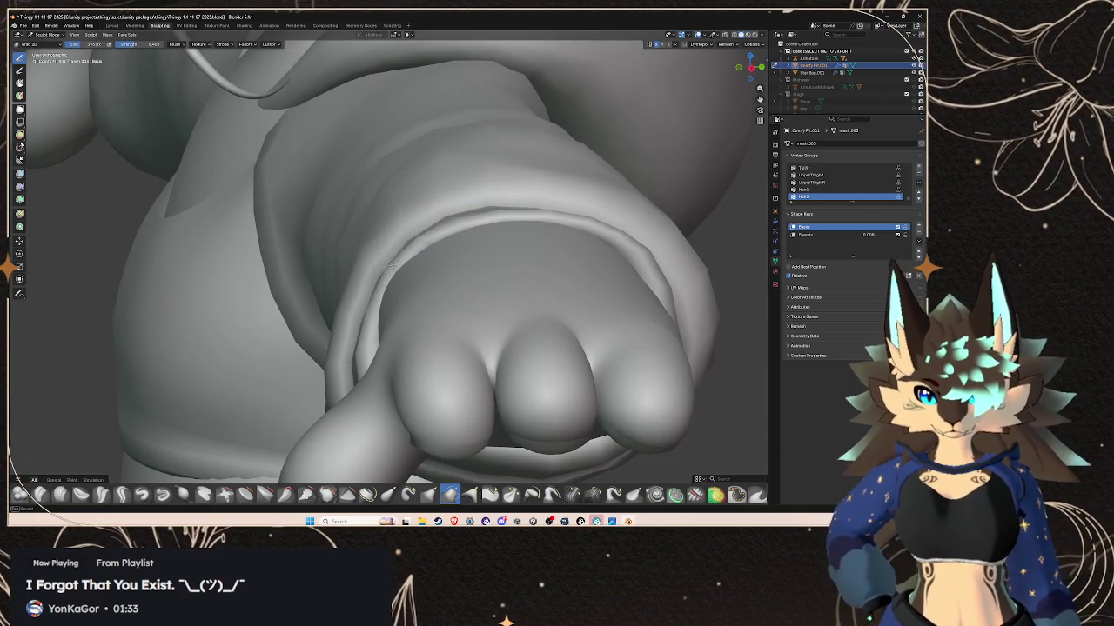
middle_drag(388, 284, 498, 284)
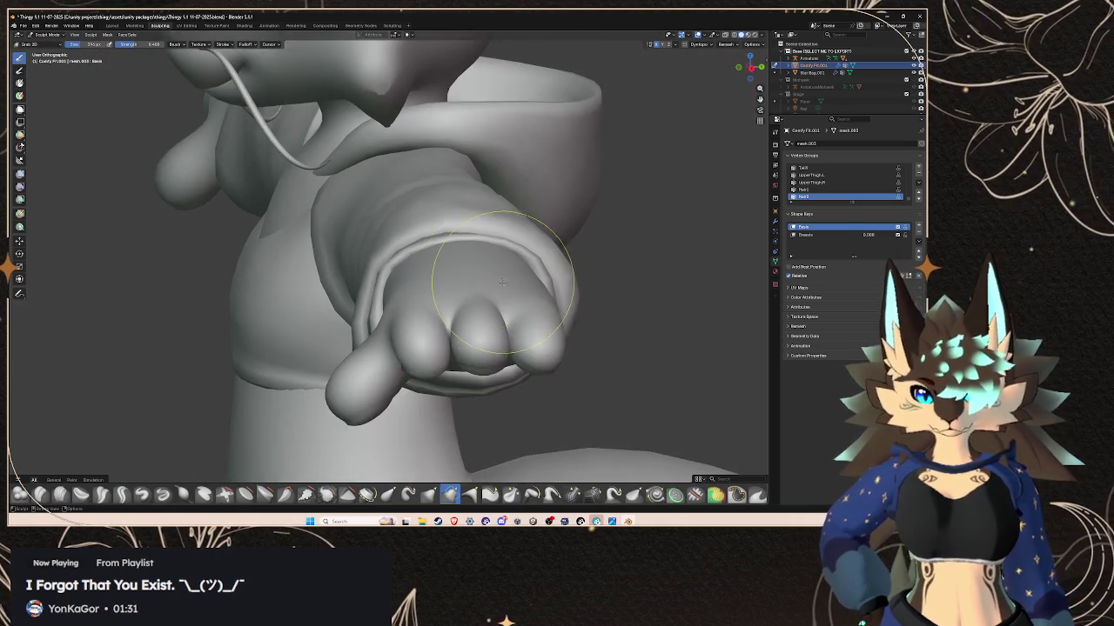
scroll(498, 283, down, 2)
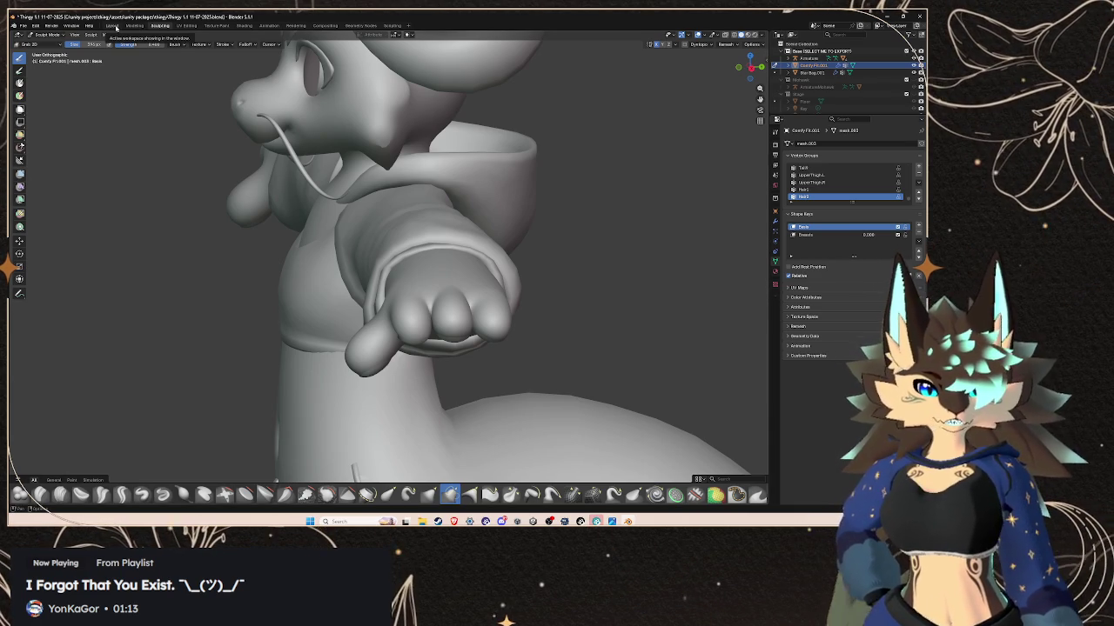
- In Layout, deselect everything, add a test plane at the origin, then undo it
click(112, 25)
mouse_move(473, 228)
middle_down()
mouse_move(455, 260)
mouse_move(397, 225)
mouse_move(541, 214)
middle_up()
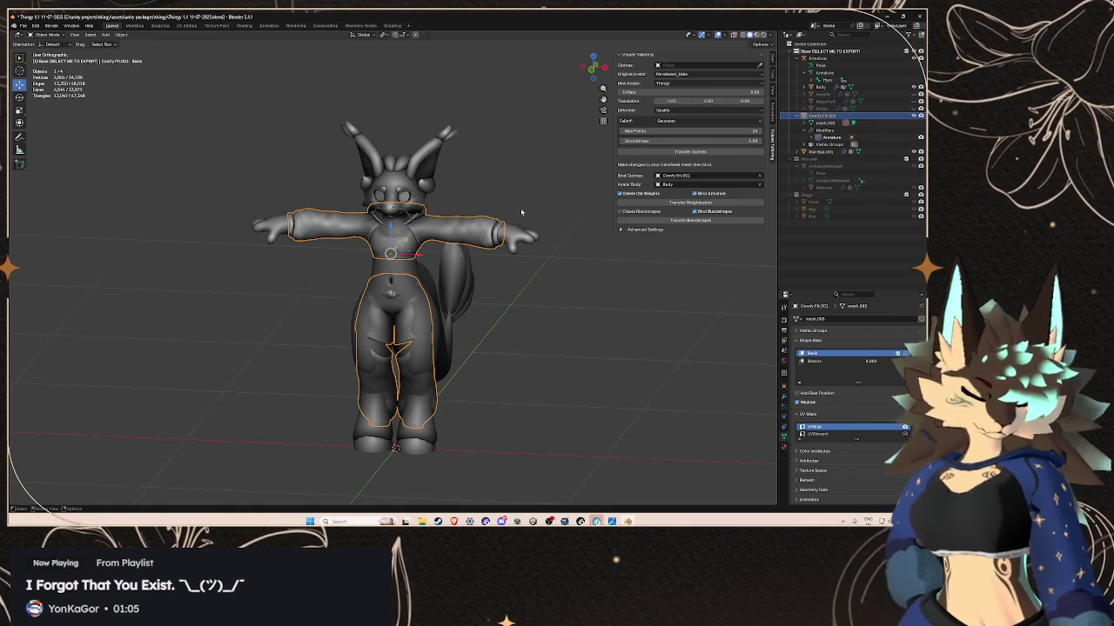
key(alt+a)
click(105, 35)
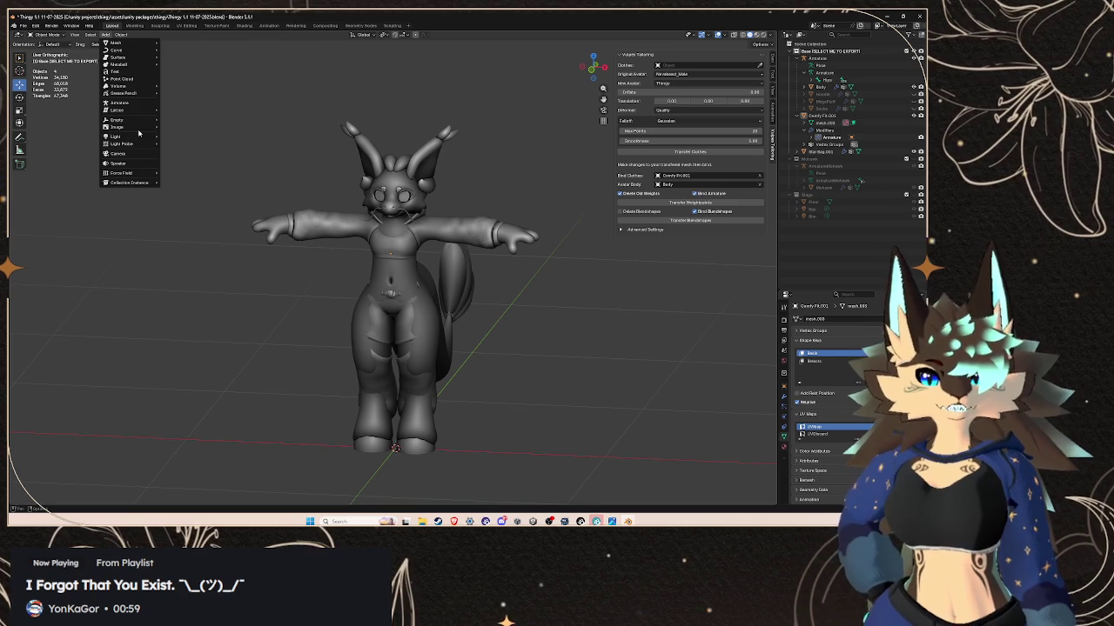
mouse_move(116, 43)
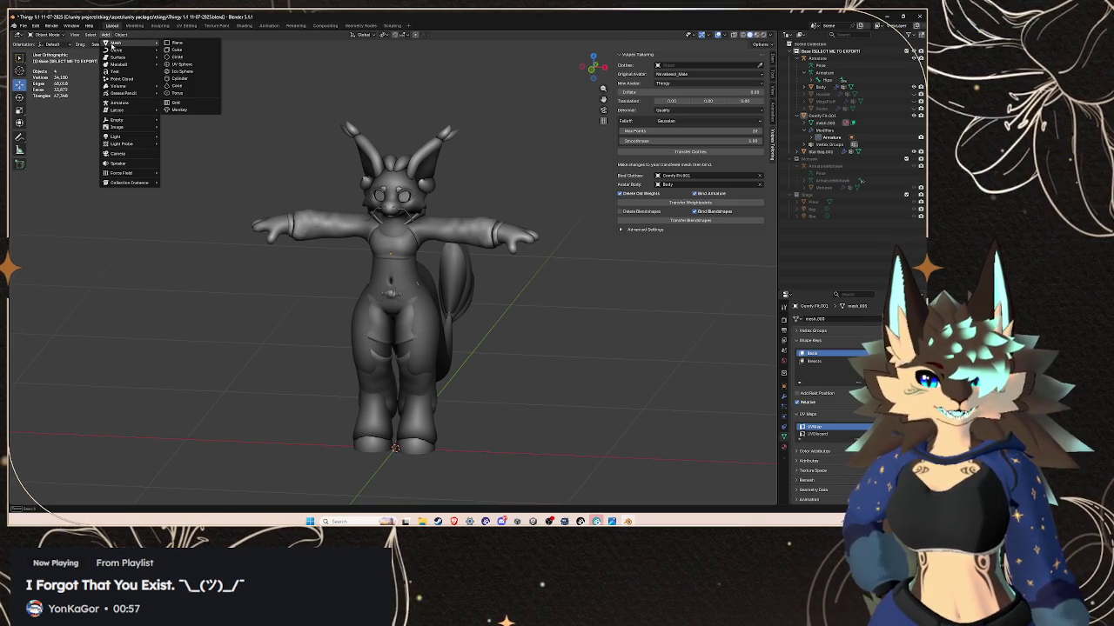
click(178, 43)
scroll(406, 248, down, 4)
mouse_move(427, 282)
middle_down()
mouse_move(341, 227)
mouse_move(377, 315)
middle_up()
key(ctrl+z)
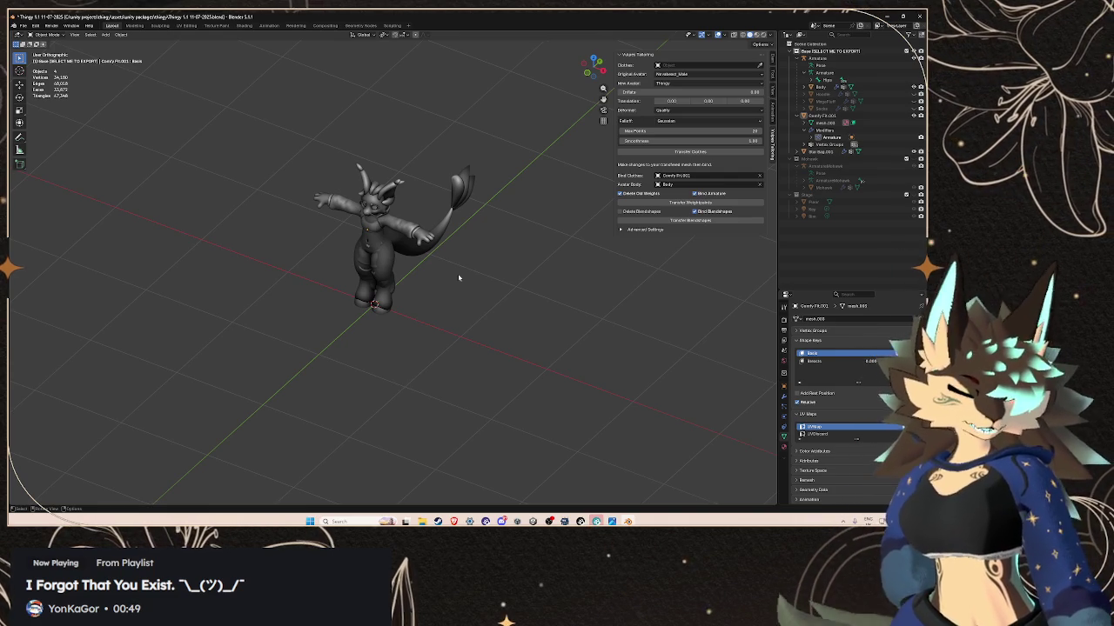
- Open the outfit mesh in Edit mode on the Modeling workspace, zoomed onto the character
click(142, 26)
scroll(434, 337, up, 6)
scroll(434, 337, up, 4)
scroll(434, 337, up, 3)
mouse_move(434, 218)
shift+middle_down()
mouse_move(434, 337)
mouse_move(261, 174)
shift+middle_up()
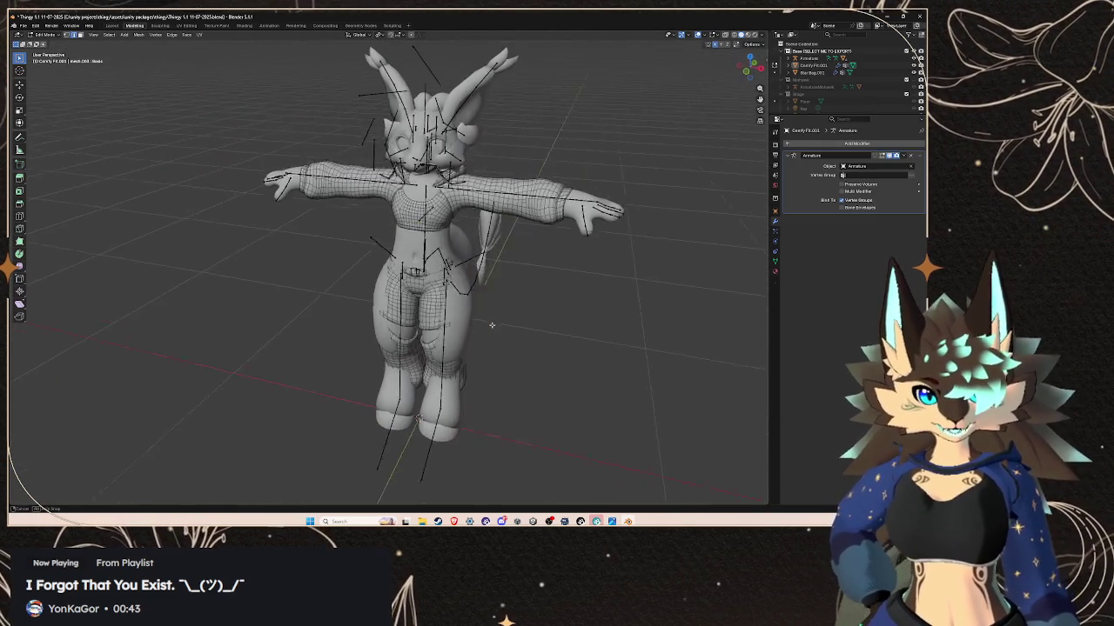
- Switch to Sculpting and look over the hoodie's collar, chest and sleeves
click(160, 26)
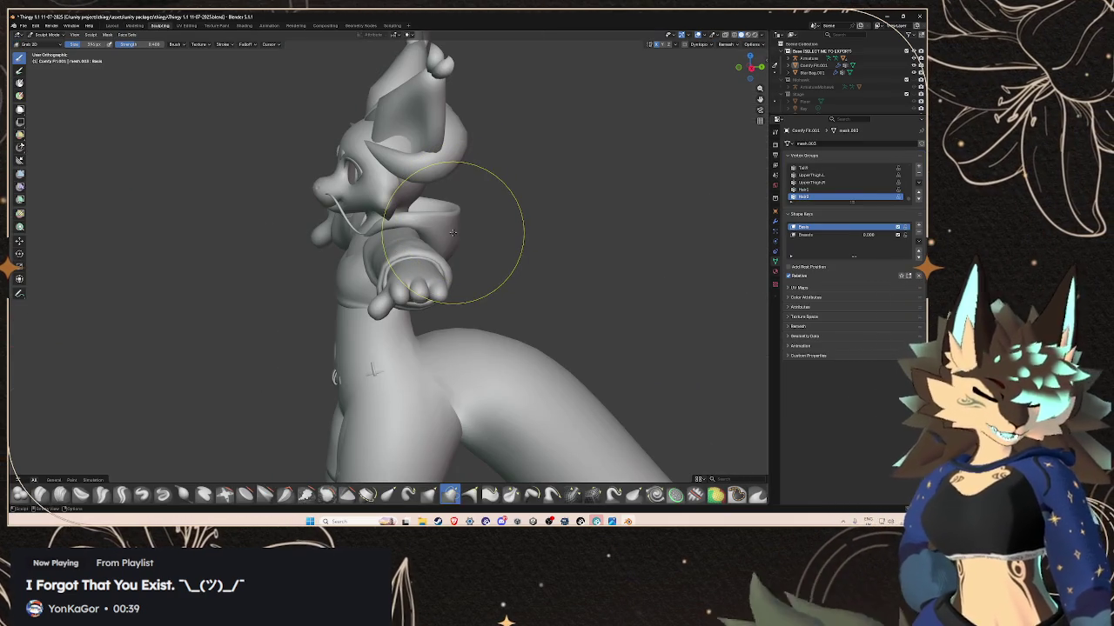
mouse_move(608, 313)
middle_down()
mouse_move(566, 335)
mouse_move(472, 224)
mouse_move(559, 278)
middle_up()
scroll(559, 279, up, 3)
scroll(522, 296, up, 2)
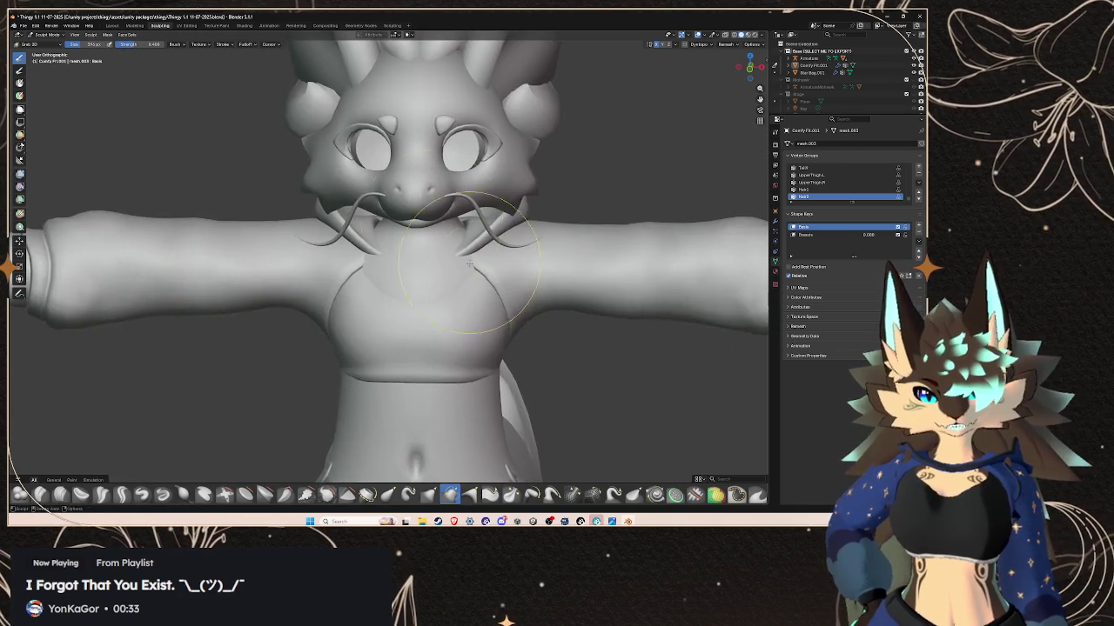
middle_drag(497, 323, 463, 212)
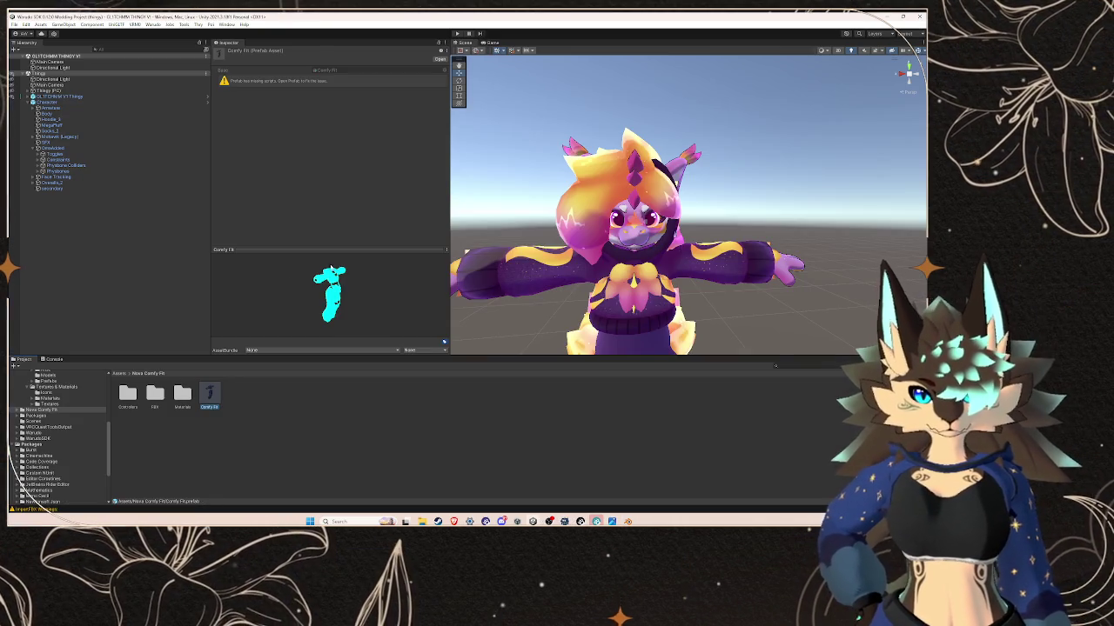
scroll(626, 226, up, 2)
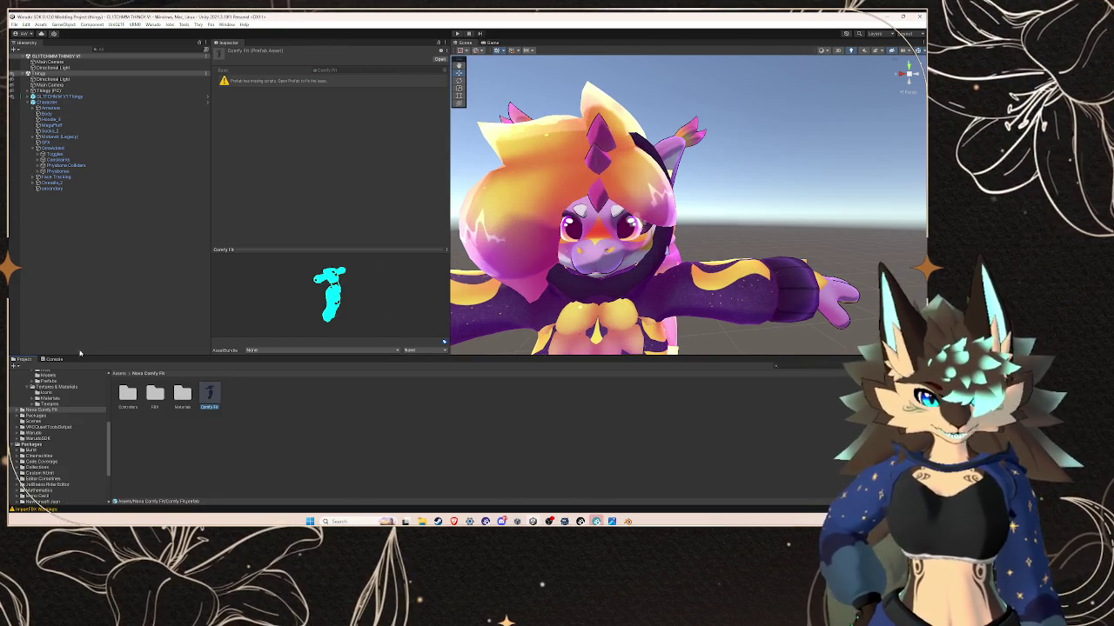
- Browse the Project panel through the Thingy folders to Models & Prefabs > Models
scroll(52, 396, down, 3)
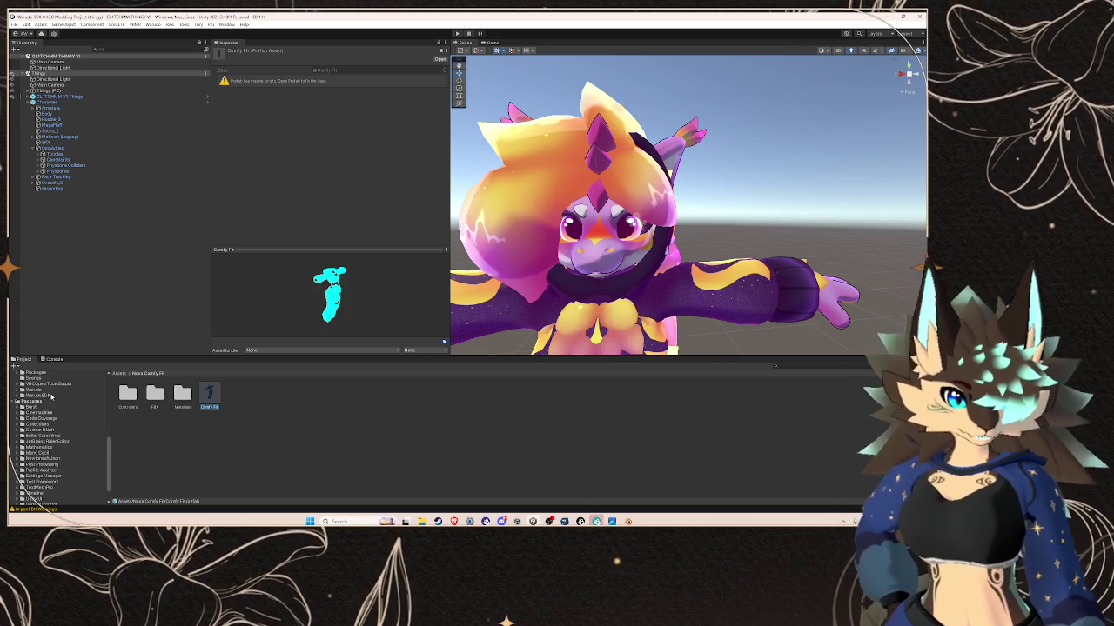
scroll(50, 396, up, 5)
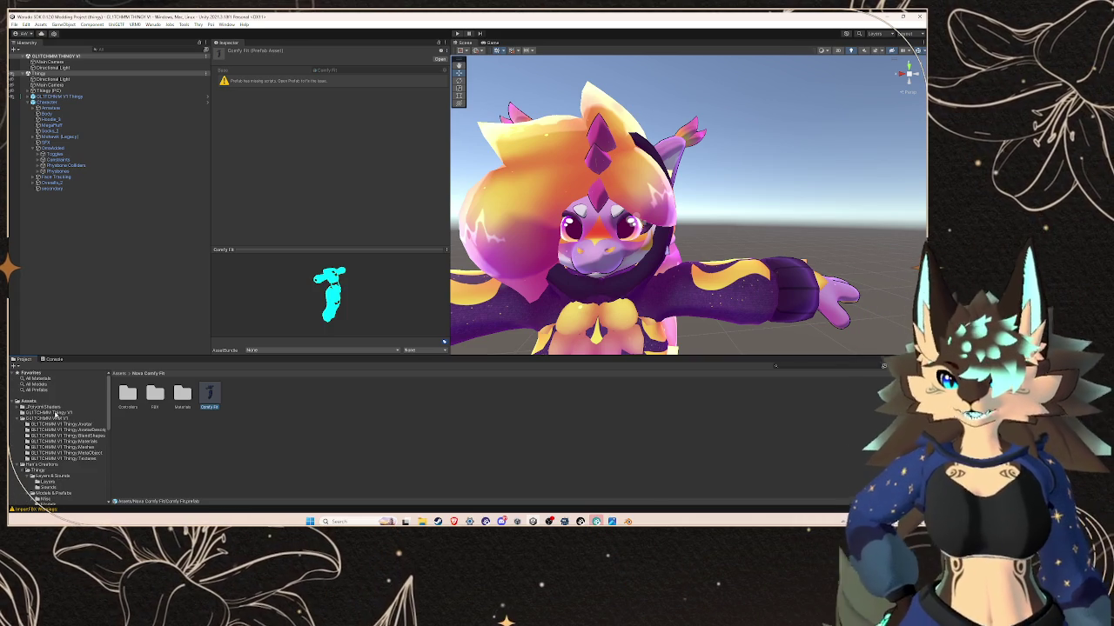
click(48, 419)
scroll(57, 417, down, 3)
click(43, 400)
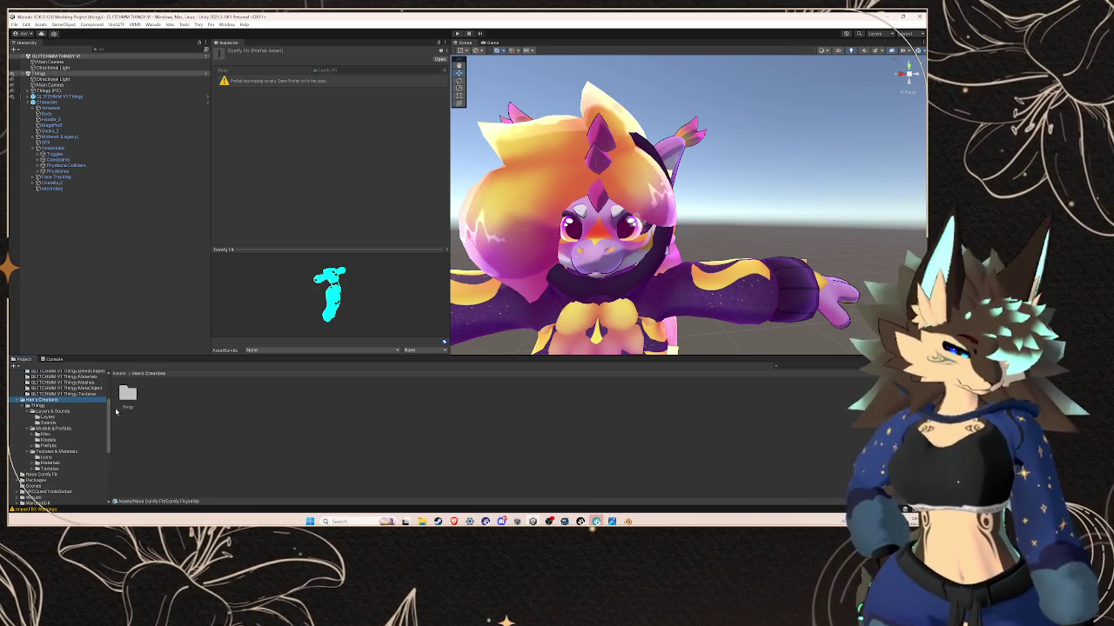
click(40, 406)
click(49, 412)
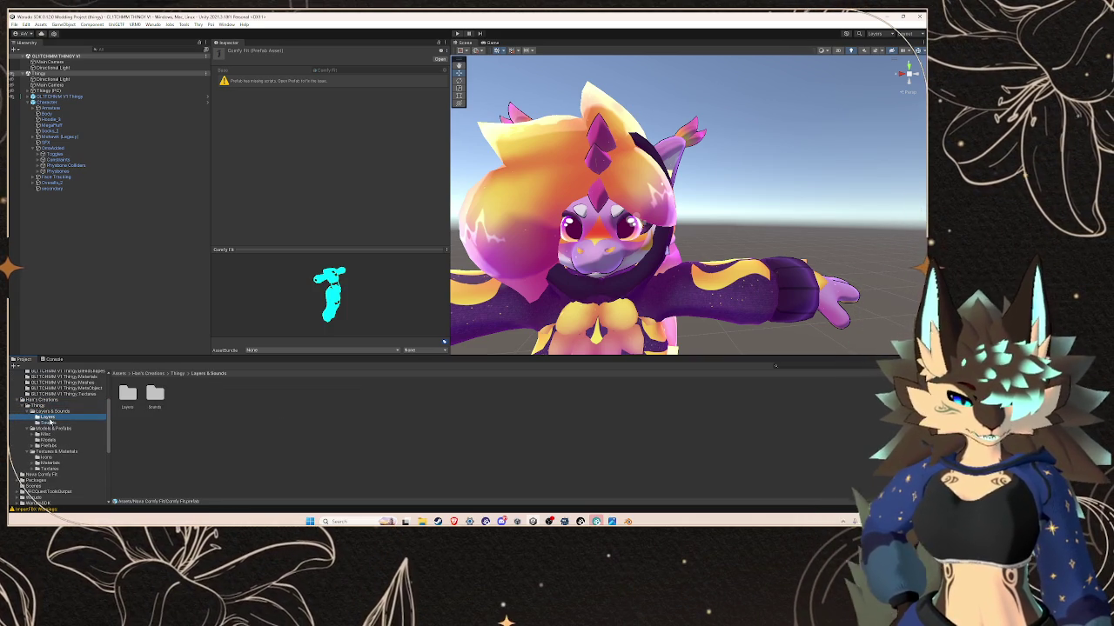
click(49, 423)
click(52, 428)
click(45, 434)
click(48, 445)
click(54, 451)
click(50, 462)
click(45, 434)
click(58, 416)
click(52, 411)
click(39, 406)
click(50, 418)
click(46, 439)
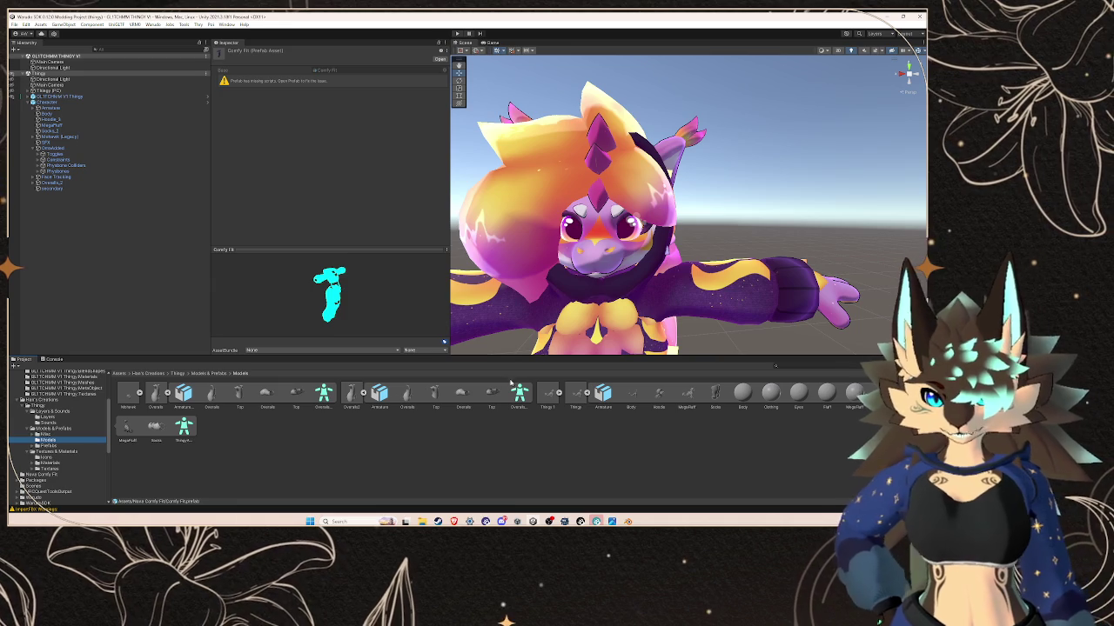
- Select the Thingy 1 model, preview it, and drag it into the Hierarchy
click(549, 395)
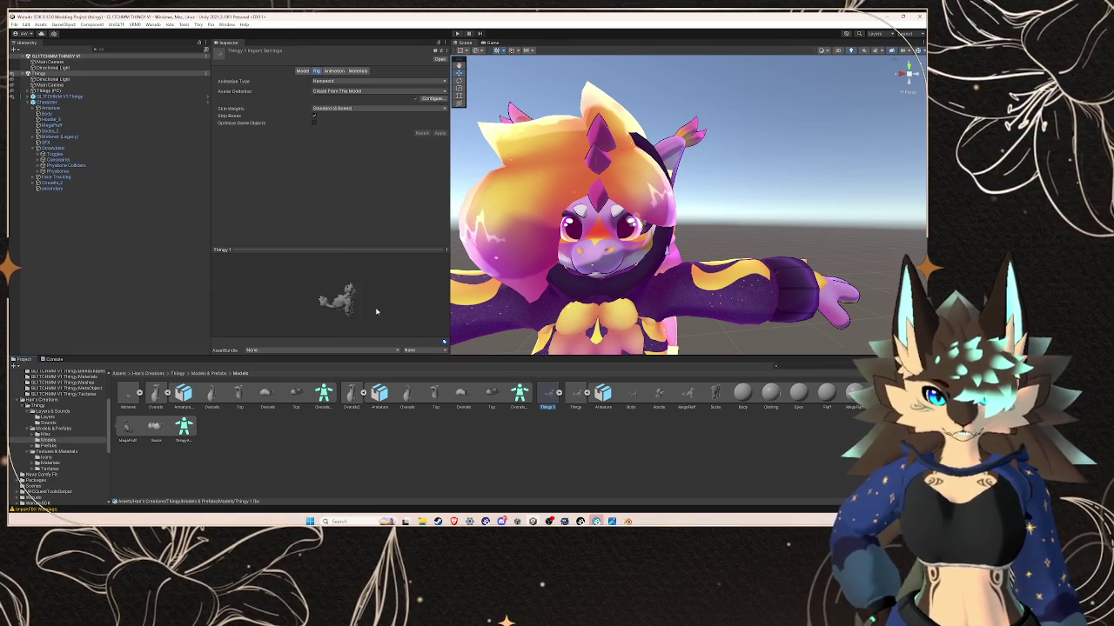
drag(333, 296, 350, 300)
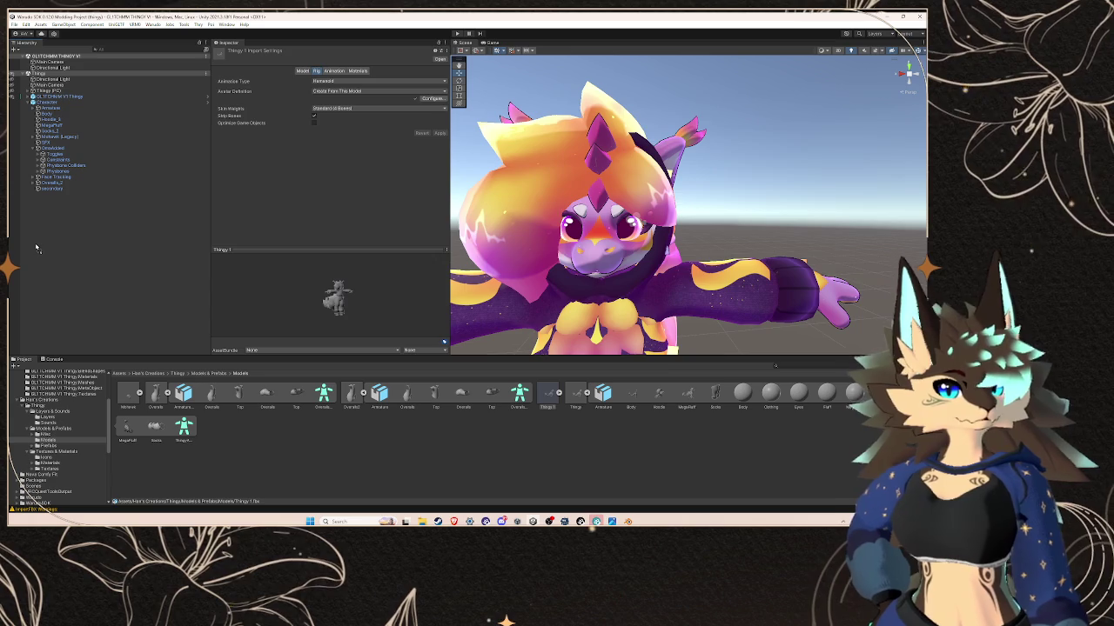
drag(35, 248, 36, 247)
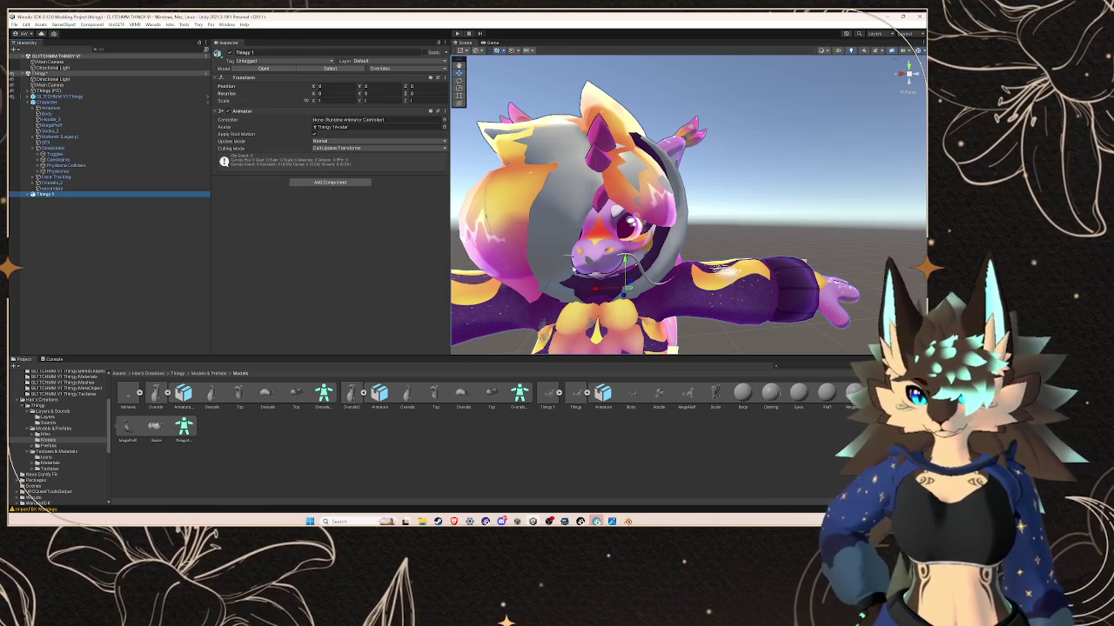
- Deactivate Thingy 1, add another Thingy copy, and deactivate that too
click(231, 54)
drag(545, 383, 66, 254)
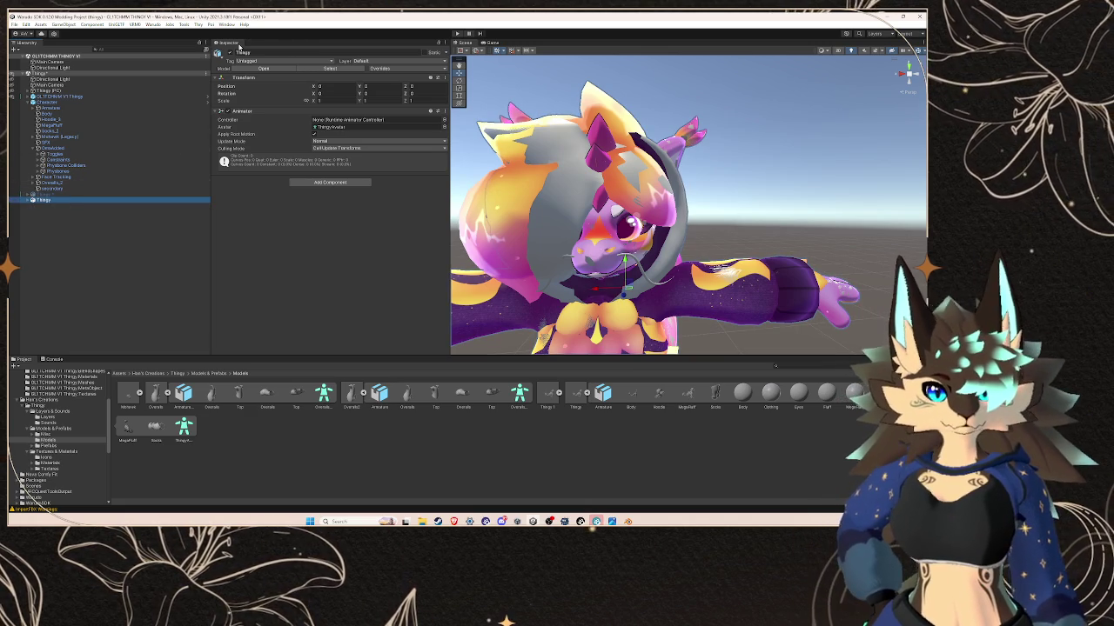
click(231, 53)
- Delete both Thingy objects from the Hierarchy and return to Blender
click(113, 193)
click(120, 193)
right_click(117, 195)
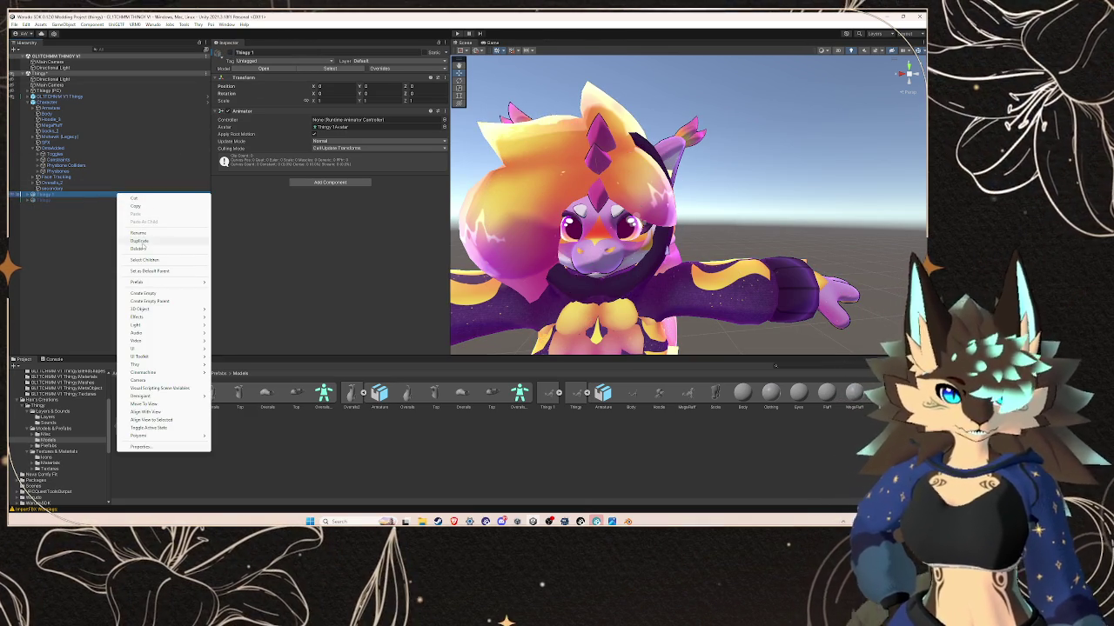
click(144, 249)
right_click(76, 196)
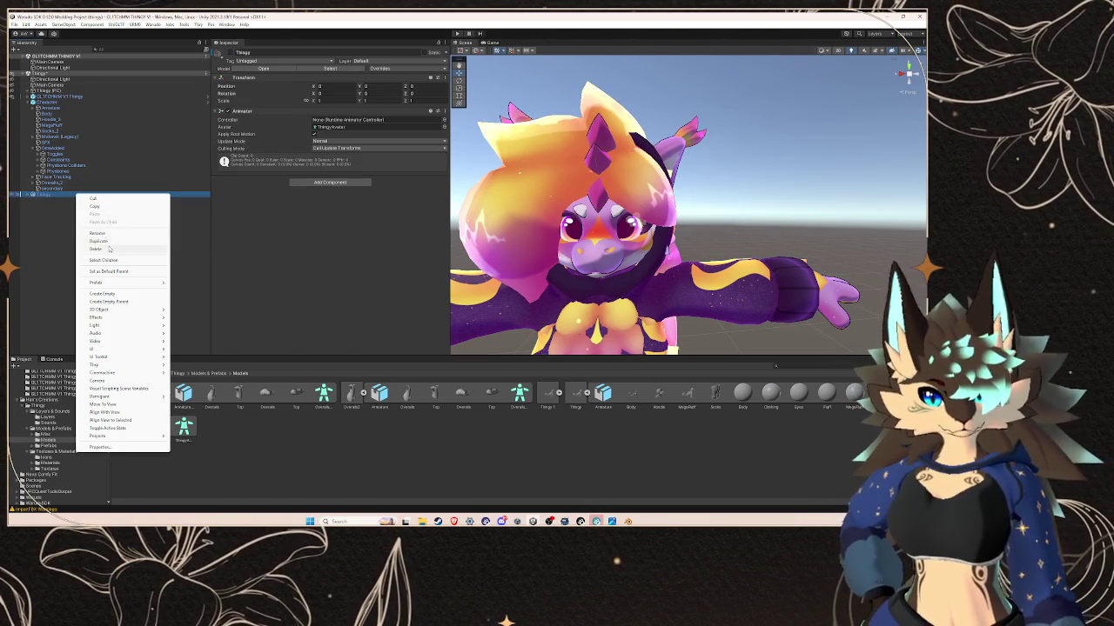
click(109, 249)
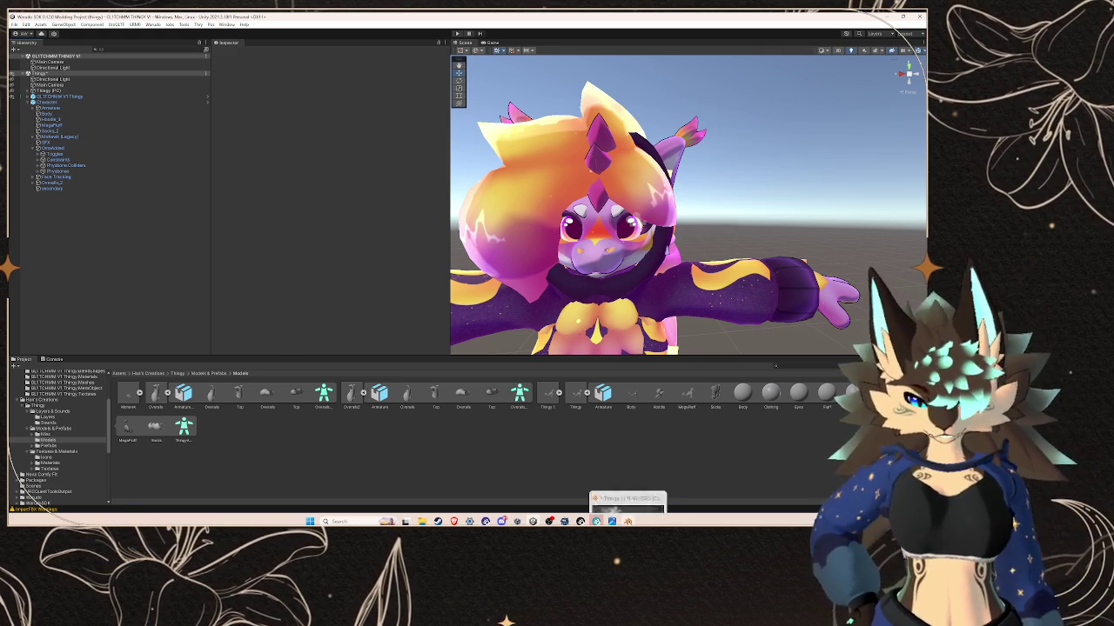
click(627, 521)
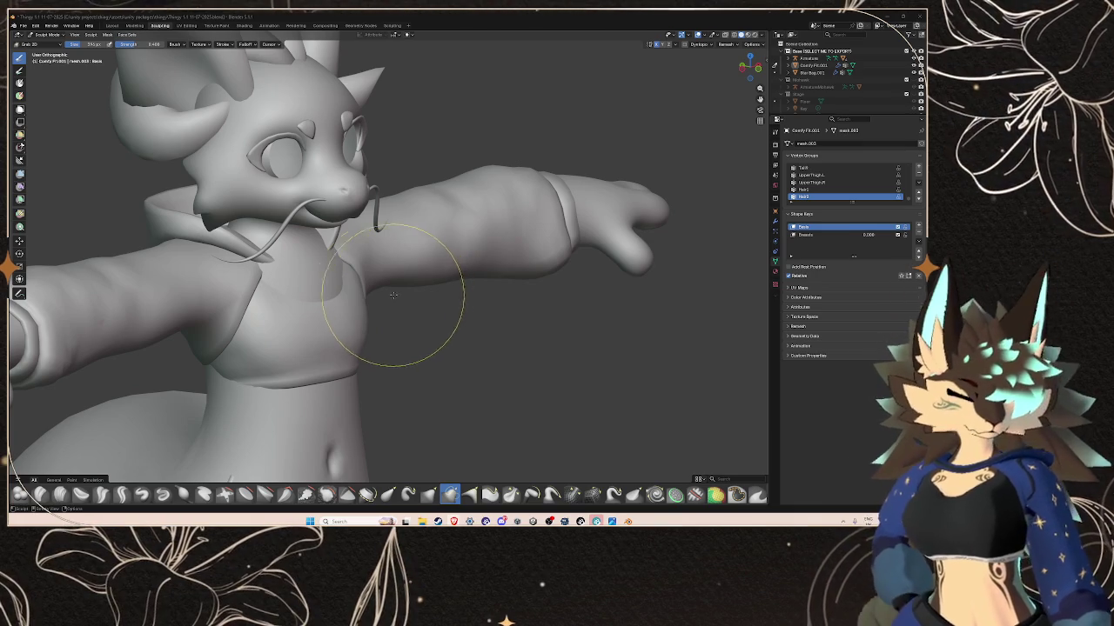
- Orbit and zoom to view the avatar's lower torso and legs from front and side
middle_drag(409, 261, 491, 224)
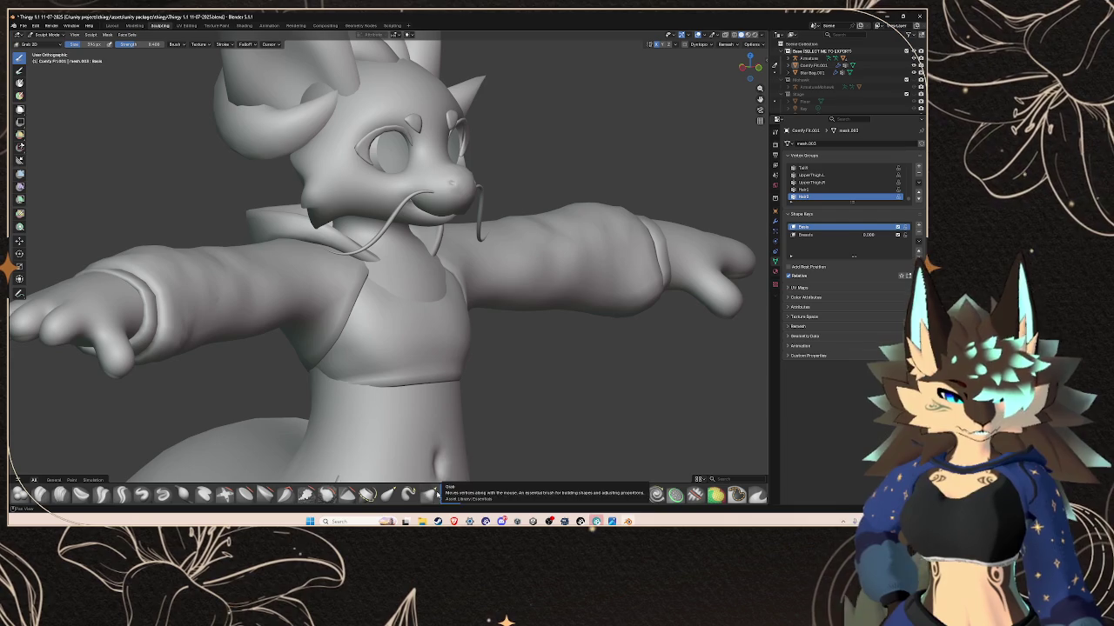
scroll(491, 390, down, 2)
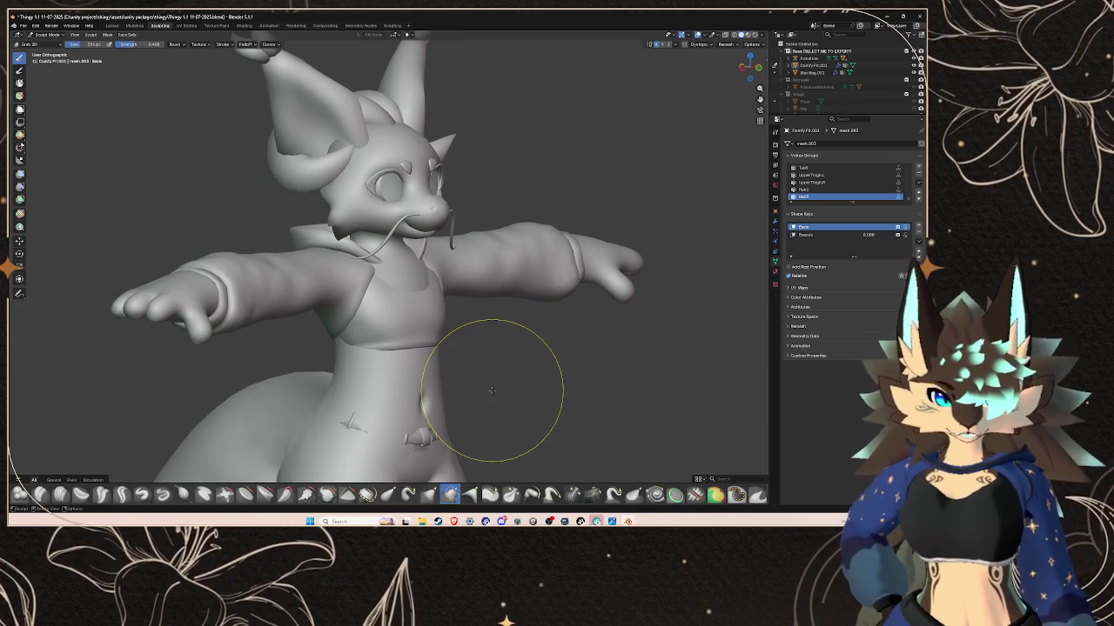
mouse_move(492, 391)
middle_down()
mouse_move(470, 355)
mouse_move(417, 351)
middle_up()
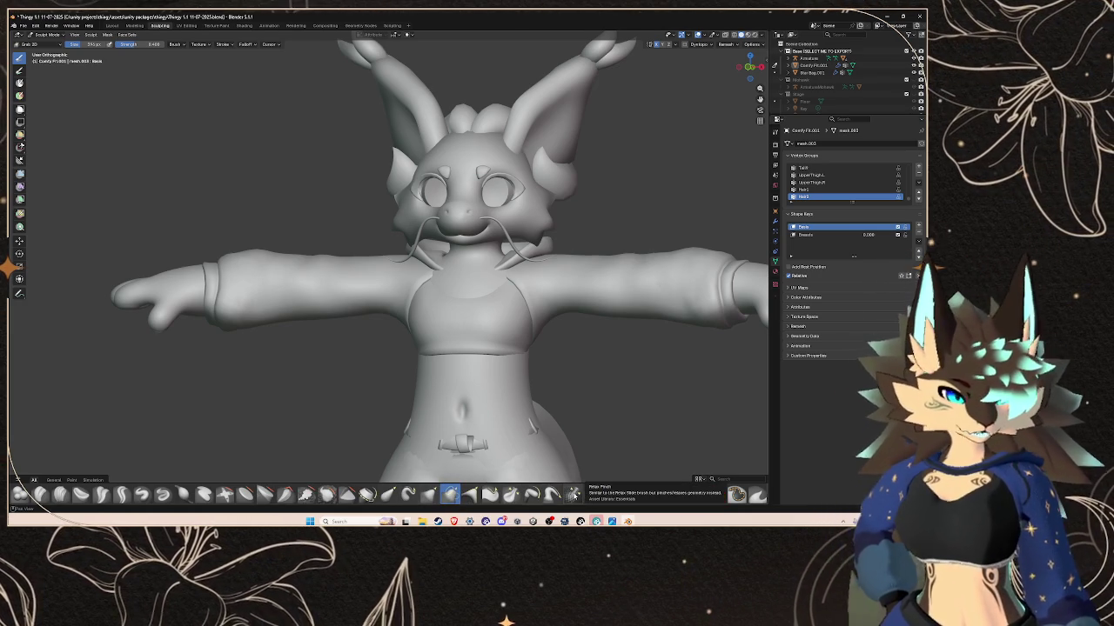
middle_drag(571, 385, 599, 372)
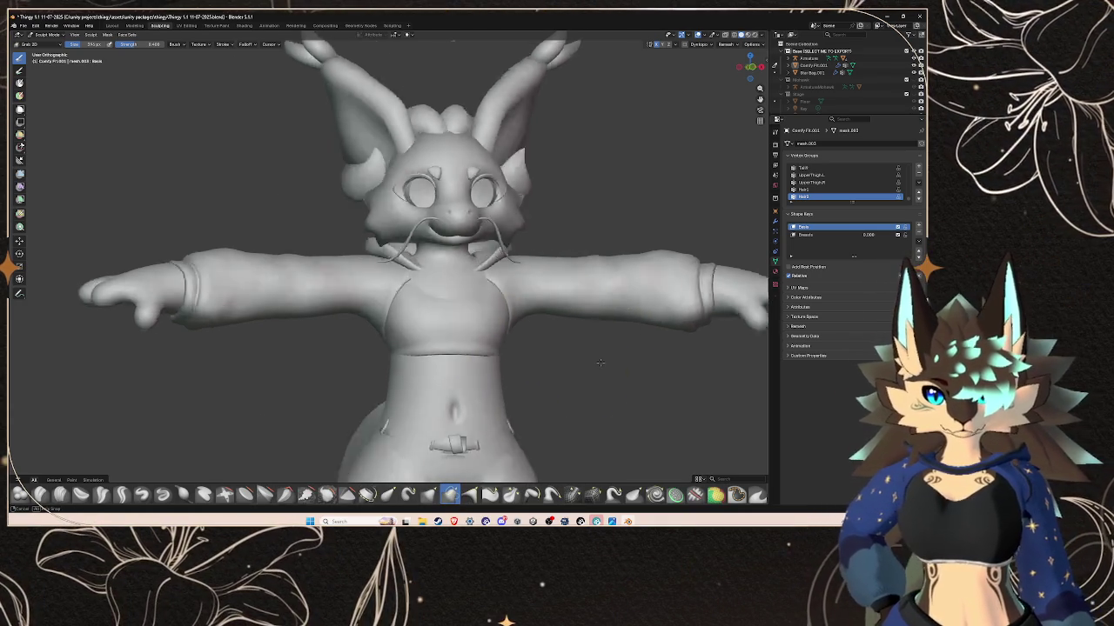
scroll(472, 299, up, 3)
middle_drag(472, 298, 429, 364)
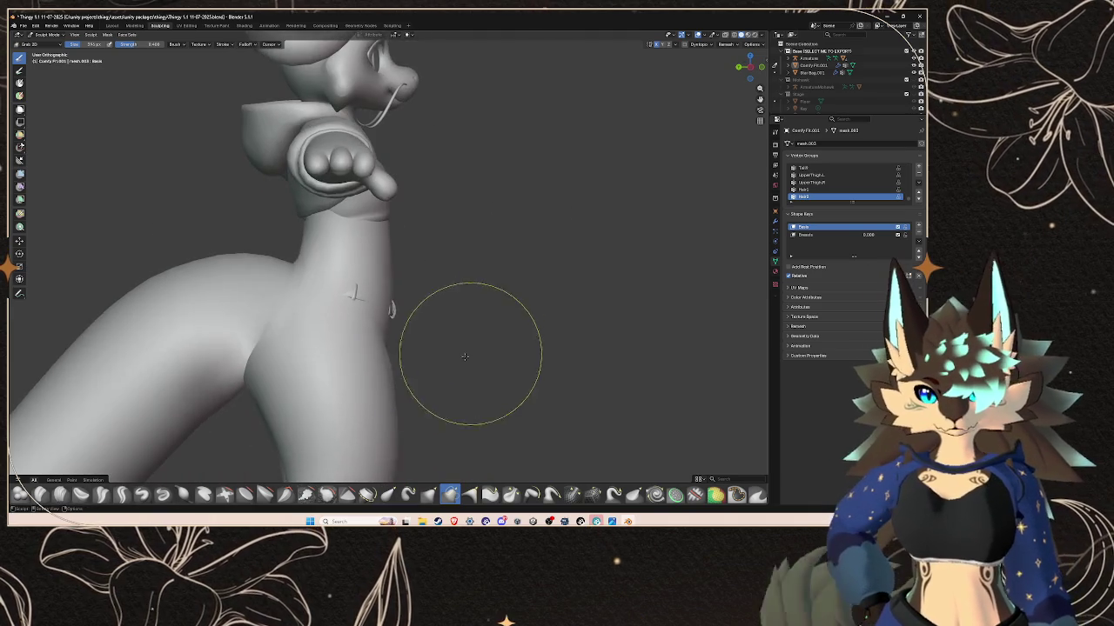
- Shape the belt around the waist, undo one stroke, and pick the Scrape Multiplane brush
mouse_move(388, 320)
middle_down()
mouse_move(372, 310)
mouse_move(531, 344)
mouse_move(373, 311)
mouse_move(391, 286)
mouse_move(448, 348)
mouse_move(588, 328)
middle_up()
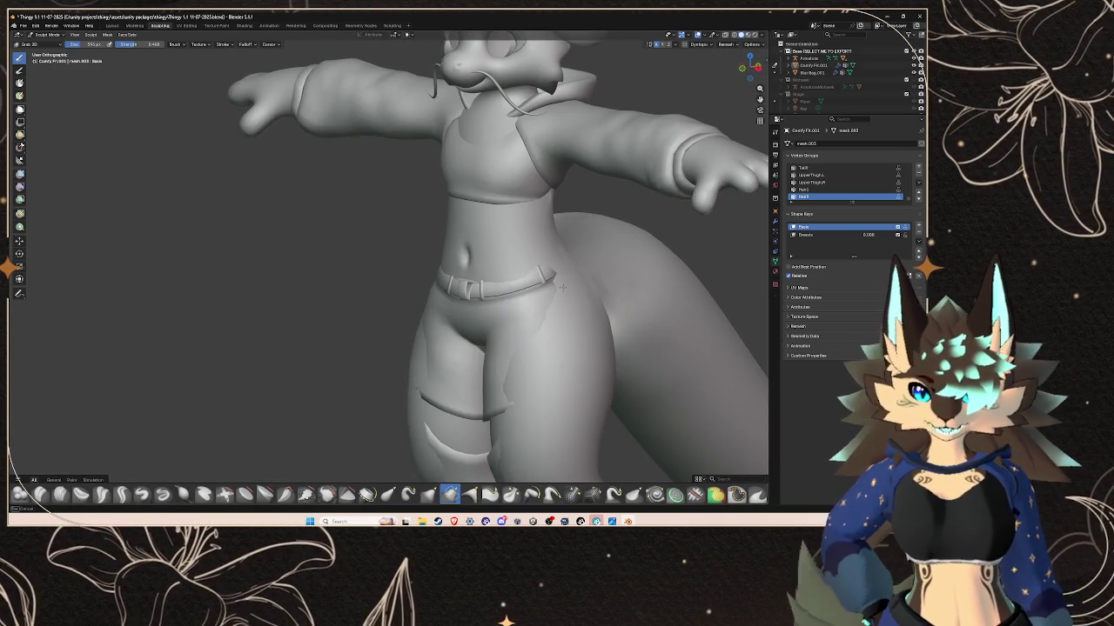
mouse_move(597, 286)
middle_down()
mouse_move(629, 281)
mouse_move(378, 279)
mouse_move(386, 299)
mouse_move(340, 306)
mouse_move(420, 248)
middle_up()
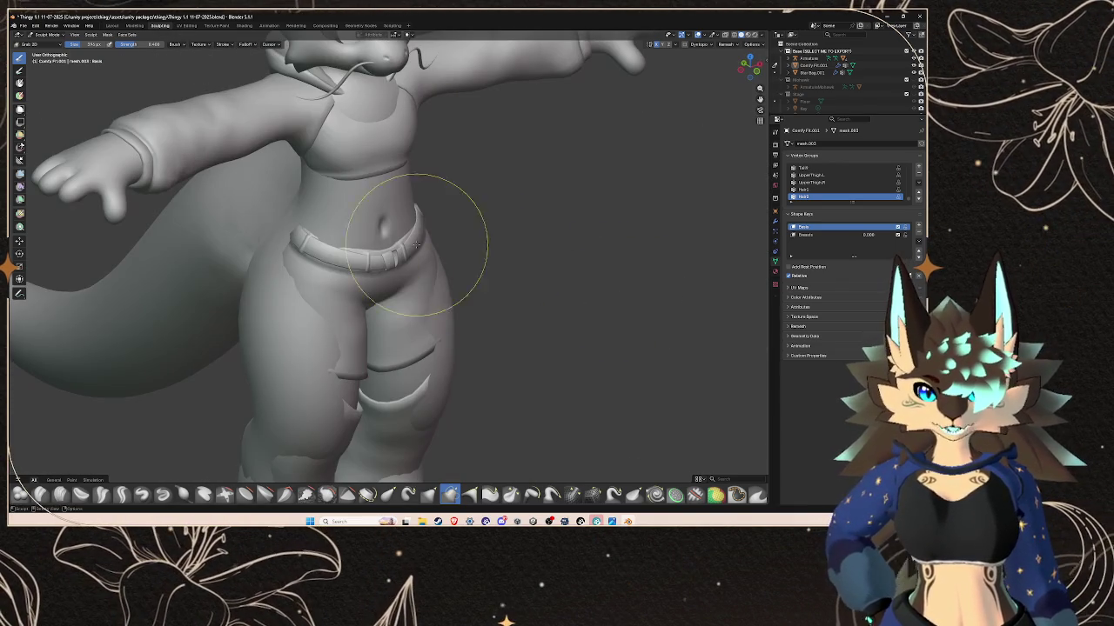
mouse_move(522, 271)
middle_down()
mouse_move(484, 252)
mouse_move(492, 240)
mouse_move(523, 276)
middle_up()
key(ctrl+z)
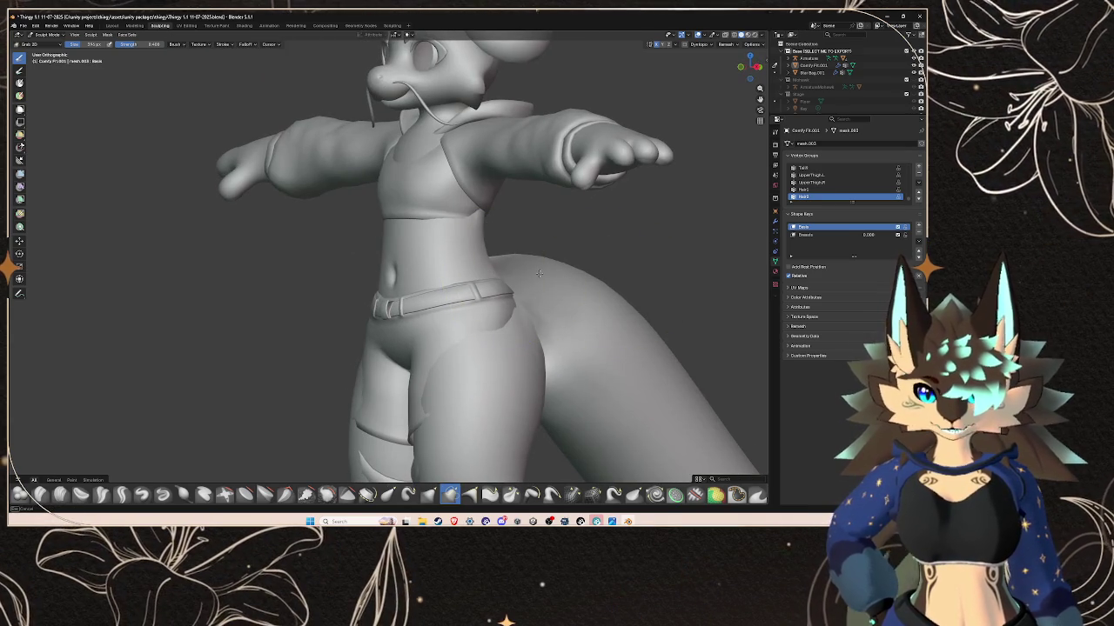
middle_drag(549, 396, 487, 374)
scroll(374, 404, up, 3)
scroll(374, 404, up, 2)
click(285, 494)
middle_drag(540, 331, 487, 321)
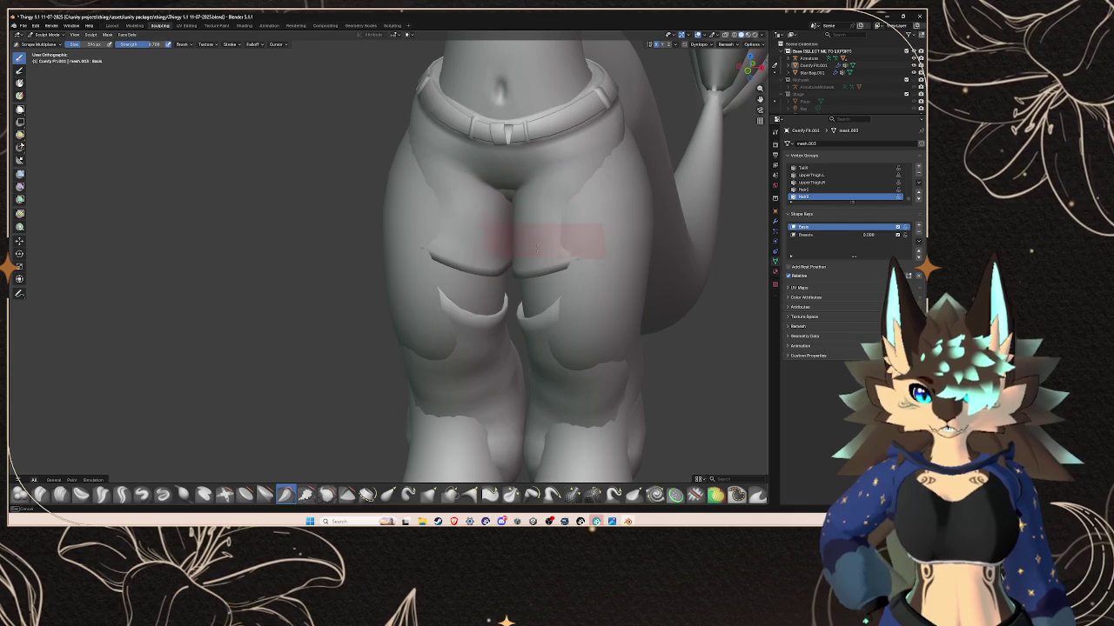
- Flatten the shorts' crotch, then push out the upper thighs and hips with Grab
drag(540, 227, 565, 287)
click(142, 494)
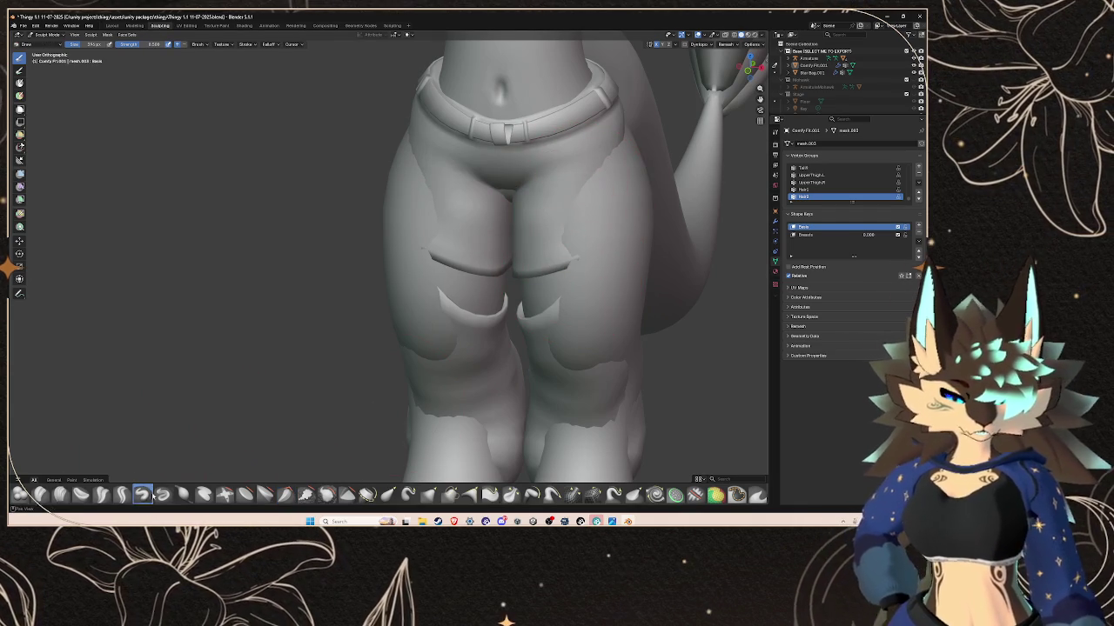
drag(444, 217, 550, 202)
drag(543, 166, 569, 185)
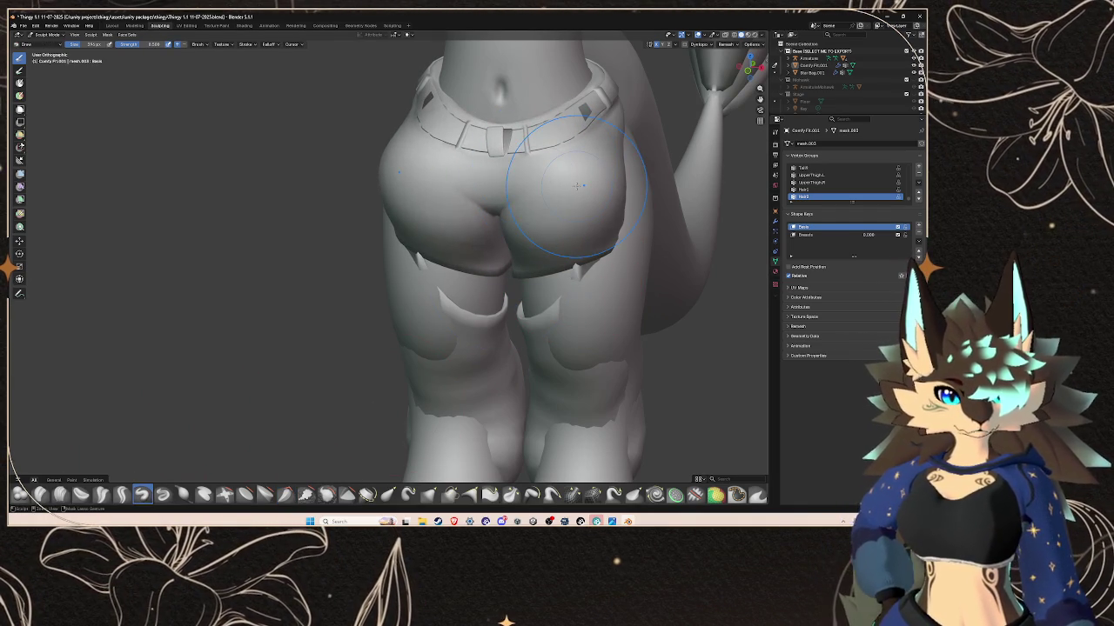
- Smooth the shorts' edge, pull the hem down over the thigh, and round the buttock
middle_drag(577, 185, 600, 259)
scroll(600, 258, down, 2)
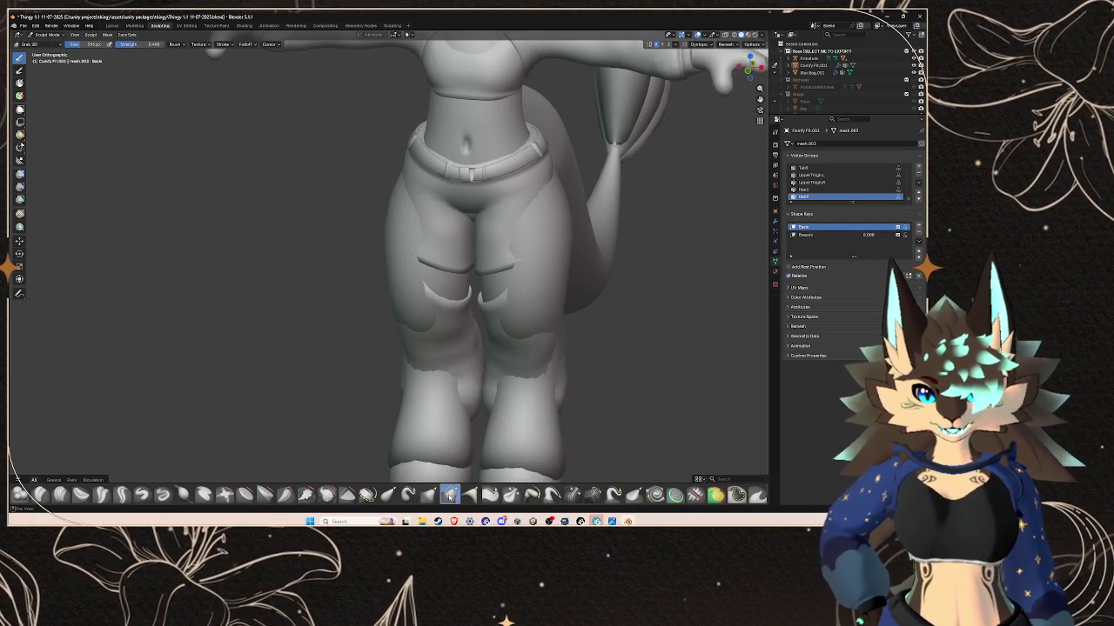
scroll(511, 253, down, 2)
middle_drag(510, 253, 506, 297)
scroll(507, 297, up, 1)
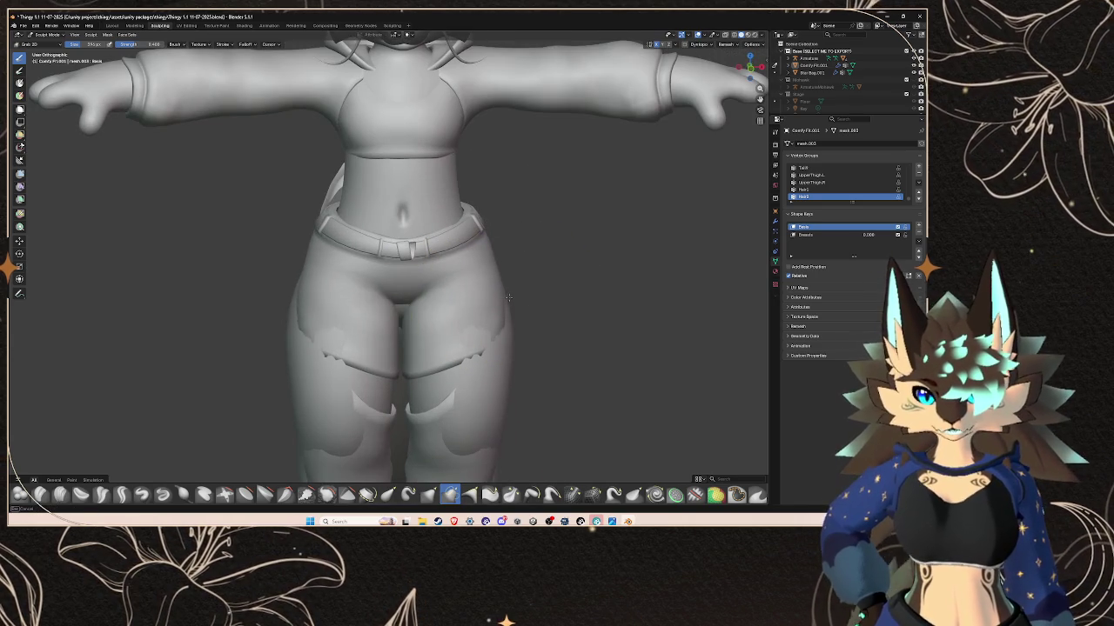
mouse_move(496, 348)
middle_down()
mouse_move(517, 373)
mouse_move(496, 323)
middle_up()
scroll(480, 328, up, 2)
mouse_move(296, 209)
mouse_down()
mouse_move(261, 202)
mouse_move(293, 175)
mouse_up()
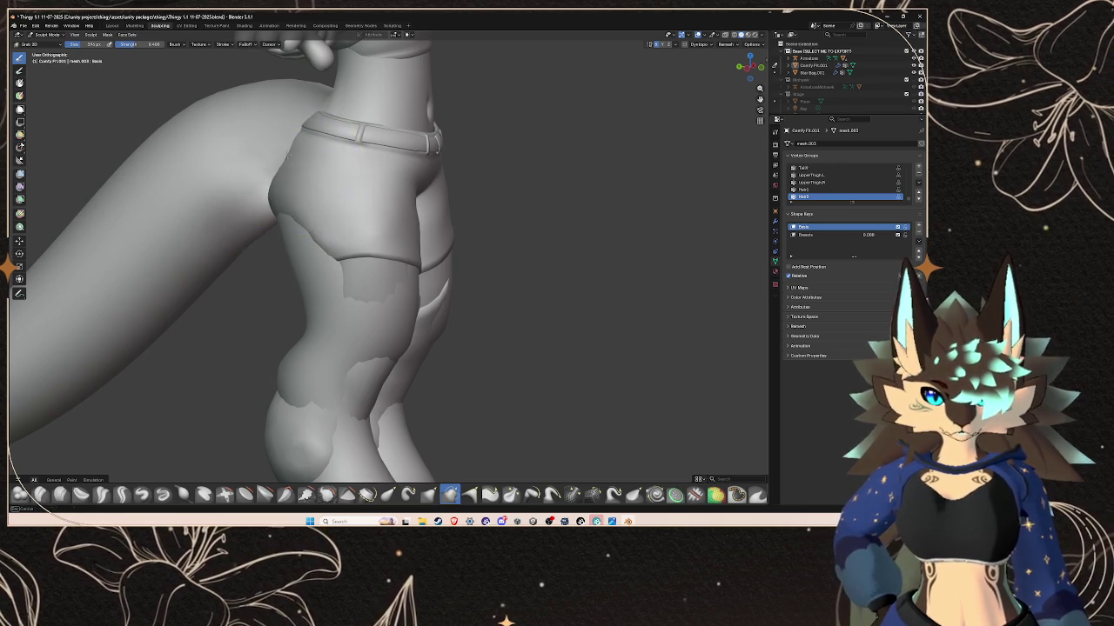
middle_drag(290, 157, 340, 233)
drag(340, 232, 344, 287)
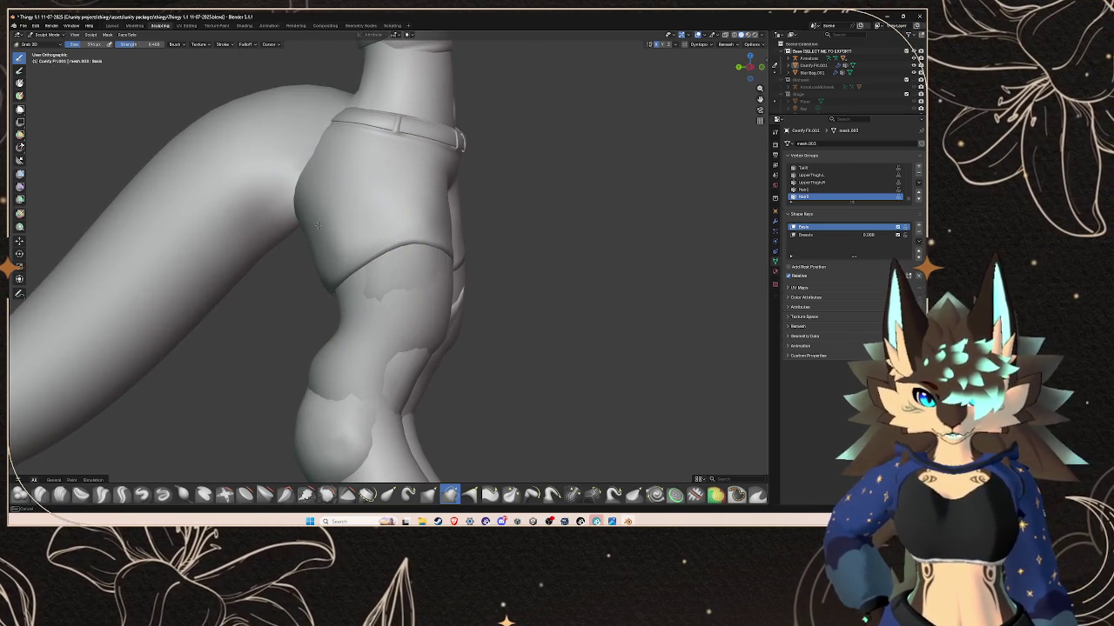
drag(317, 225, 307, 161)
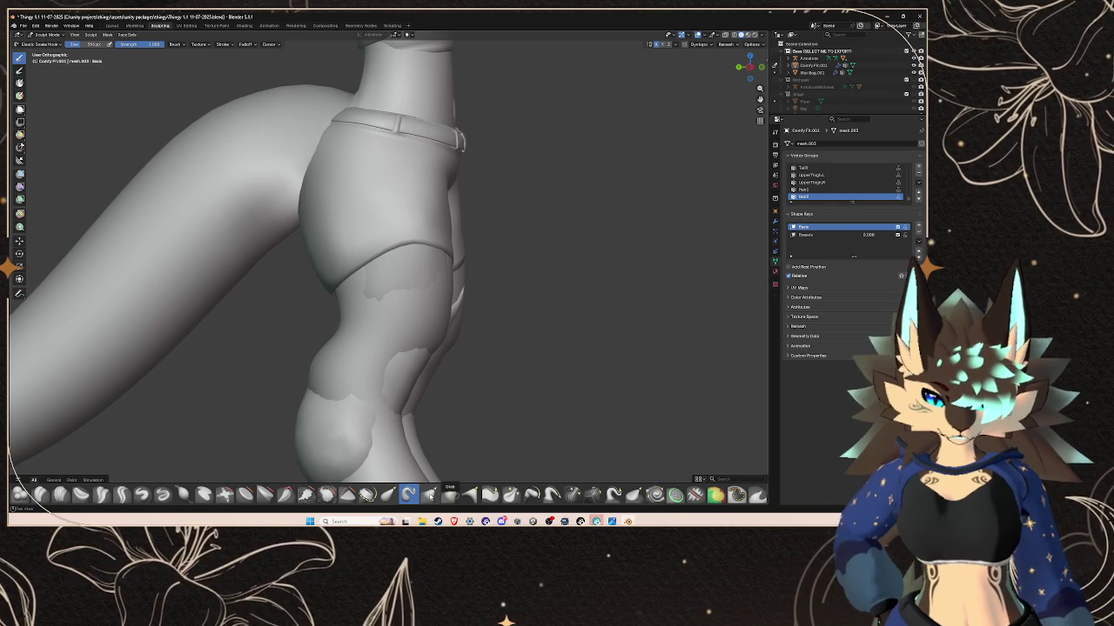
- Switch to Grab Silhouette and orbit around both legs to check the reshaped hems
click(470, 496)
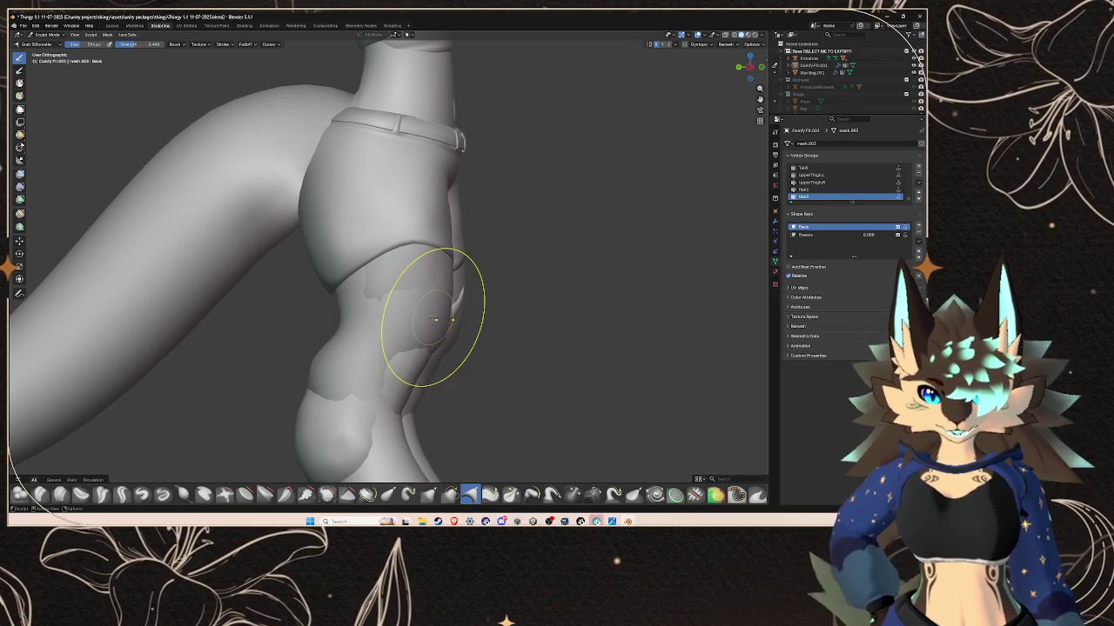
mouse_move(453, 361)
middle_down()
mouse_move(414, 340)
mouse_move(484, 223)
mouse_move(373, 200)
mouse_move(398, 189)
middle_up()
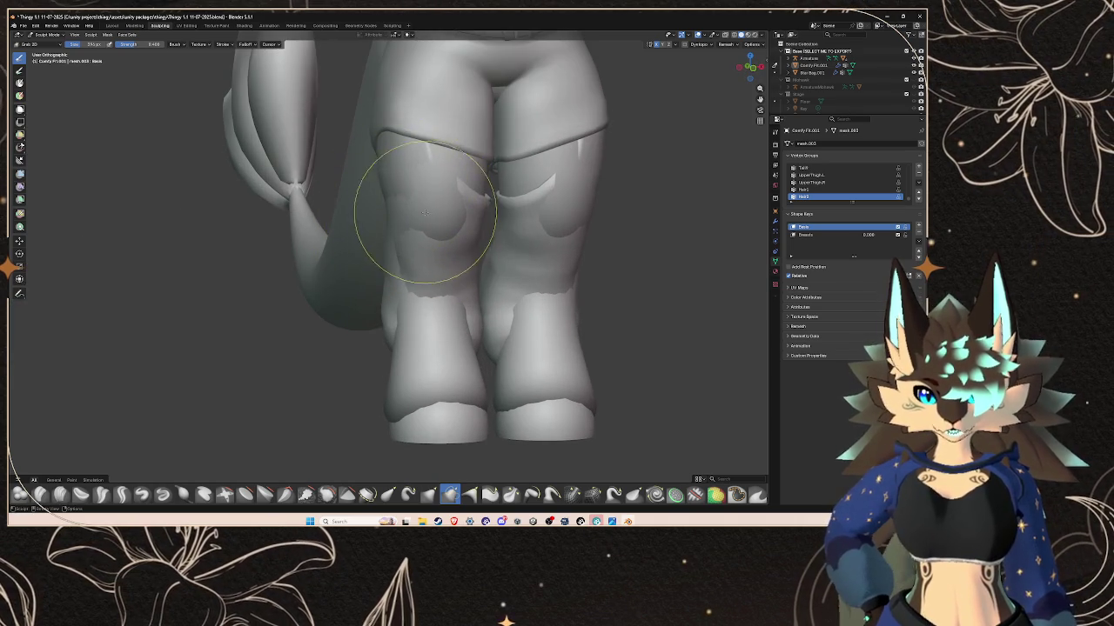
mouse_move(372, 211)
middle_down()
mouse_move(470, 207)
mouse_move(481, 189)
mouse_move(472, 154)
mouse_move(442, 211)
mouse_move(304, 223)
mouse_move(385, 199)
mouse_move(534, 298)
mouse_move(597, 243)
middle_up()
scroll(426, 259, up, 5)
mouse_move(426, 259)
middle_down()
mouse_move(551, 149)
mouse_move(571, 223)
mouse_move(529, 221)
middle_up()
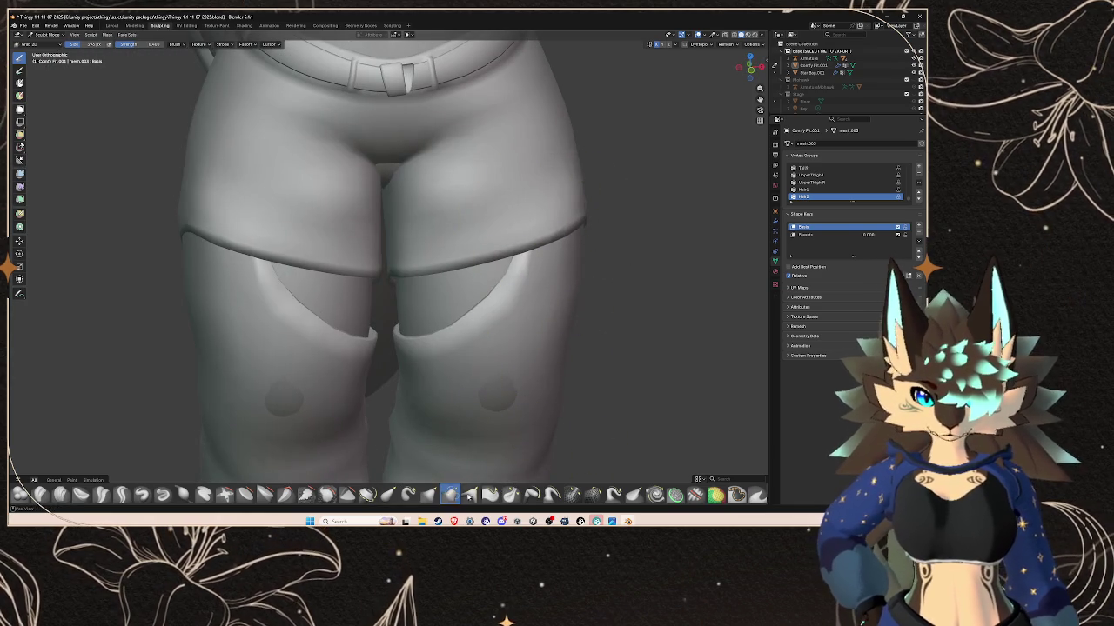
middle_drag(322, 190, 558, 225)
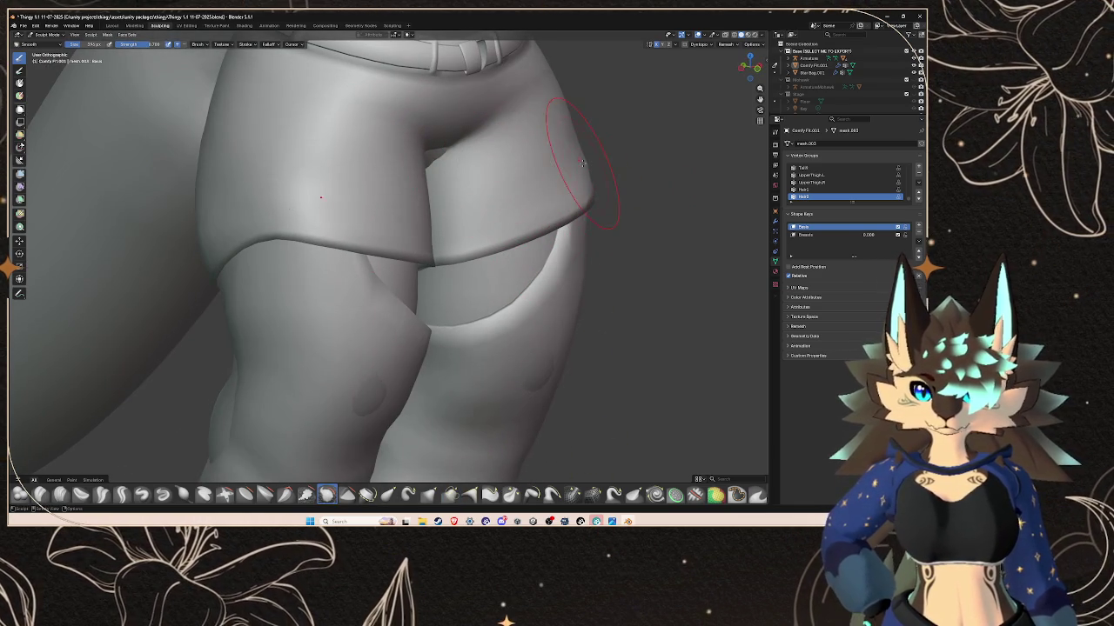
mouse_move(559, 292)
middle_down()
mouse_move(544, 231)
mouse_move(497, 298)
middle_up()
click(19, 70)
scroll(485, 236, down, 6)
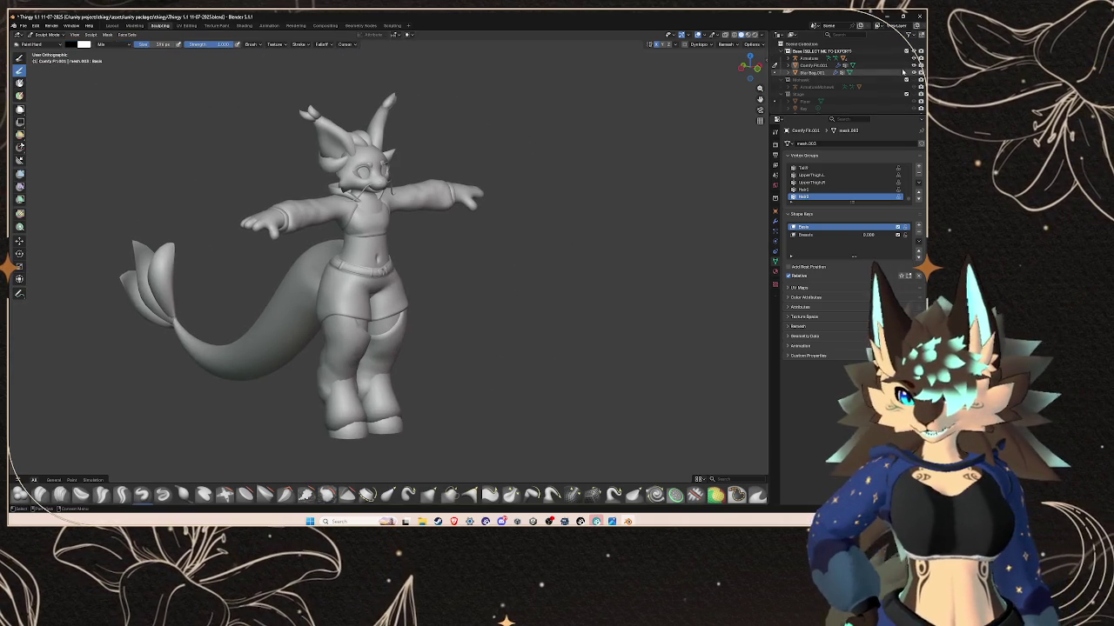
- Select the Body mesh in the Layout workspace and return to sculpting it
click(875, 58)
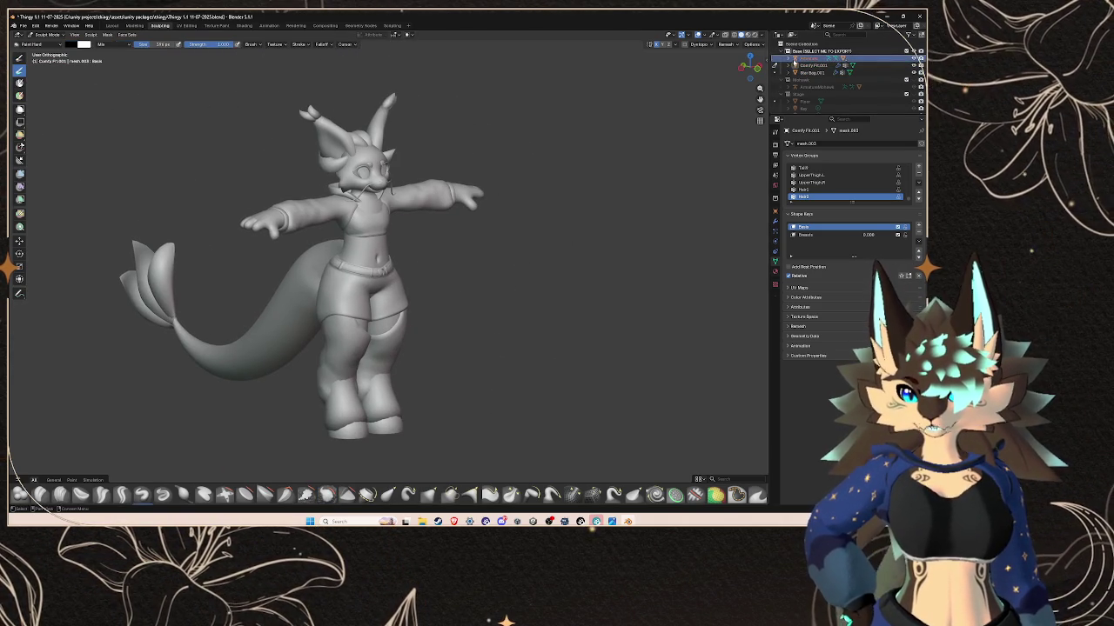
click(814, 80)
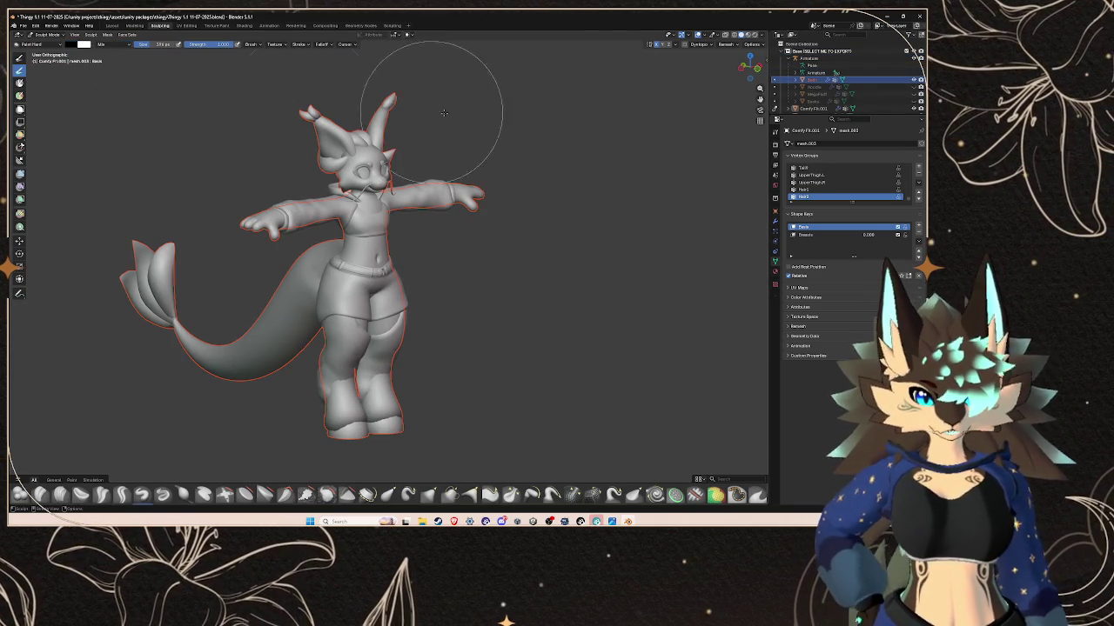
click(112, 25)
click(372, 243)
click(372, 242)
click(374, 242)
click(376, 241)
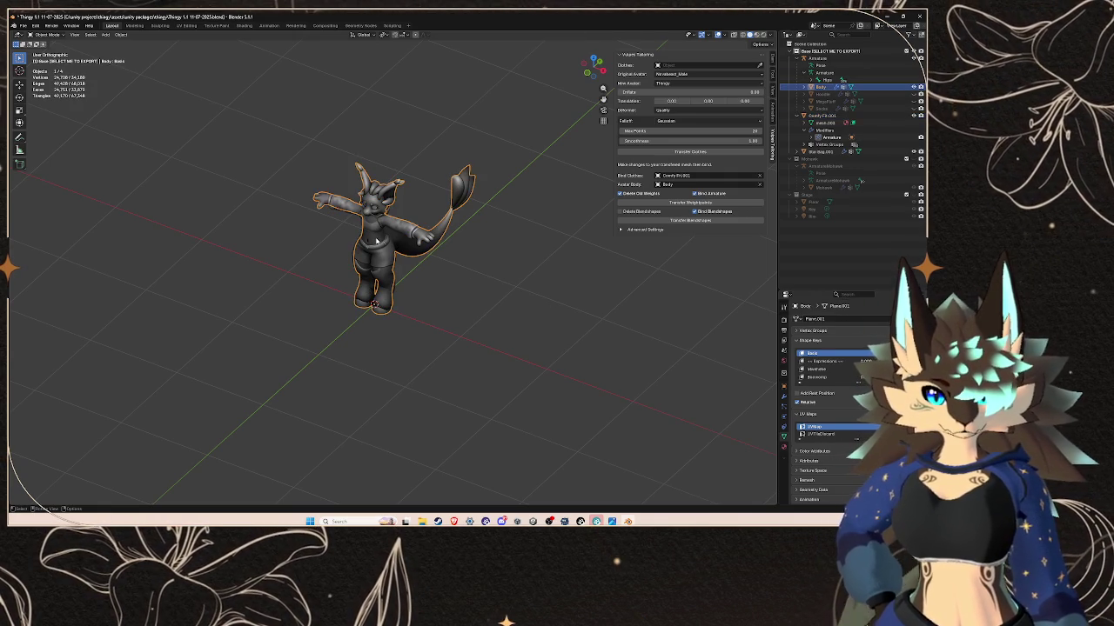
click(160, 26)
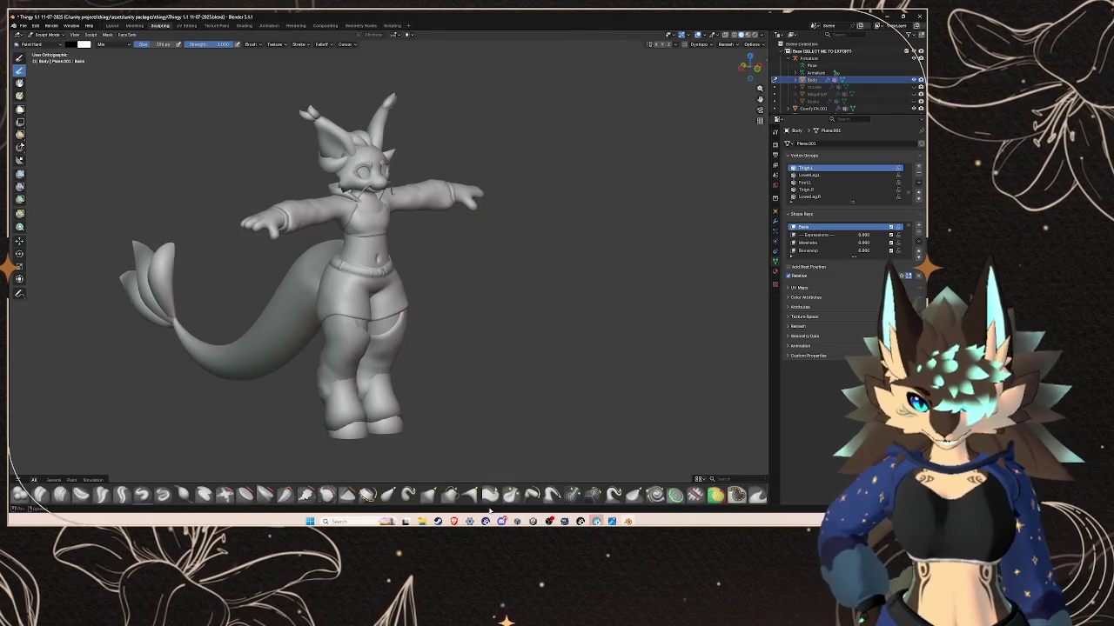
- Try Elastic Snake Hook pulls on the head, tail and body, undoing each one
click(408, 494)
mouse_move(410, 287)
mouse_down()
mouse_move(485, 153)
mouse_move(683, 333)
mouse_up()
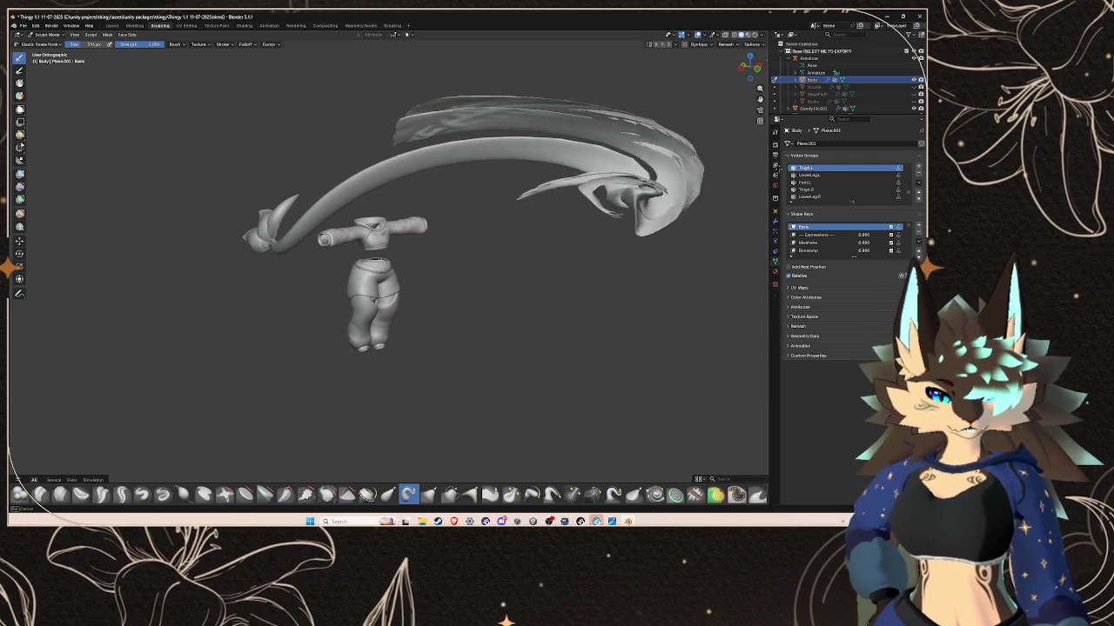
key(ctrl+z)
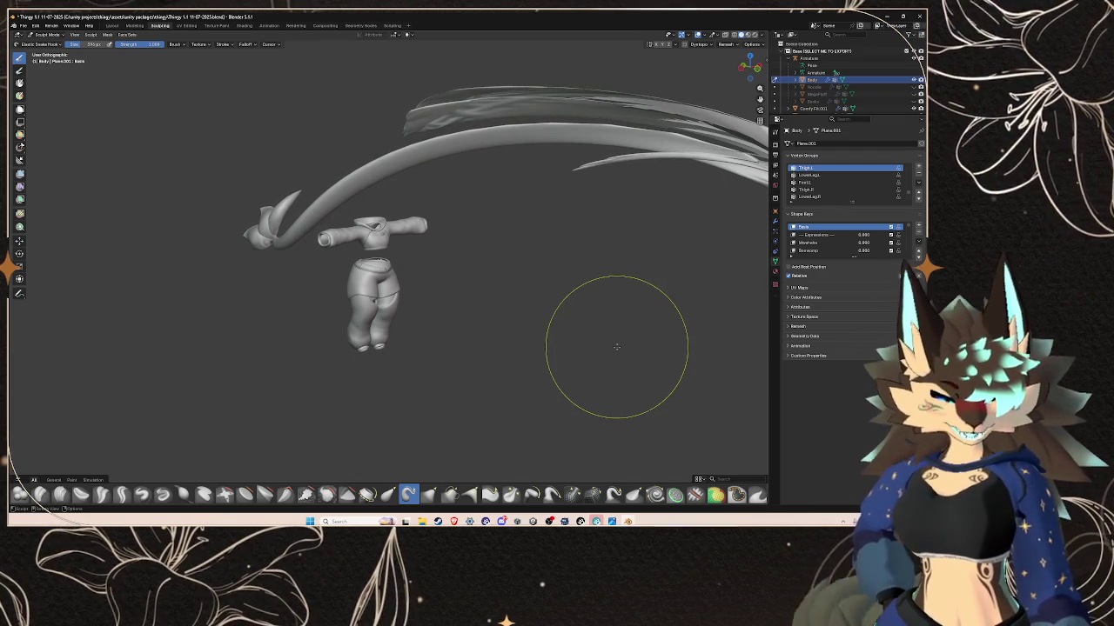
key(ctrl+z)
mouse_move(348, 348)
mouse_down()
mouse_move(461, 171)
mouse_move(190, 225)
mouse_up()
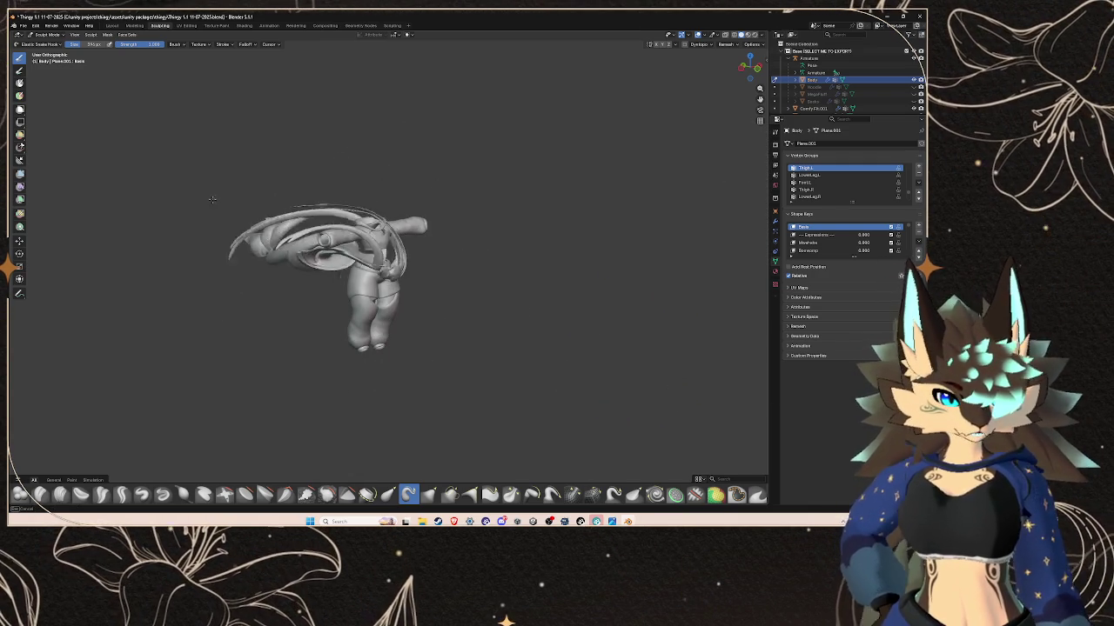
key(ctrl+z)
key(ctrl+z)
mouse_move(510, 278)
mouse_down()
mouse_move(522, 265)
mouse_move(447, 253)
mouse_up()
key(ctrl+z)
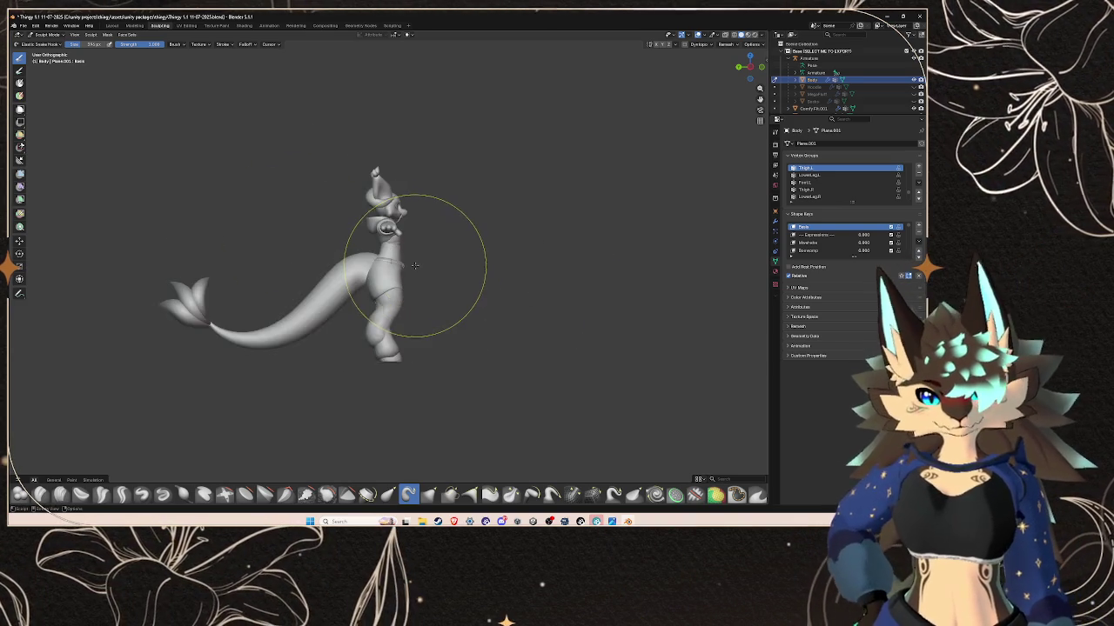
- Zoom in and try two belly-bulge pulls near the belt, undoing both
scroll(415, 265, up, 3)
scroll(408, 248, up, 1)
scroll(399, 231, up, 2)
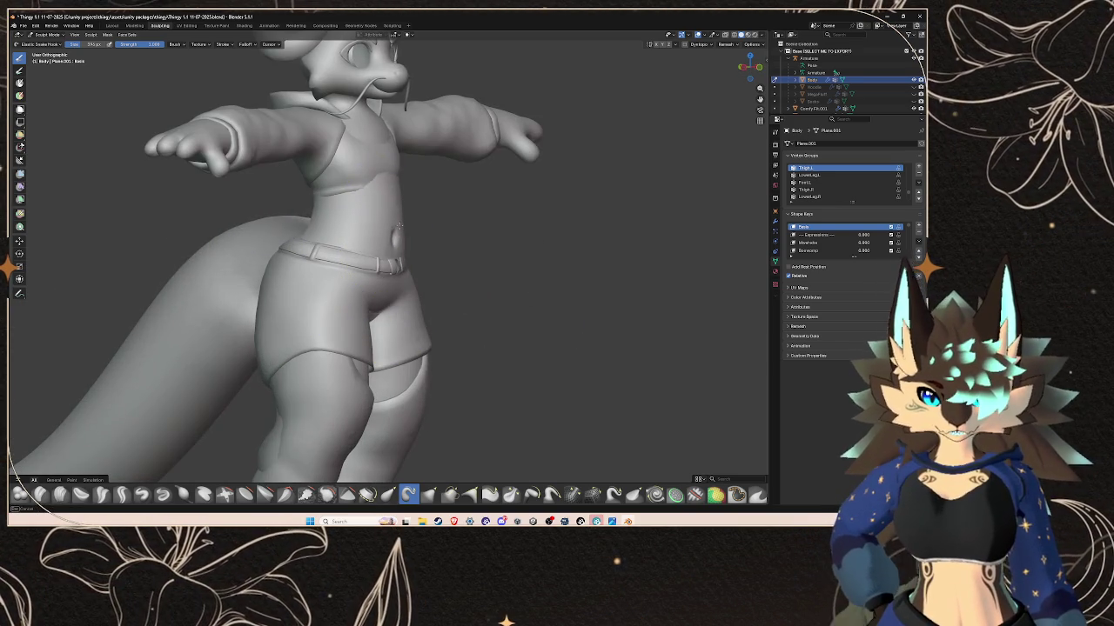
drag(396, 226, 412, 291)
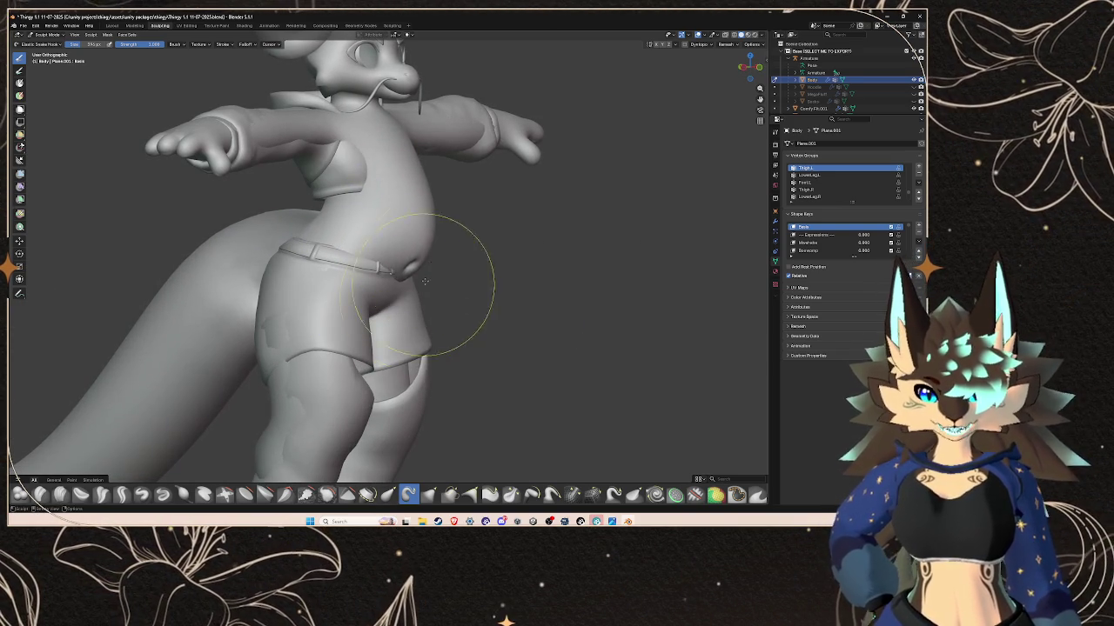
key(ctrl+z)
drag(372, 197, 447, 357)
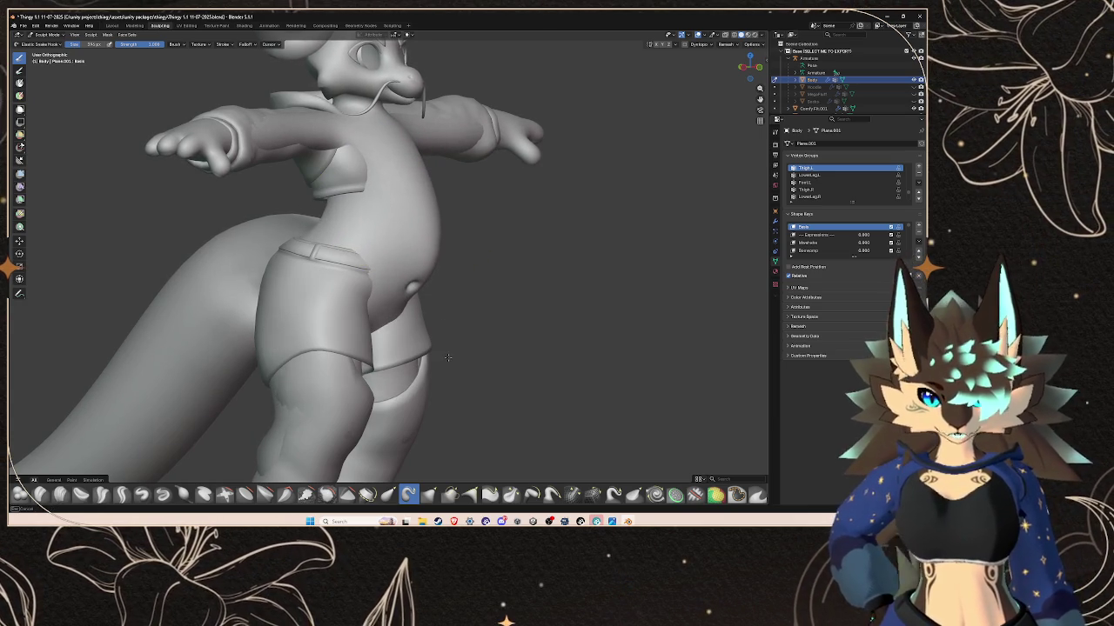
key(ctrl+z)
- Try Grab-brush pulls on the waist and belly, undoing both
key(g)
drag(441, 226, 490, 128)
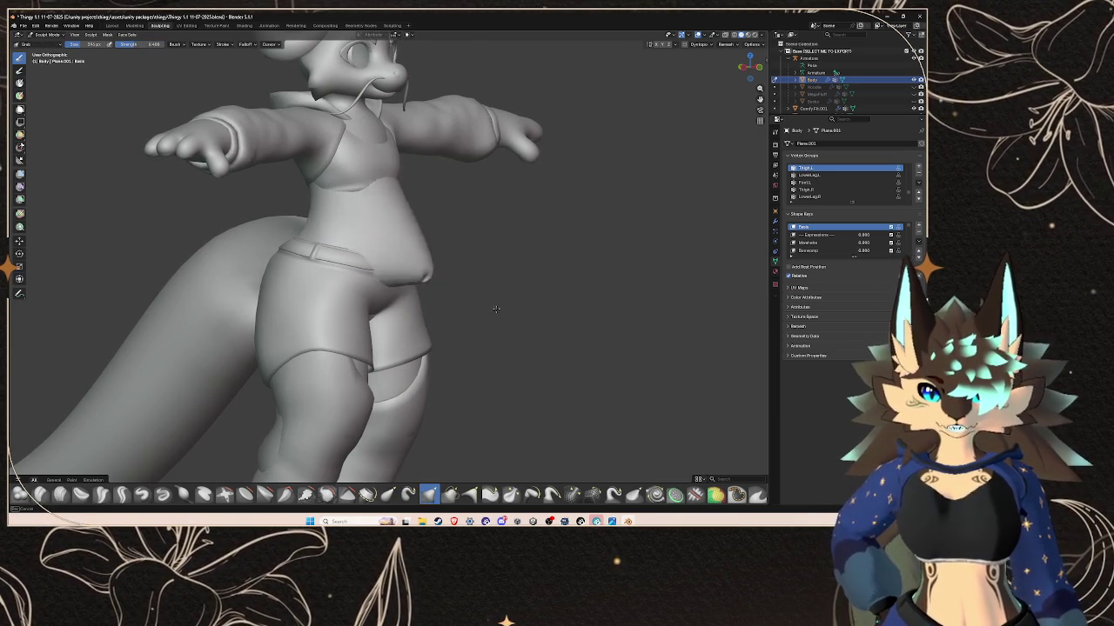
key(ctrl+z)
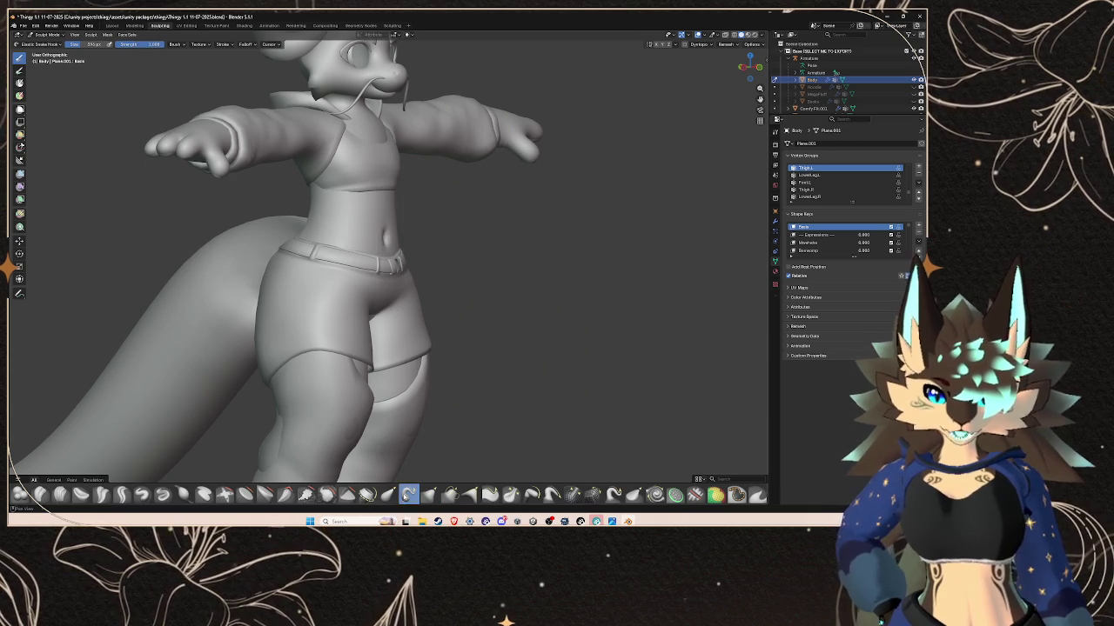
drag(366, 228, 459, 389)
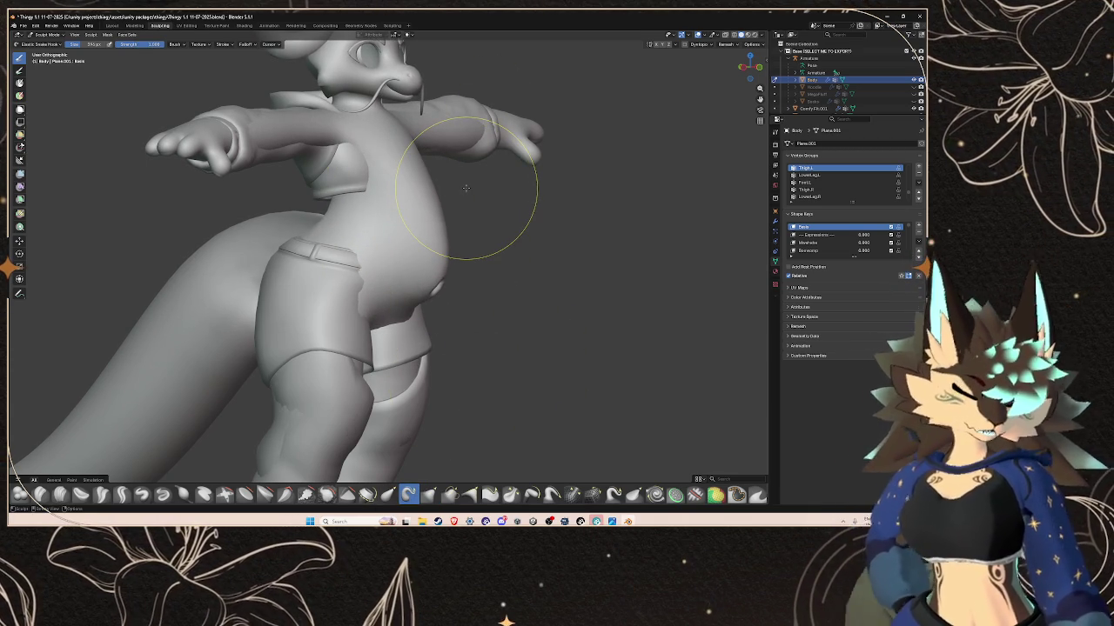
key(ctrl+z)
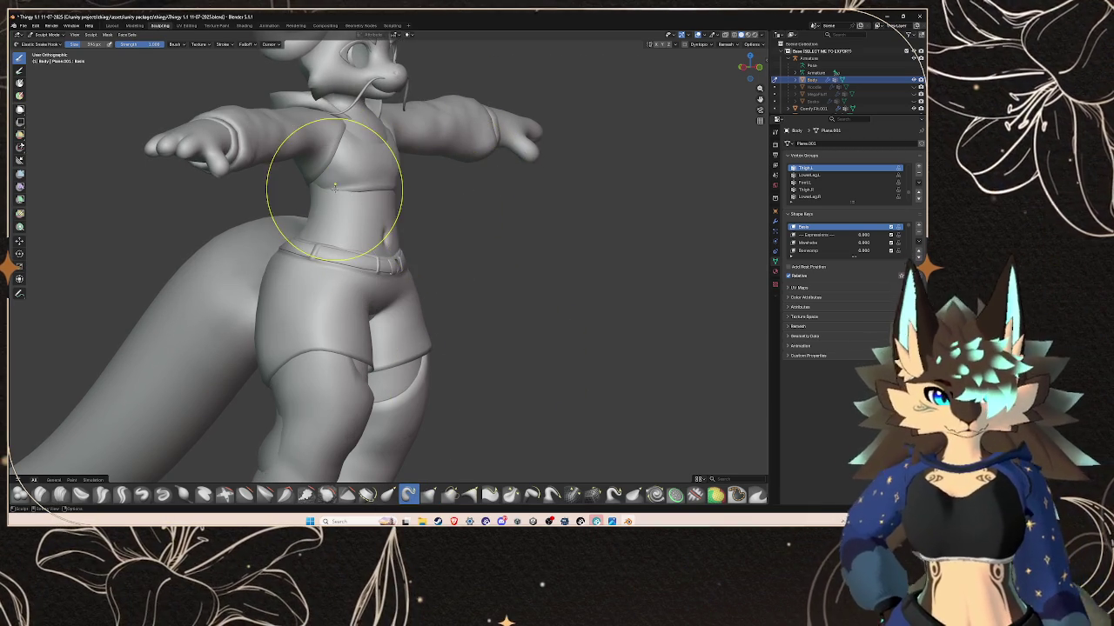
- Return to the Layout workspace, centre the model, and select Comfy Fit.001
click(118, 28)
scroll(470, 303, up, 2)
scroll(470, 302, up, 2)
scroll(468, 301, up, 3)
middle_drag(467, 300, 508, 292)
mouse_move(510, 230)
middle_down()
mouse_move(442, 253)
mouse_move(336, 323)
mouse_move(459, 298)
mouse_move(464, 259)
middle_up()
click(464, 260)
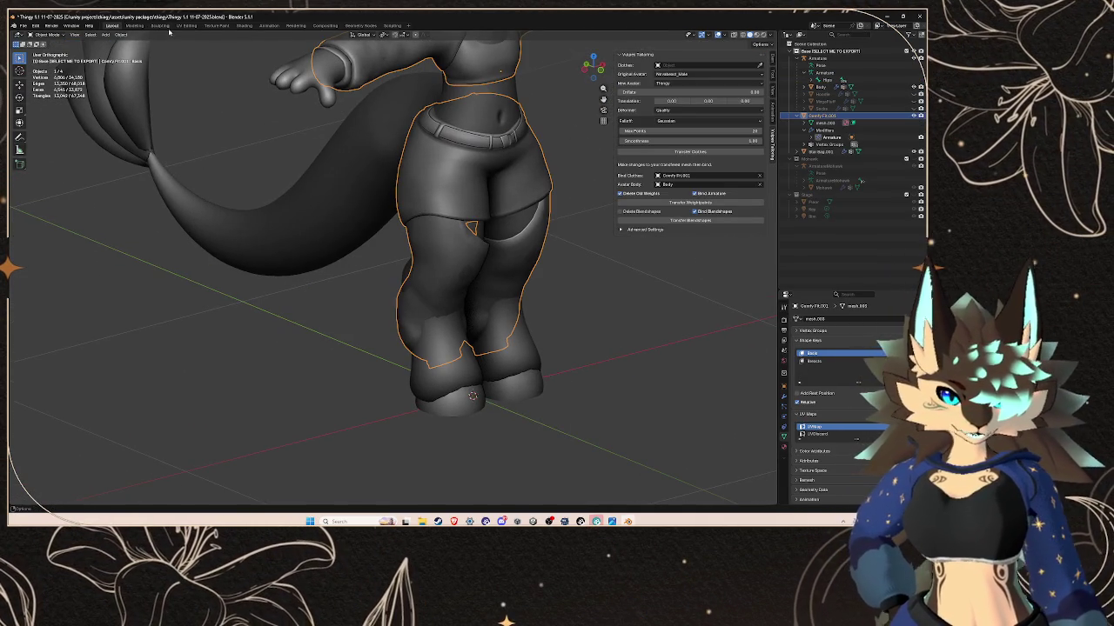
- Enter Sculpt Mode on the clothing and orbit to a front view of the lower legs
click(161, 25)
scroll(460, 298, up, 2)
scroll(428, 298, up, 3)
scroll(414, 300, up, 2)
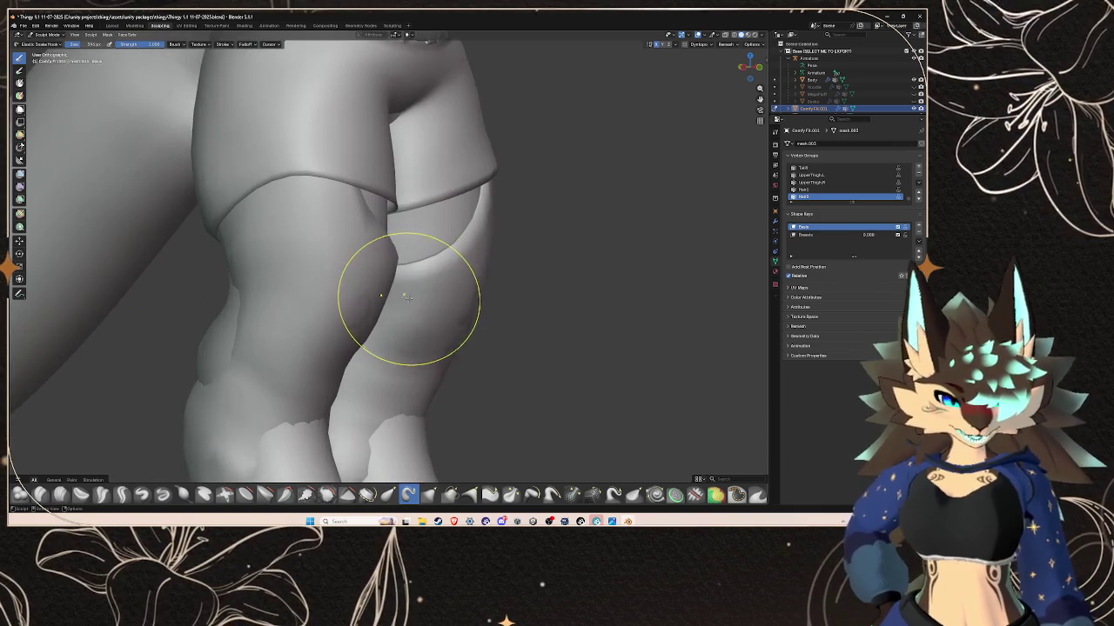
middle_drag(413, 300, 479, 486)
mouse_move(454, 348)
middle_down()
mouse_move(540, 211)
mouse_move(423, 289)
mouse_move(566, 236)
mouse_move(559, 261)
mouse_move(505, 252)
mouse_move(397, 273)
mouse_move(485, 300)
middle_up()
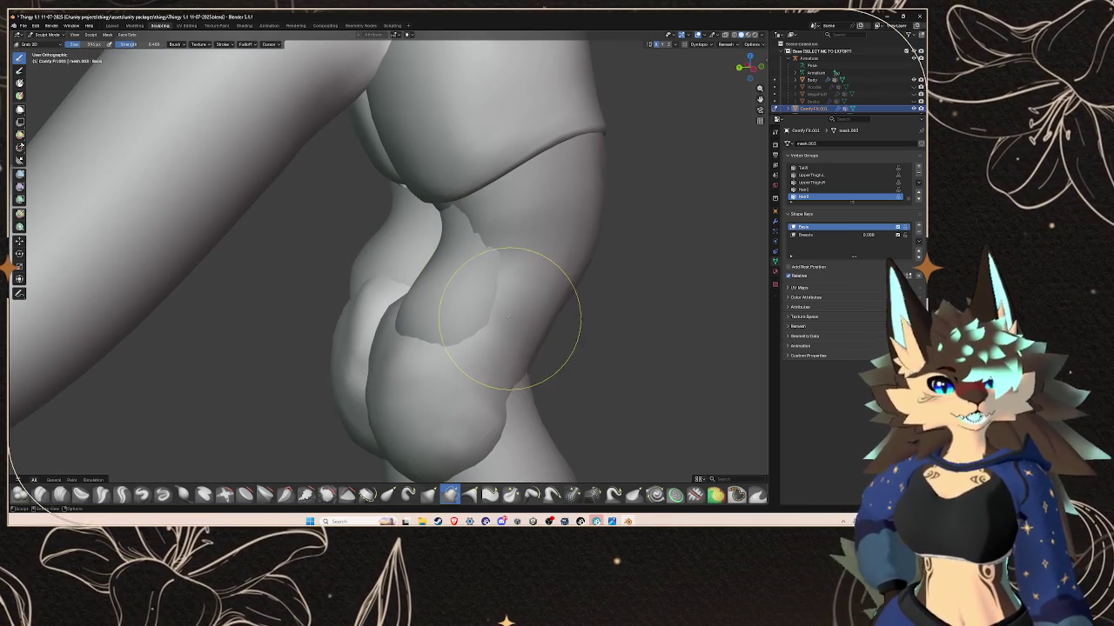
mouse_move(470, 311)
middle_down()
mouse_move(469, 279)
mouse_move(423, 276)
middle_up()
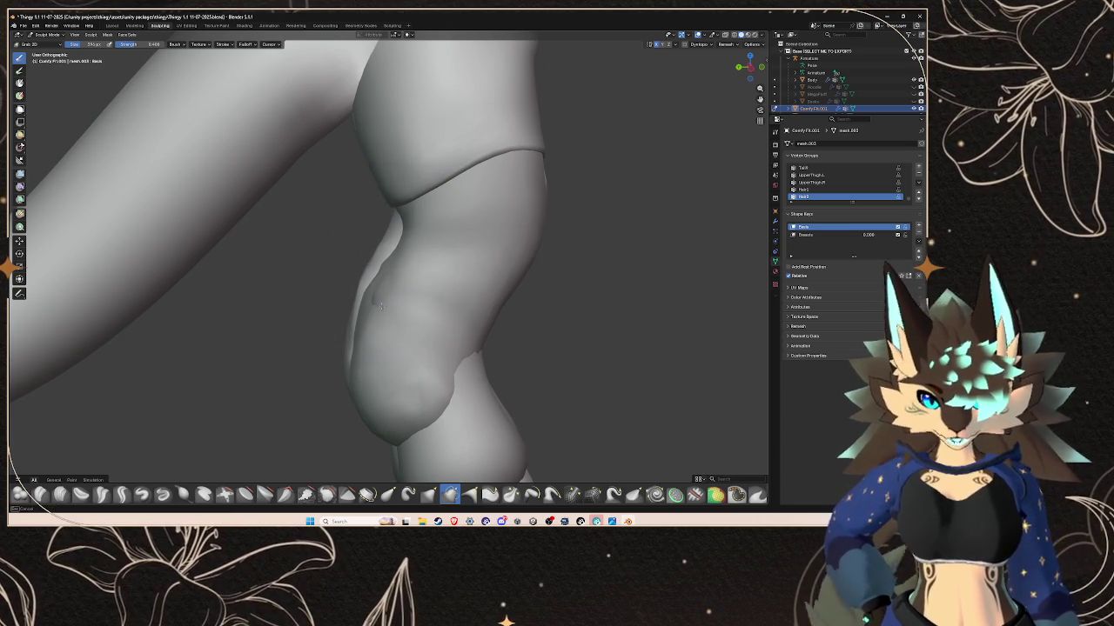
mouse_move(386, 299)
middle_down()
mouse_move(460, 258)
mouse_move(474, 265)
middle_up()
mouse_move(525, 316)
middle_down()
mouse_move(431, 293)
mouse_move(411, 244)
mouse_move(447, 309)
mouse_move(504, 288)
middle_up()
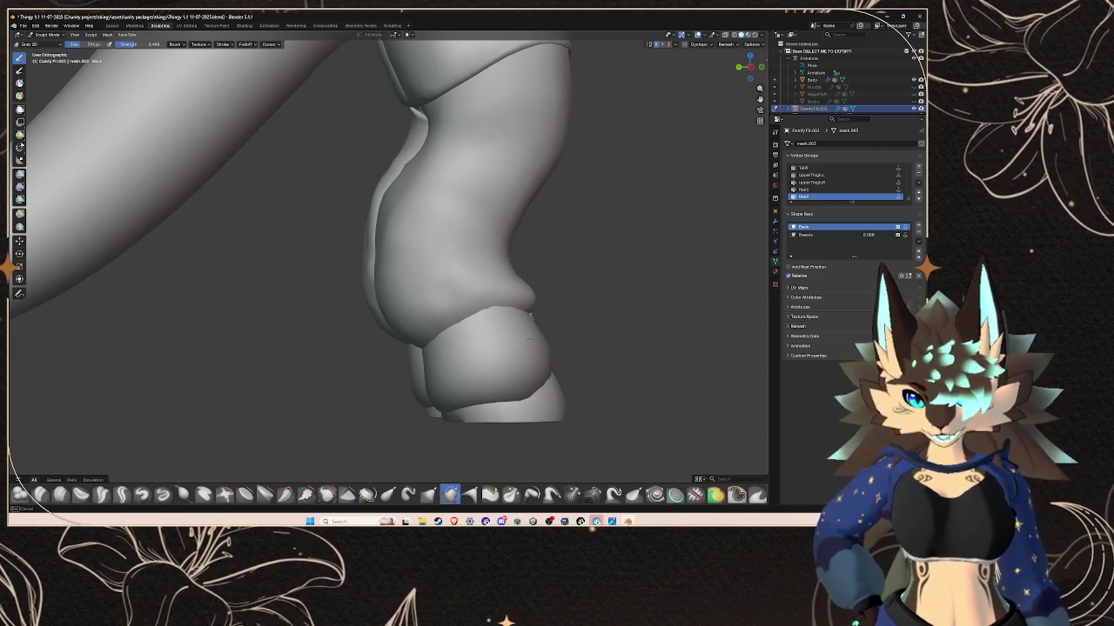
mouse_move(518, 317)
middle_down()
mouse_move(451, 357)
mouse_move(364, 306)
middle_up()
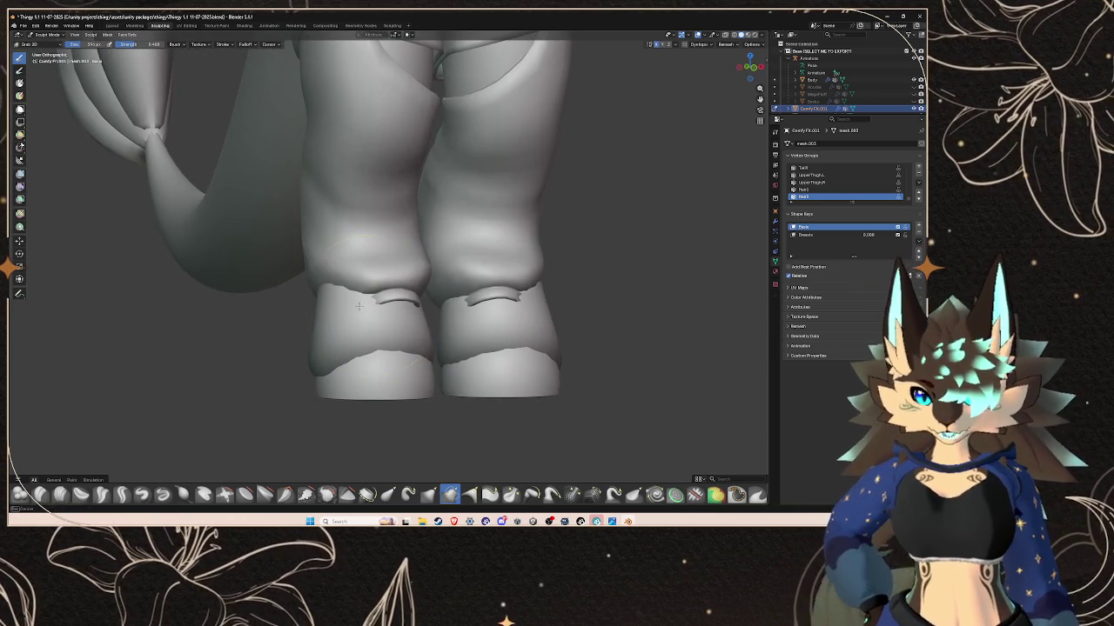
- Drag the cuff ridges atop both legs inward toward the gap between the legs
drag(335, 321, 306, 309)
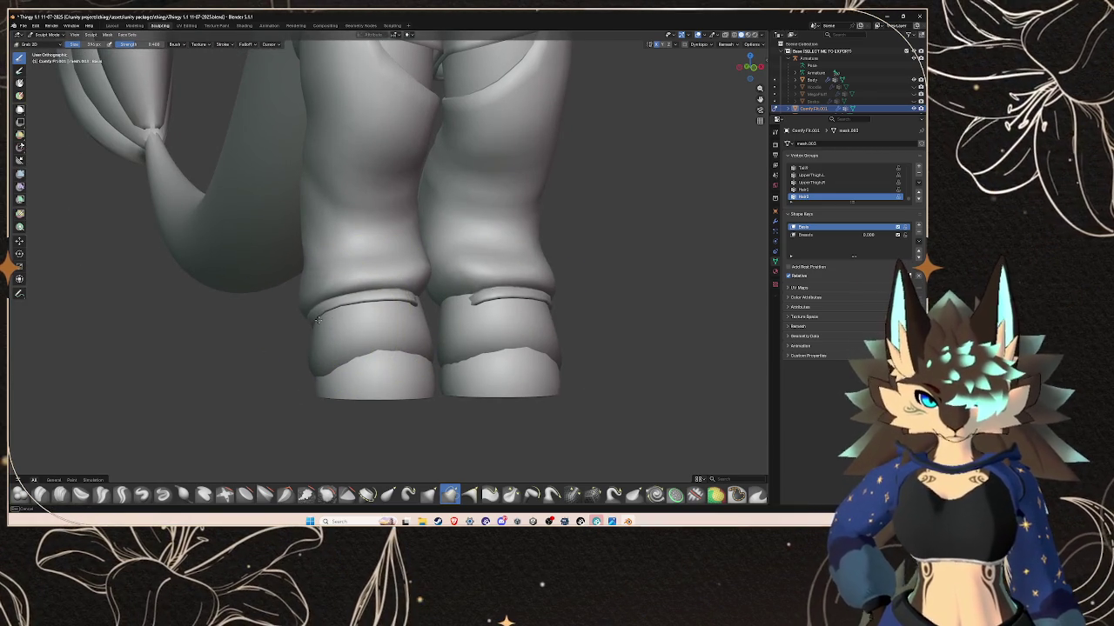
scroll(461, 320, up, 1)
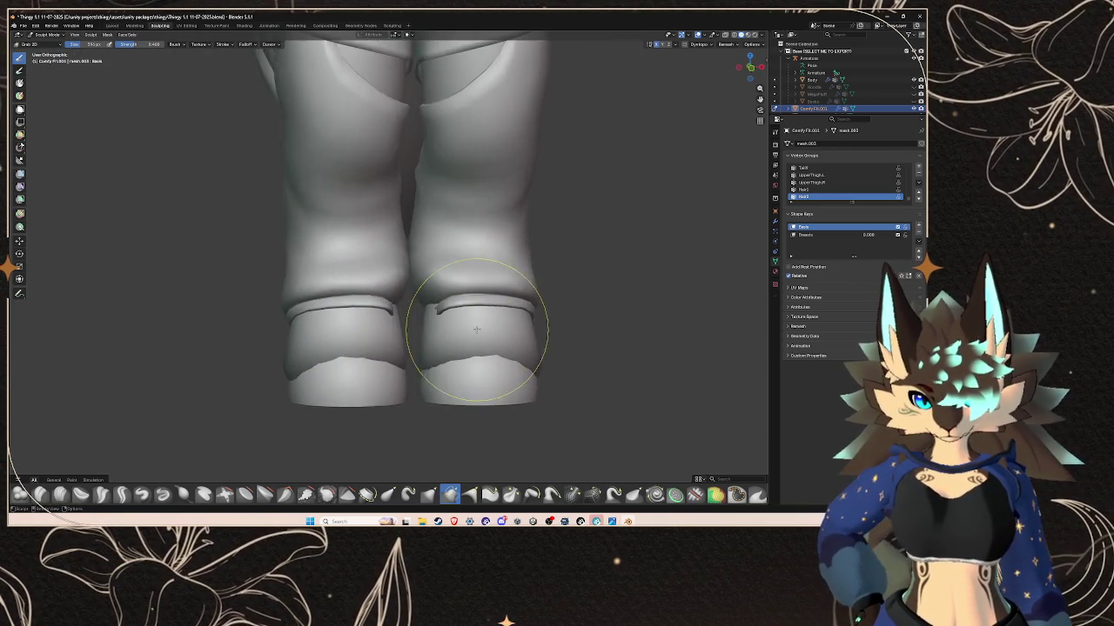
scroll(466, 331, up, 2)
scroll(459, 352, up, 2)
scroll(409, 339, up, 2)
middle_drag(374, 324, 295, 319)
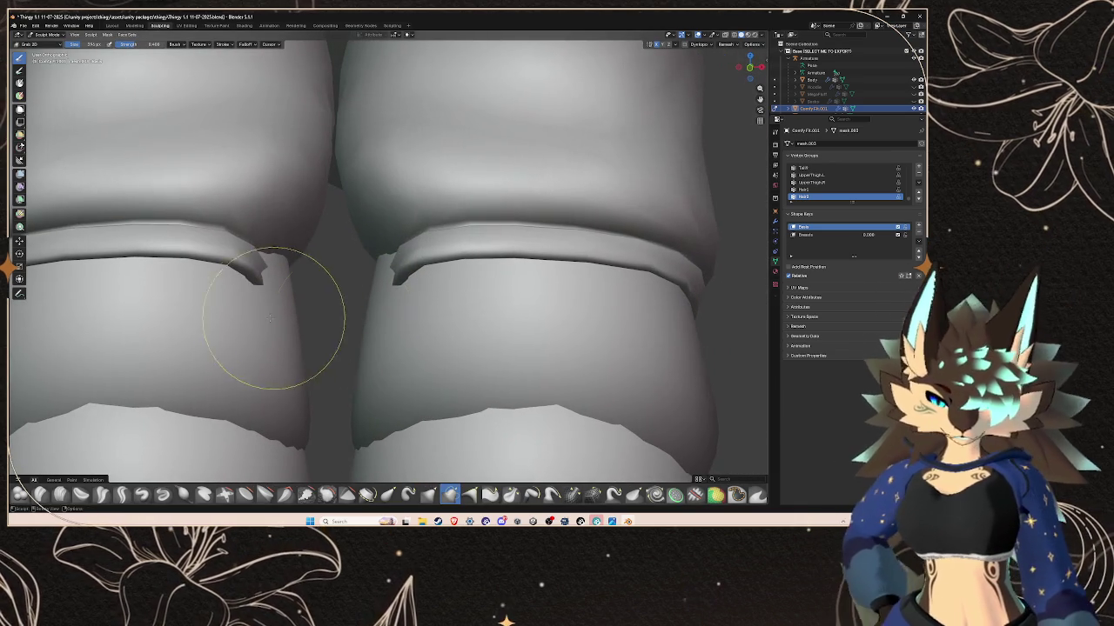
mouse_move(287, 314)
mouse_down()
mouse_move(281, 249)
mouse_move(300, 275)
mouse_up()
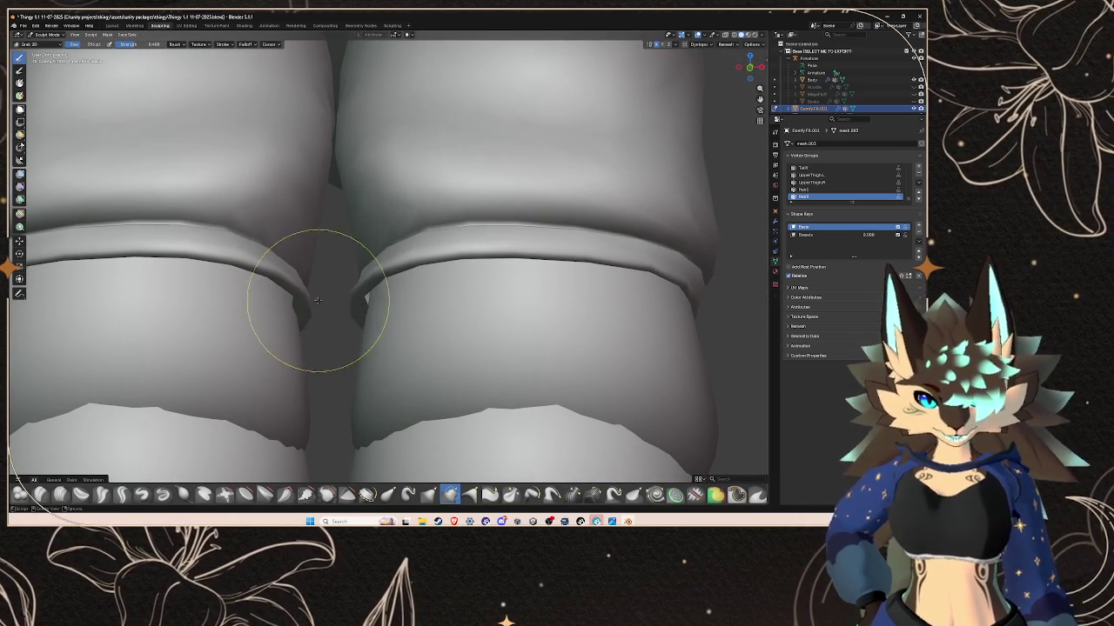
middle_drag(262, 326, 335, 364)
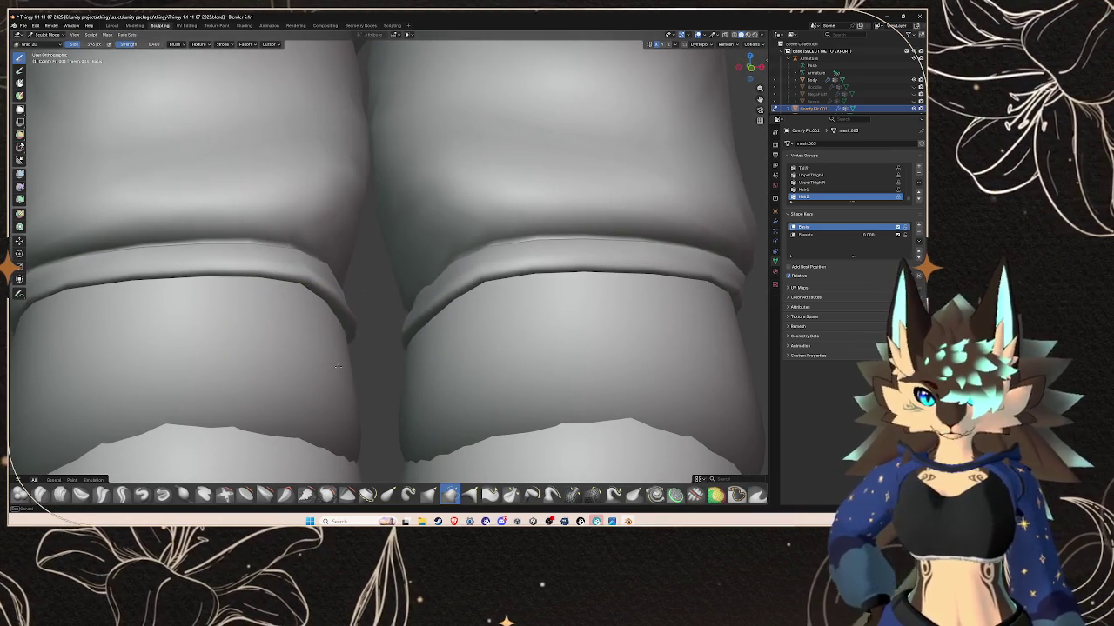
mouse_move(331, 412)
middle_down()
mouse_move(552, 294)
mouse_move(334, 310)
mouse_move(447, 261)
mouse_move(410, 336)
mouse_move(450, 302)
mouse_move(389, 302)
mouse_move(397, 249)
mouse_move(373, 318)
mouse_move(472, 269)
mouse_move(309, 281)
mouse_move(317, 270)
mouse_move(329, 290)
middle_up()
- Inspect the cuff ridges from beneath and from the front
scroll(472, 269, up, 3)
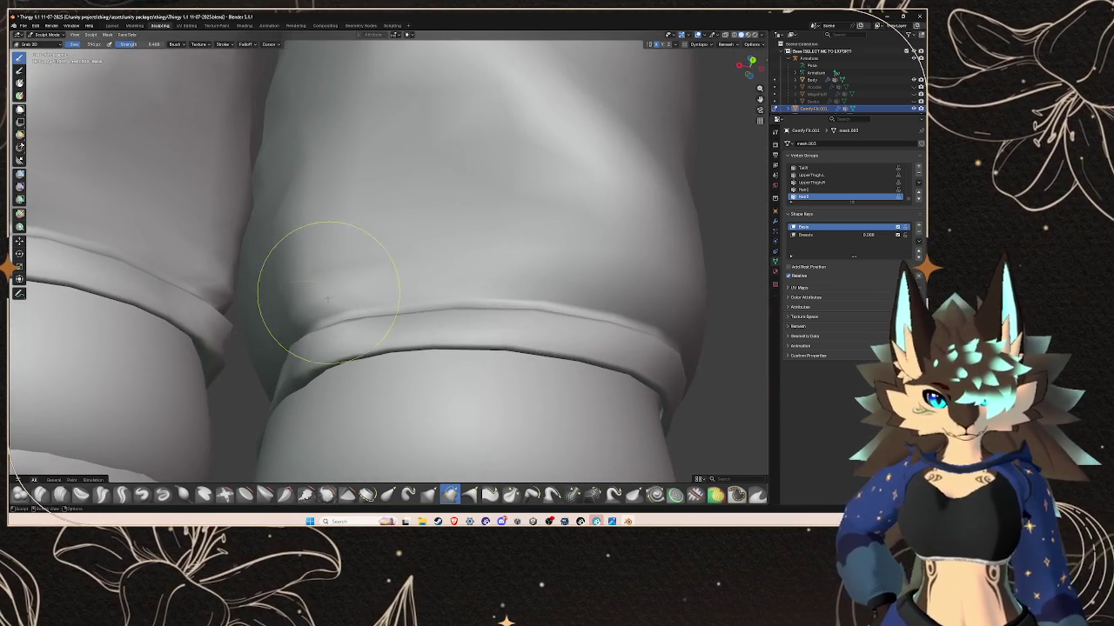
middle_drag(249, 335, 318, 378)
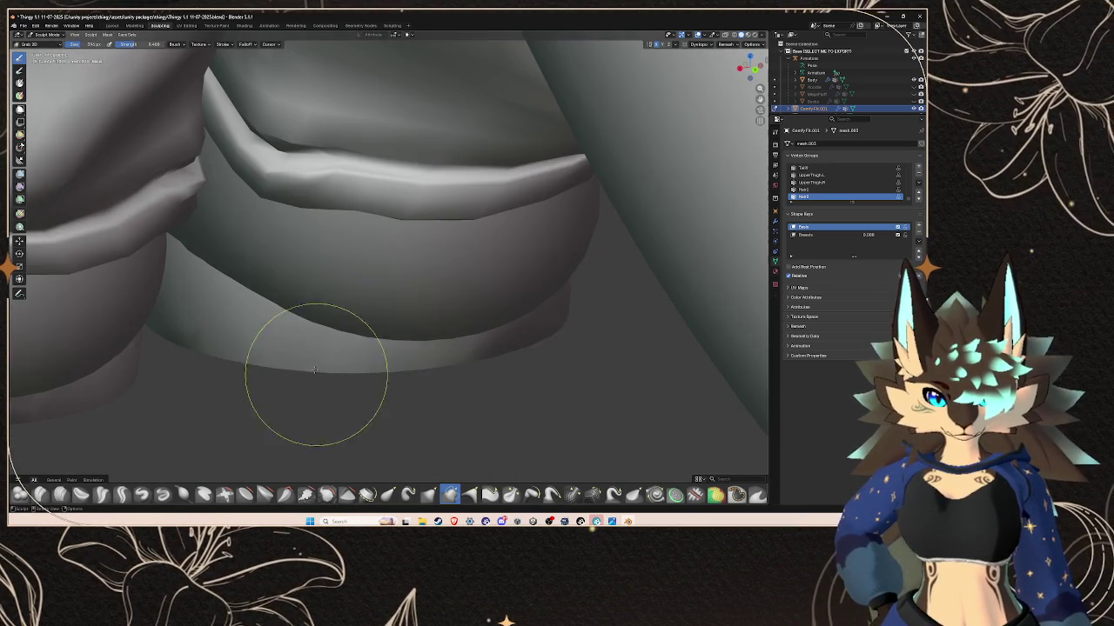
mouse_move(304, 276)
middle_down()
mouse_move(344, 335)
mouse_move(326, 318)
mouse_move(336, 304)
mouse_move(470, 383)
mouse_move(363, 316)
mouse_move(399, 301)
mouse_move(431, 311)
middle_up()
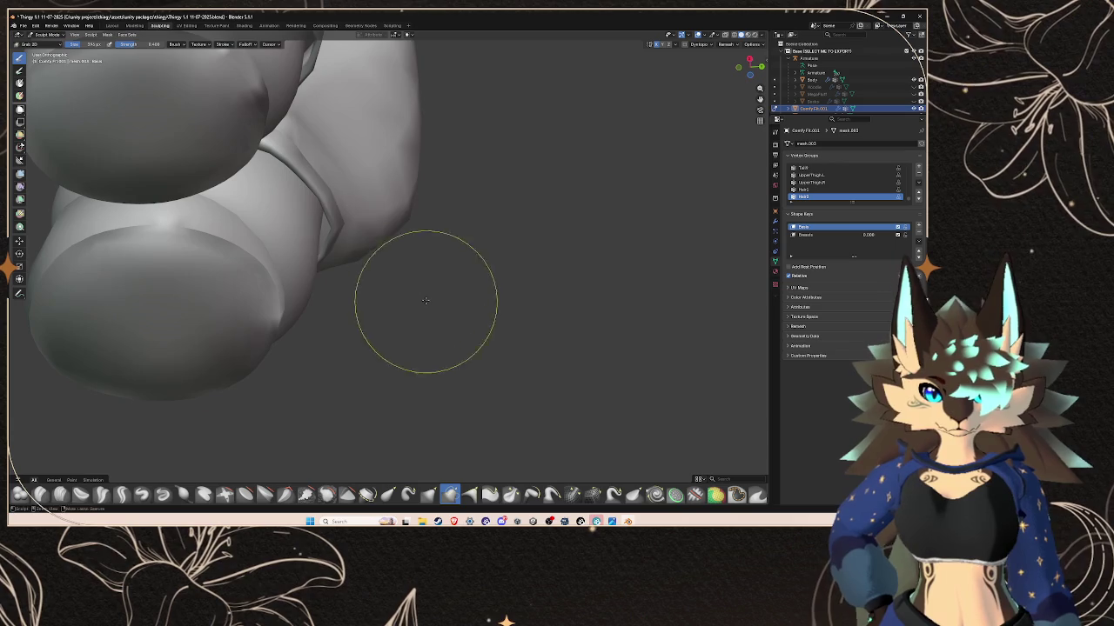
mouse_move(325, 244)
middle_down()
mouse_move(299, 261)
mouse_move(320, 332)
middle_up()
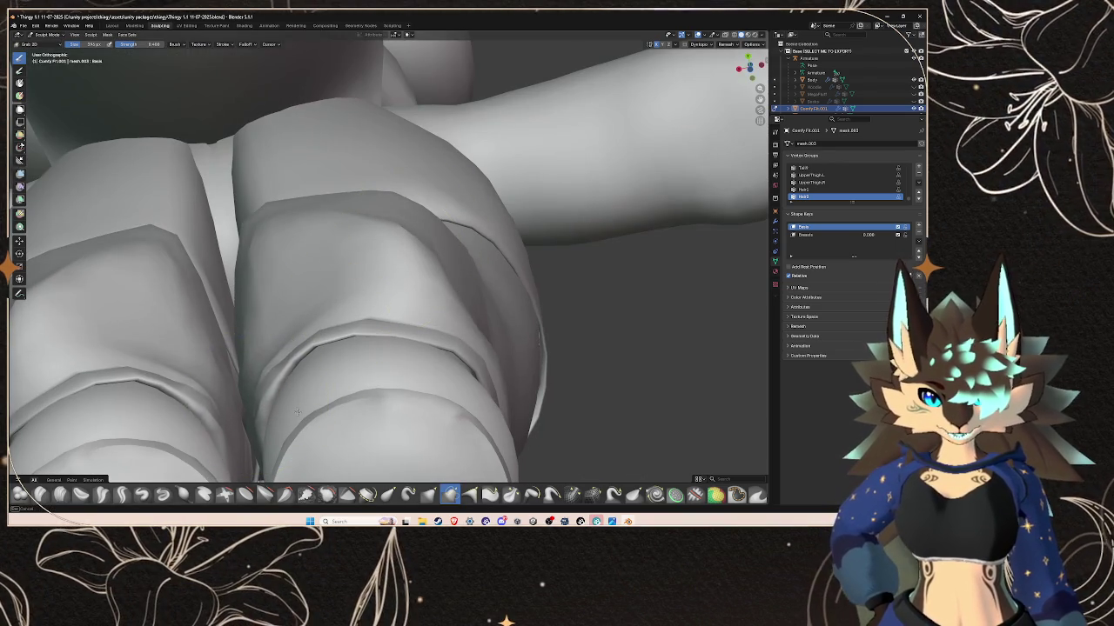
scroll(316, 399, down, 2)
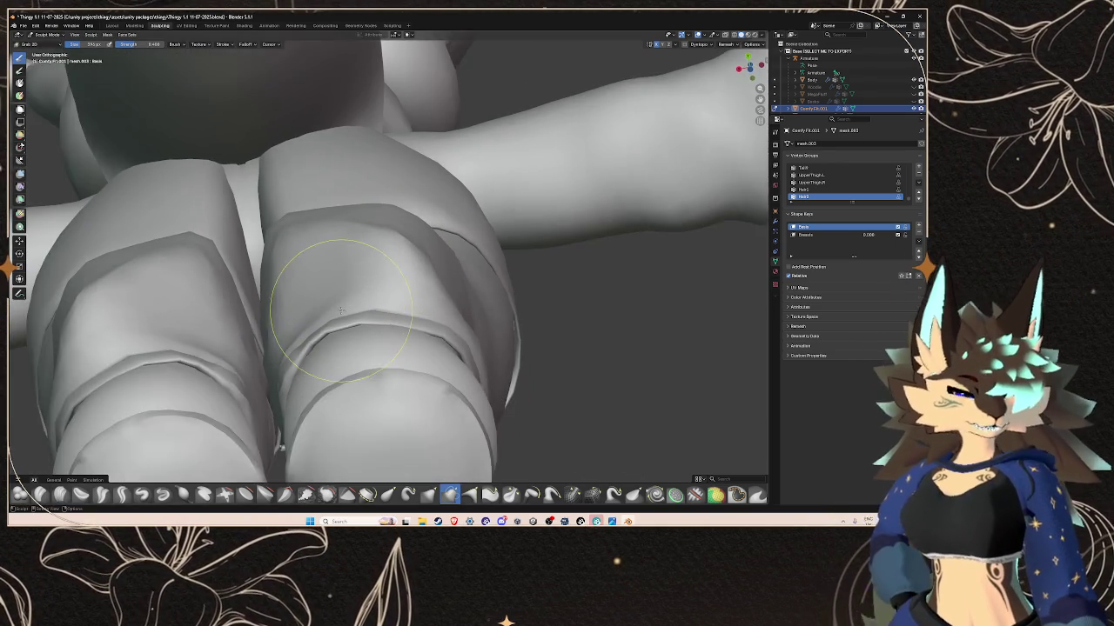
scroll(352, 305, down, 3)
- View the legs from behind and above, then nudge one leg cuff's surface
middle_drag(352, 304, 512, 298)
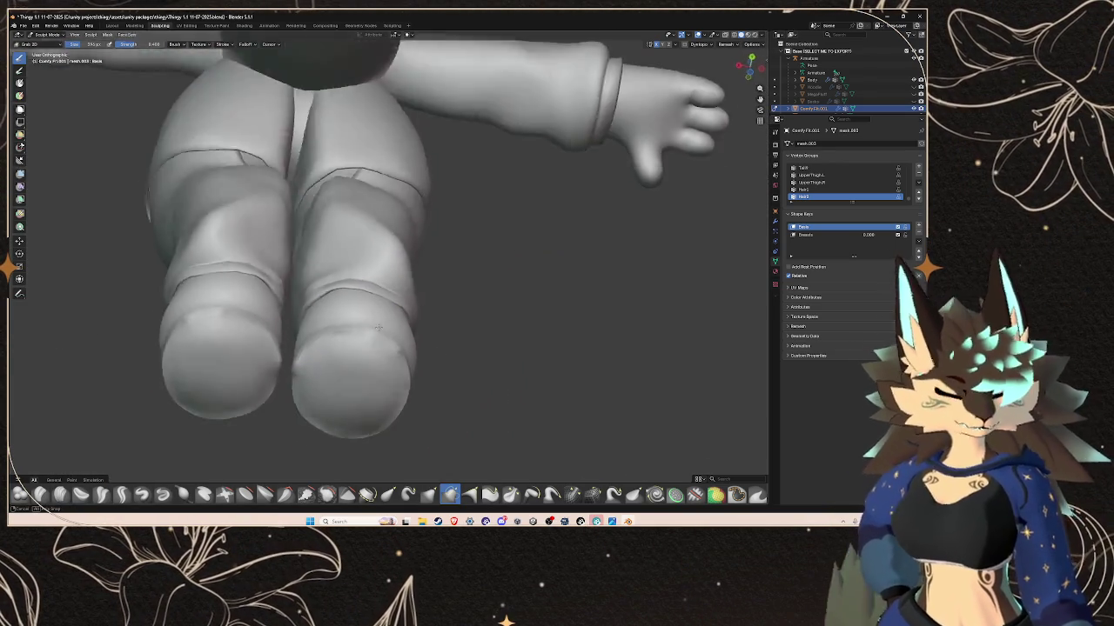
scroll(512, 299, up, 2)
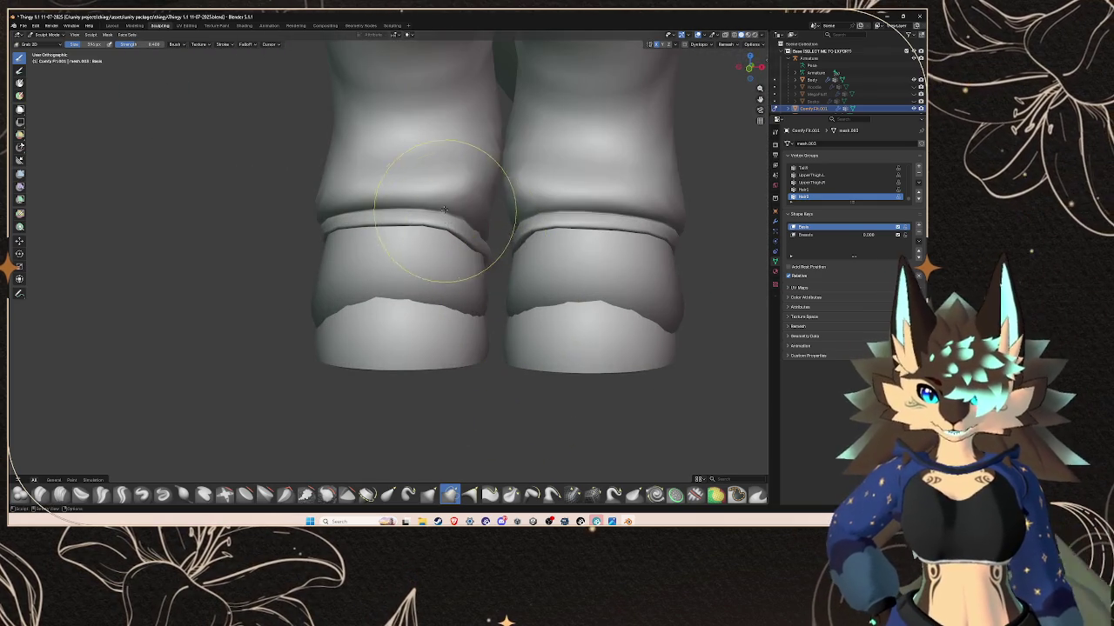
scroll(490, 246, up, 1)
mouse_move(489, 245)
middle_down()
mouse_move(498, 274)
mouse_move(464, 303)
mouse_move(469, 279)
mouse_move(460, 304)
mouse_move(398, 348)
middle_up()
scroll(398, 348, up, 2)
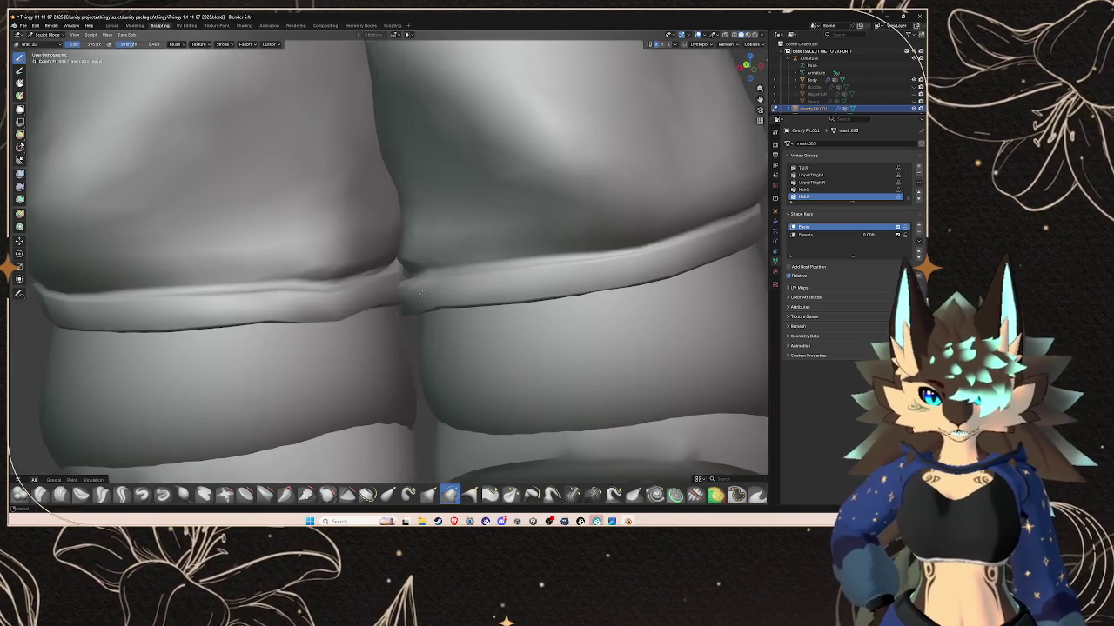
scroll(492, 301, up, 2)
mouse_move(492, 300)
middle_down()
mouse_move(310, 261)
mouse_move(366, 251)
middle_up()
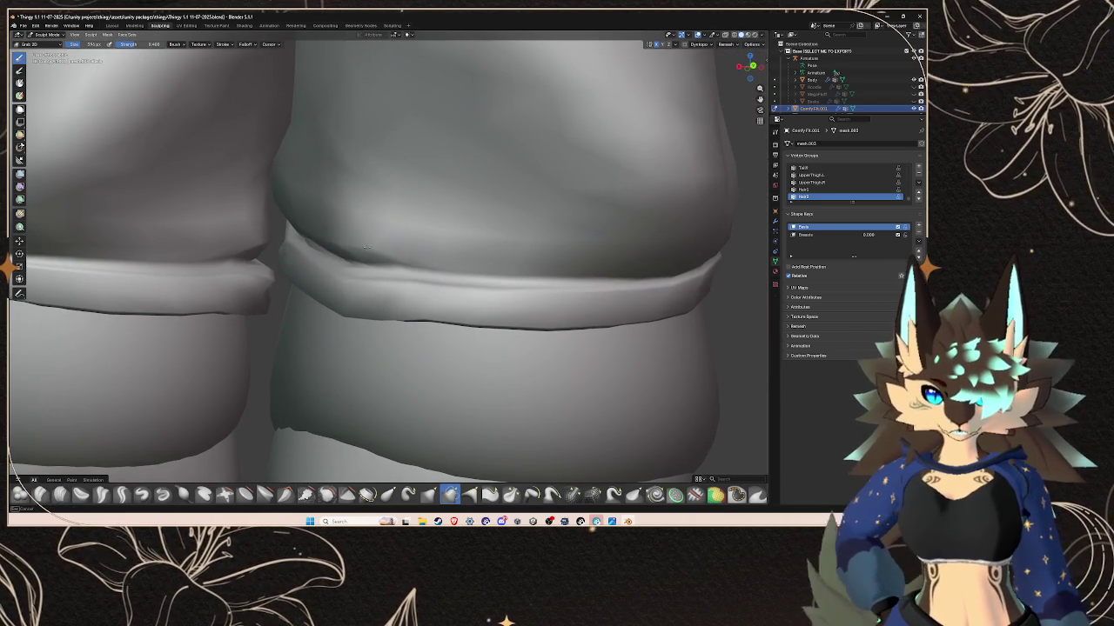
drag(364, 275, 353, 308)
mouse_move(363, 285)
middle_down()
mouse_move(326, 277)
mouse_move(419, 307)
middle_up()
- Smooth the crease between the two leg cuffs with the Smooth brush
click(326, 494)
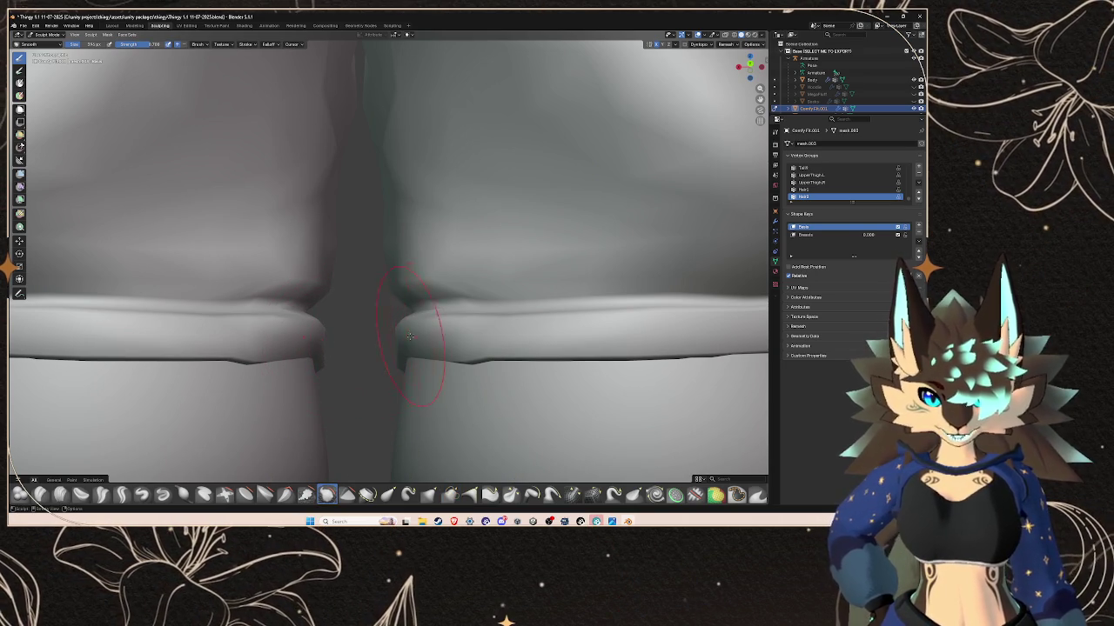
middle_drag(405, 339, 488, 295)
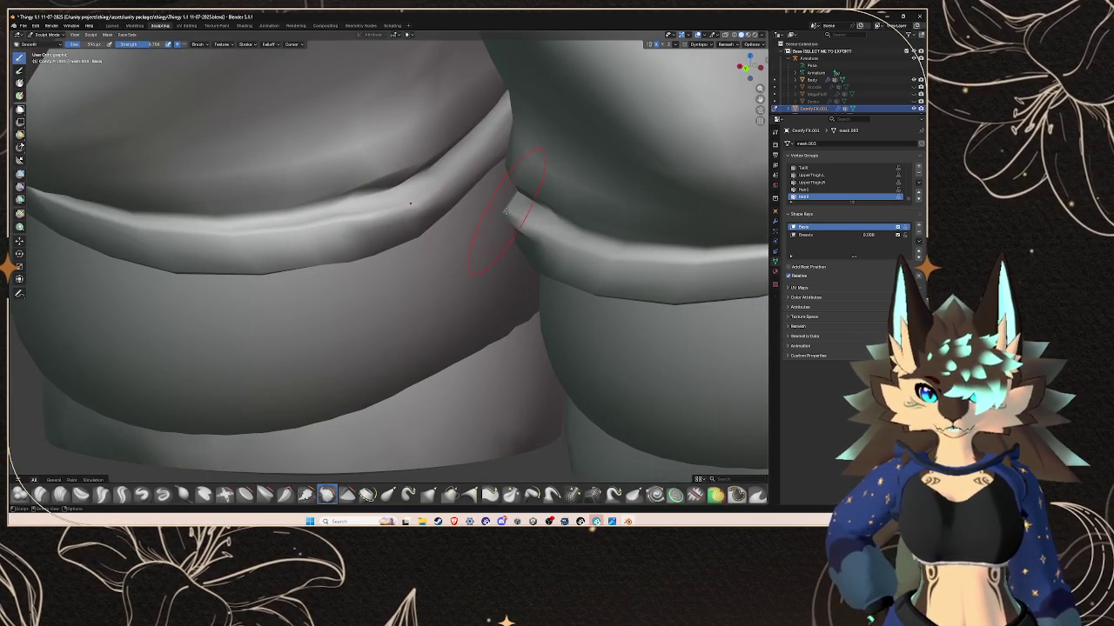
drag(505, 211, 521, 219)
middle_drag(529, 316, 388, 357)
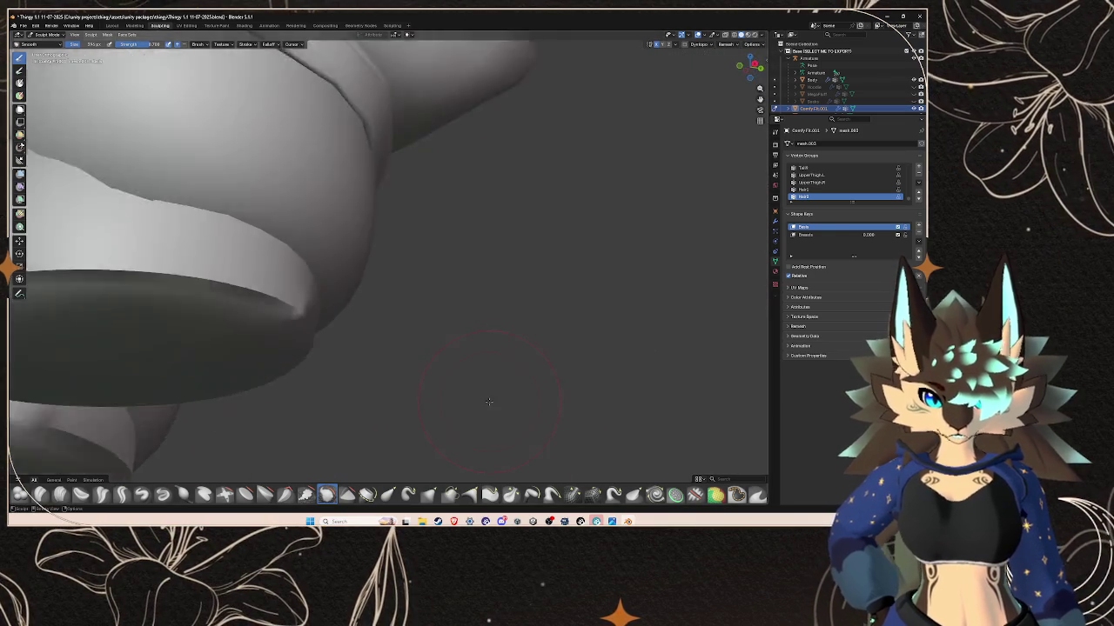
mouse_move(381, 398)
middle_down()
mouse_move(461, 292)
mouse_move(476, 350)
middle_up()
- Orbit and zoom to inspect both cuffs from above, the front and the side
scroll(461, 292, up, 3)
scroll(476, 350, up, 2)
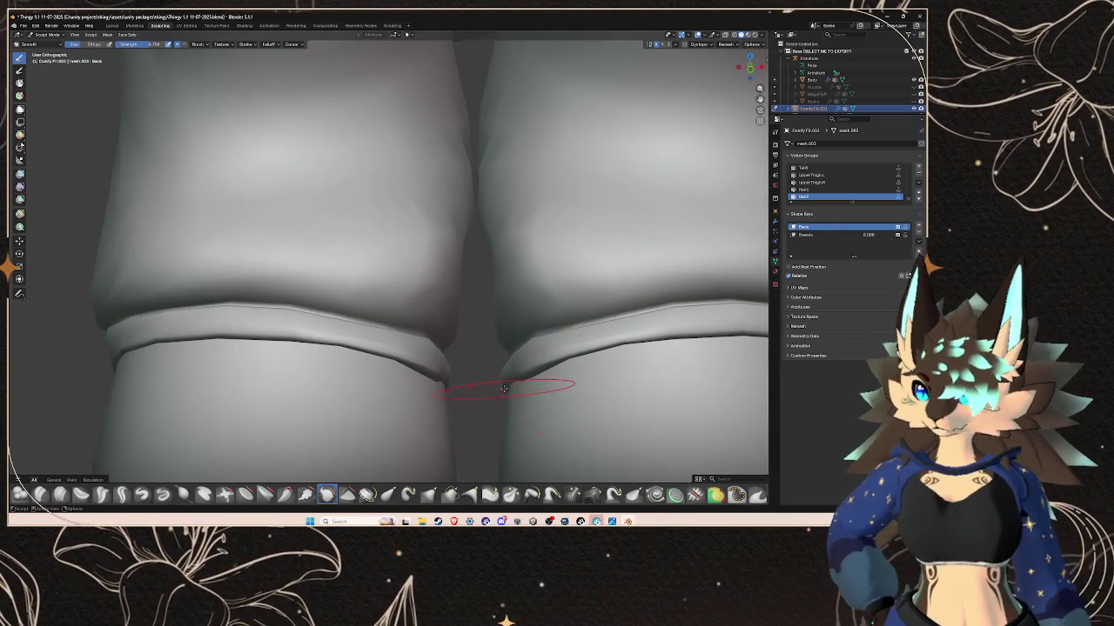
middle_drag(503, 389, 497, 293)
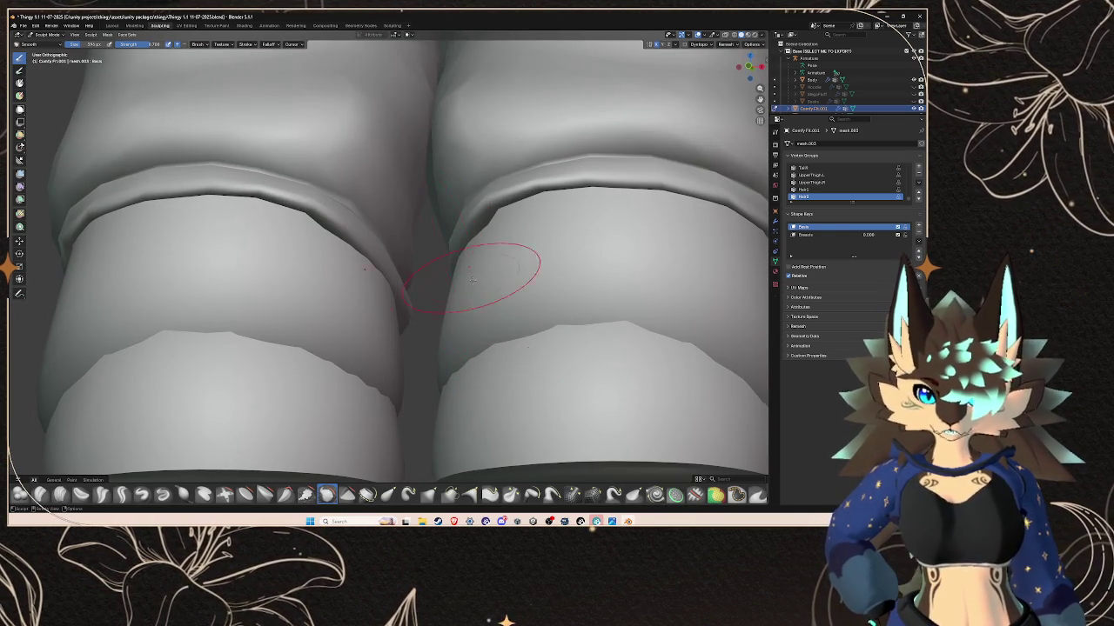
middle_drag(449, 228, 538, 310)
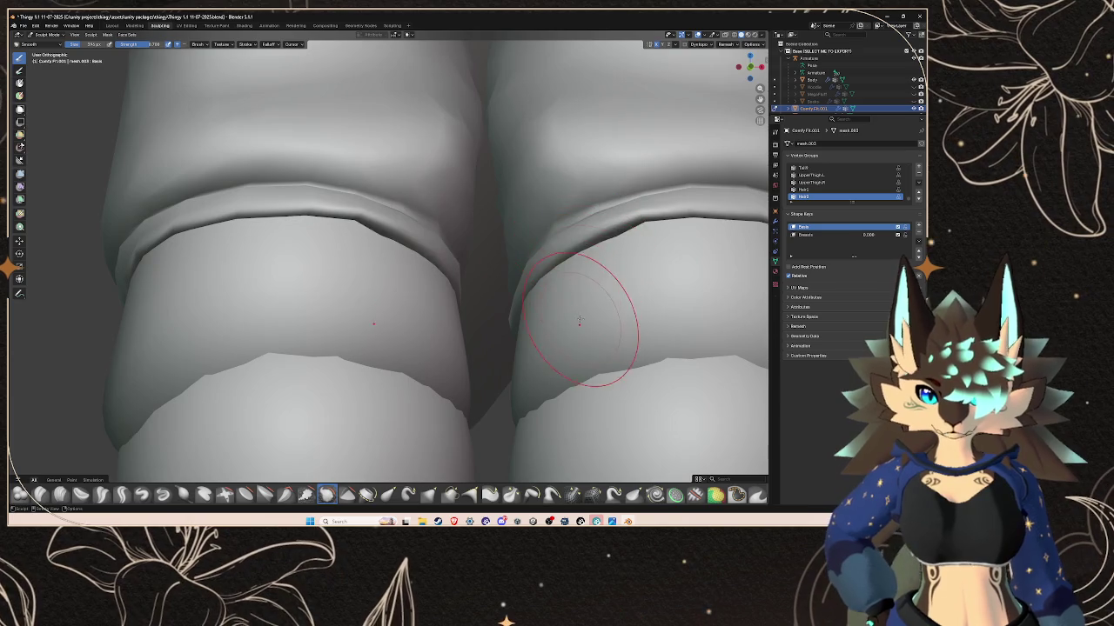
scroll(579, 310, down, 2)
scroll(578, 311, down, 3)
scroll(430, 331, down, 1)
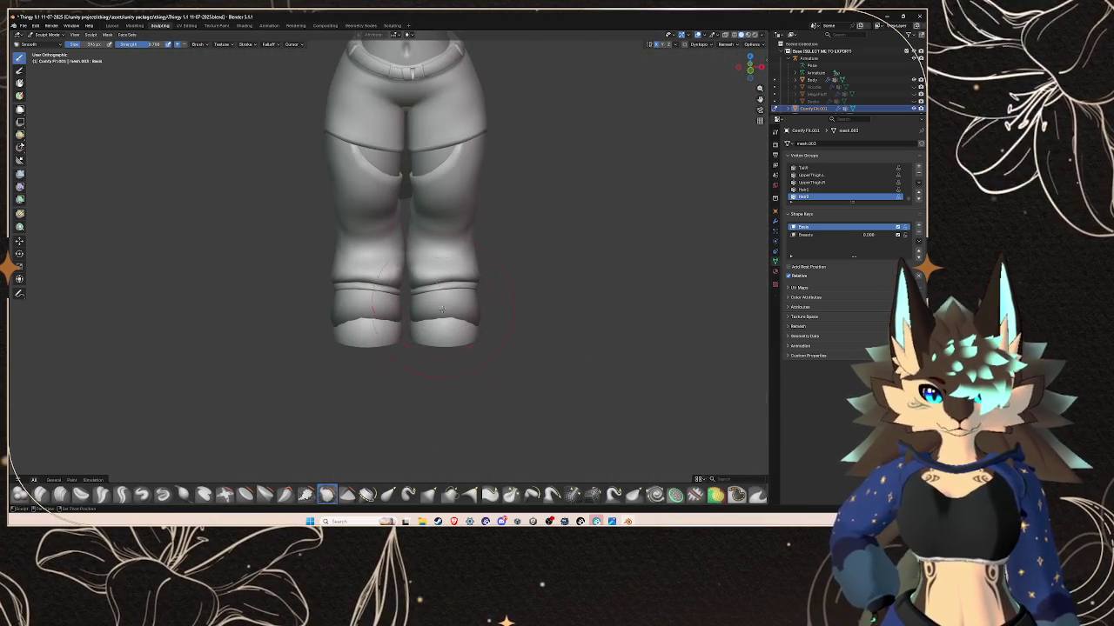
mouse_move(439, 307)
middle_down()
mouse_move(416, 282)
mouse_move(421, 294)
middle_up()
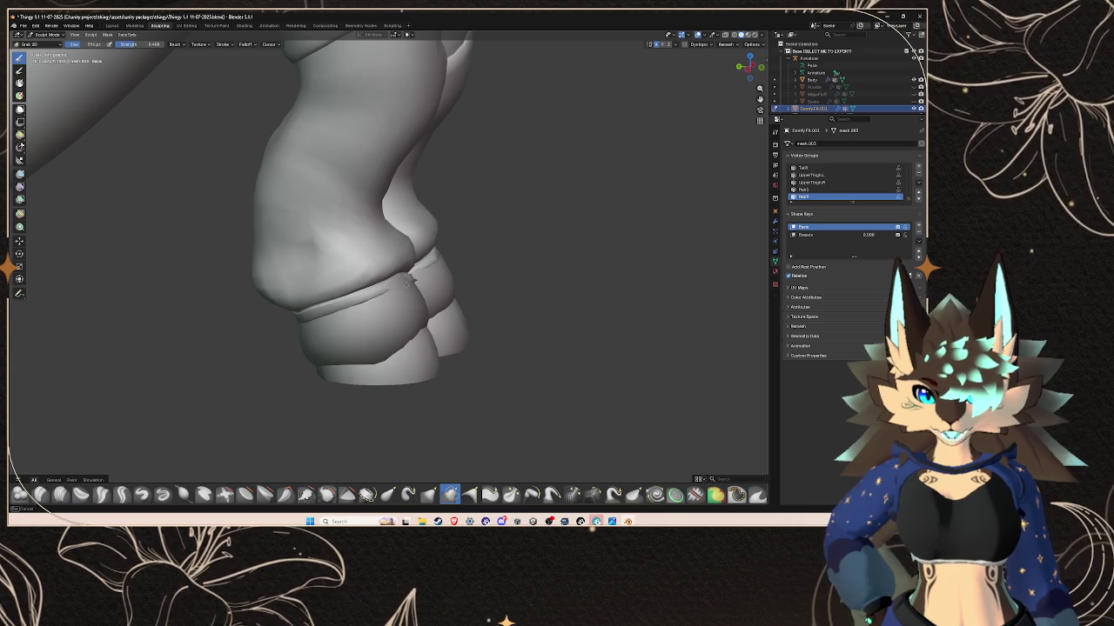
scroll(406, 277, up, 3)
scroll(400, 274, up, 2)
scroll(392, 272, up, 1)
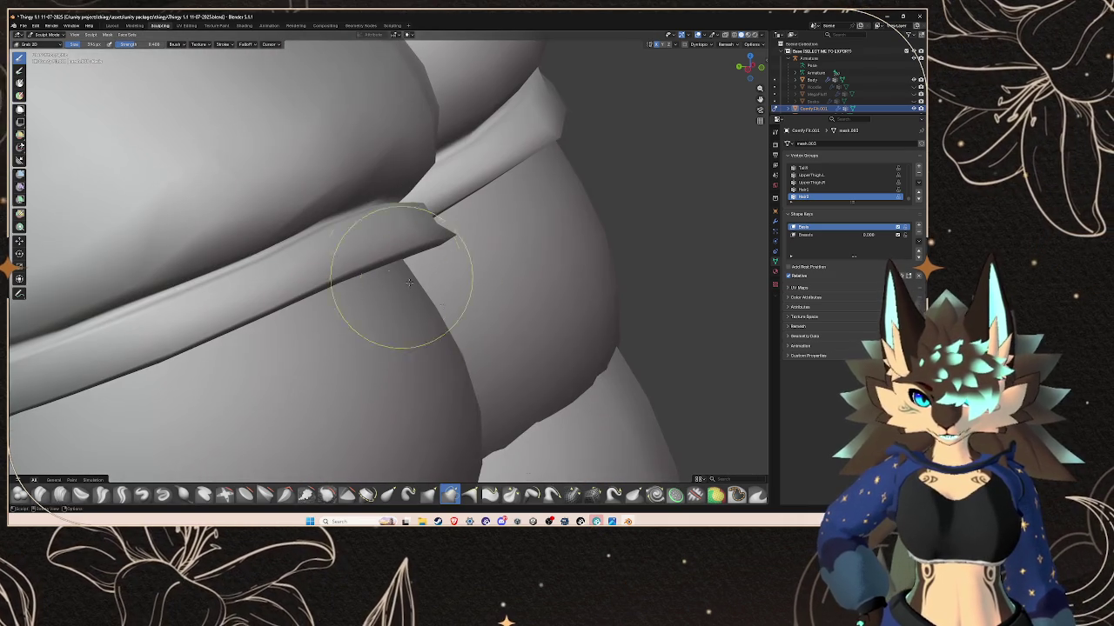
- Reselect Smooth and orbit around the cuff and thigh to check the result
click(324, 496)
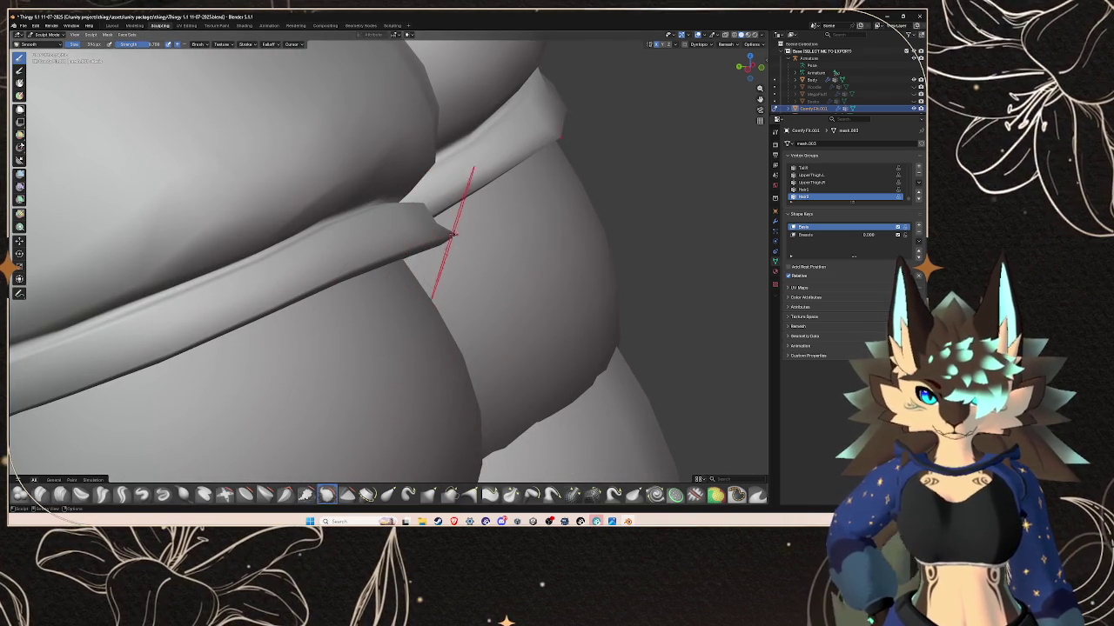
mouse_move(453, 235)
middle_down()
mouse_move(488, 242)
mouse_move(472, 210)
mouse_move(515, 246)
middle_up()
mouse_move(516, 199)
middle_down()
mouse_move(397, 278)
mouse_move(327, 272)
mouse_move(564, 254)
mouse_move(371, 290)
middle_up()
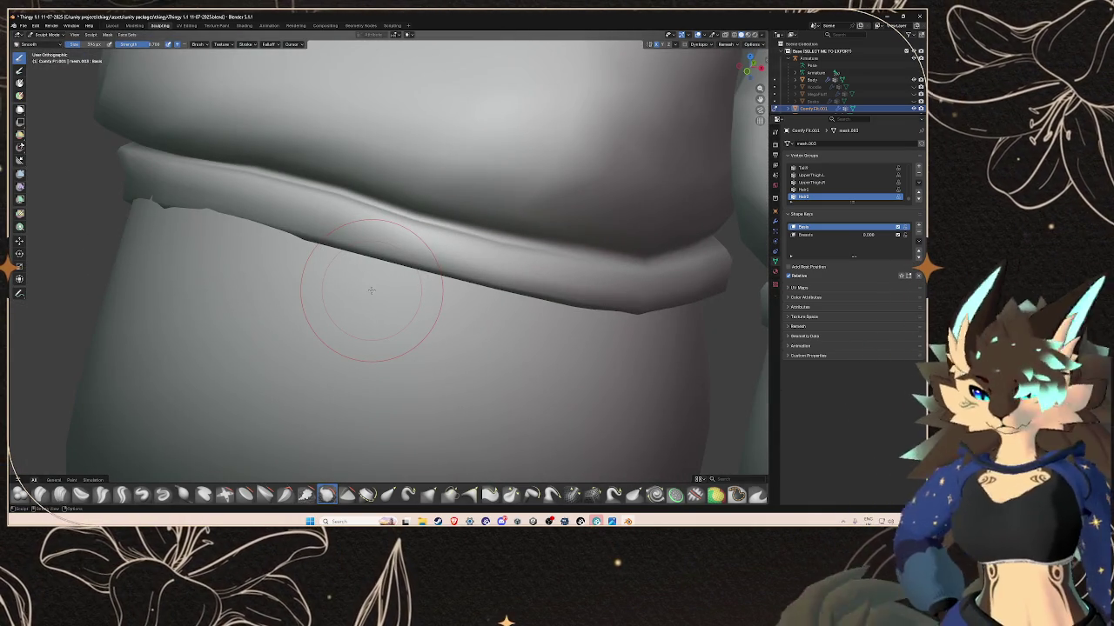
middle_drag(448, 267, 461, 247)
mouse_move(522, 212)
middle_down()
mouse_move(509, 186)
mouse_move(459, 224)
mouse_move(583, 243)
middle_up()
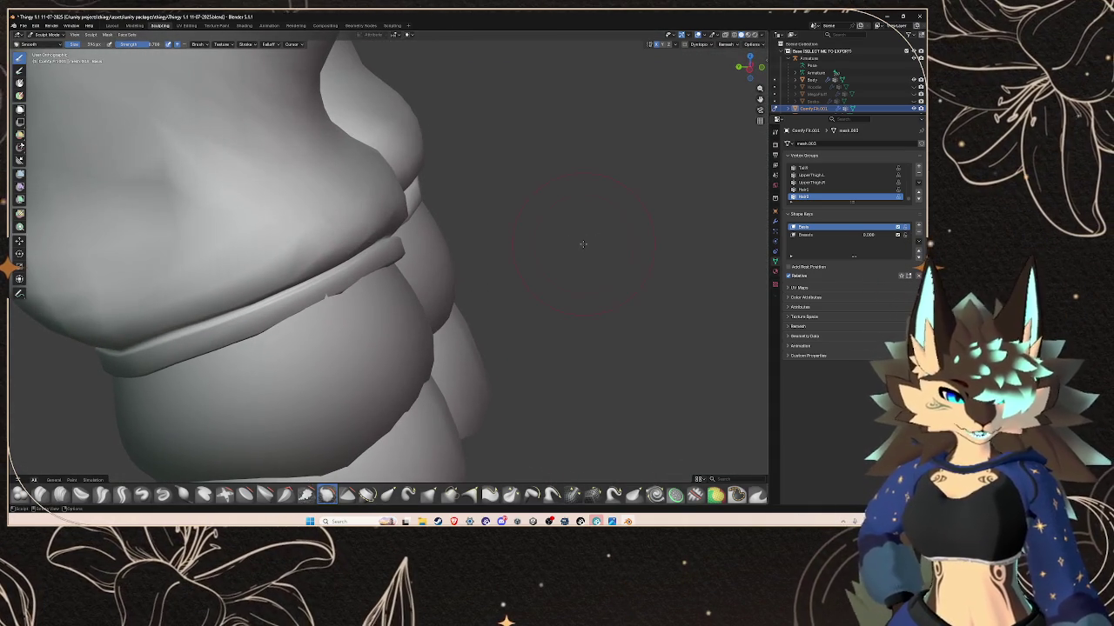
- Switch back to the Grab brush and frame both thighs with their cuffs
click(428, 494)
mouse_move(398, 261)
middle_down()
mouse_move(366, 243)
mouse_move(454, 235)
mouse_move(459, 248)
mouse_move(561, 234)
mouse_move(419, 255)
mouse_move(492, 261)
mouse_move(415, 255)
middle_up()
middle_drag(529, 252, 383, 253)
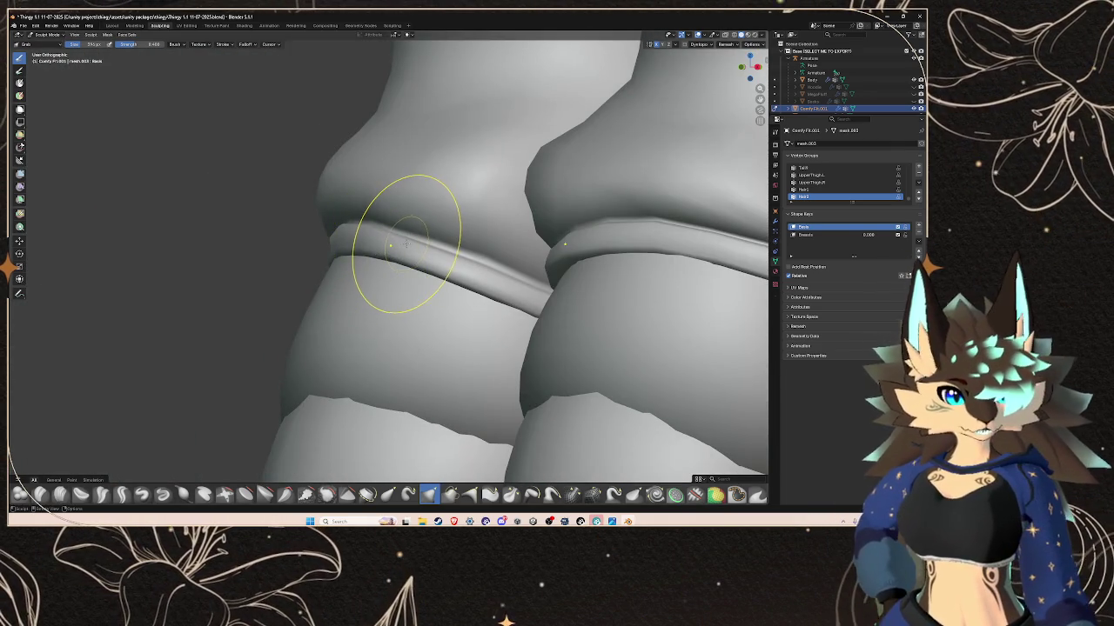
scroll(406, 246, down, 3)
scroll(402, 261, up, 3)
mouse_move(398, 274)
middle_down()
mouse_move(361, 250)
mouse_move(366, 180)
mouse_move(397, 209)
mouse_move(592, 191)
middle_up()
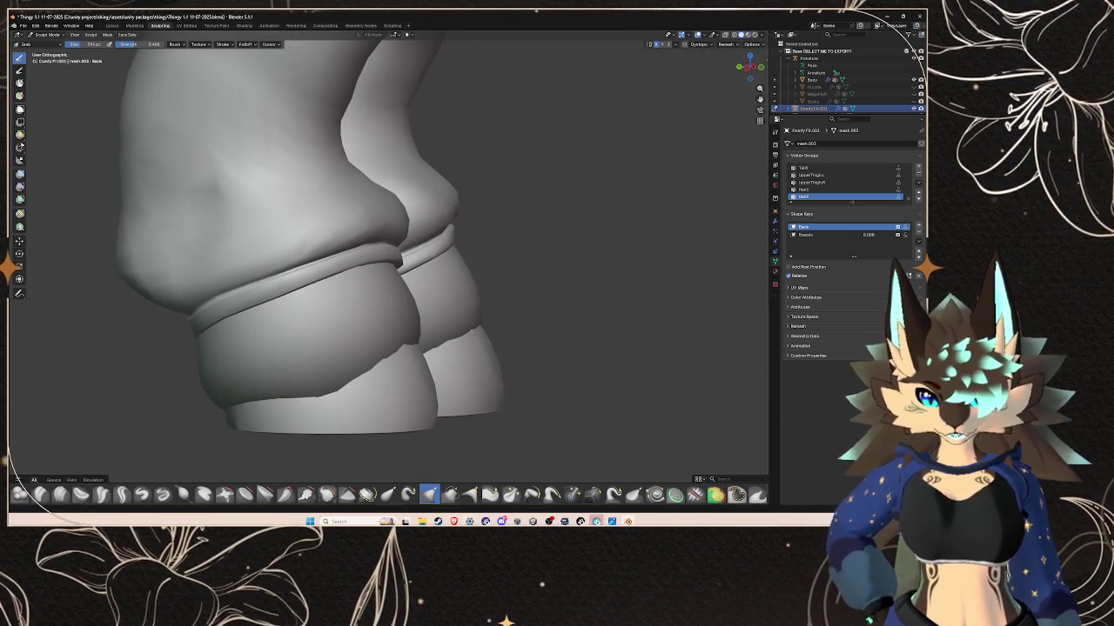
mouse_move(417, 278)
middle_down()
mouse_move(383, 261)
mouse_move(435, 253)
mouse_move(402, 242)
middle_up()
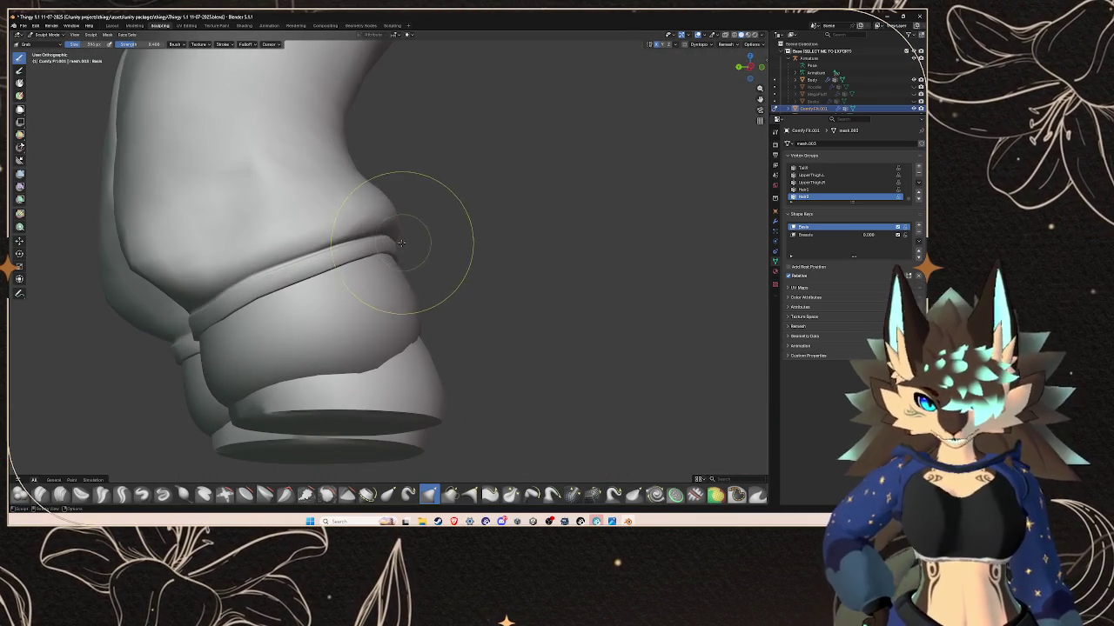
middle_drag(474, 247, 534, 474)
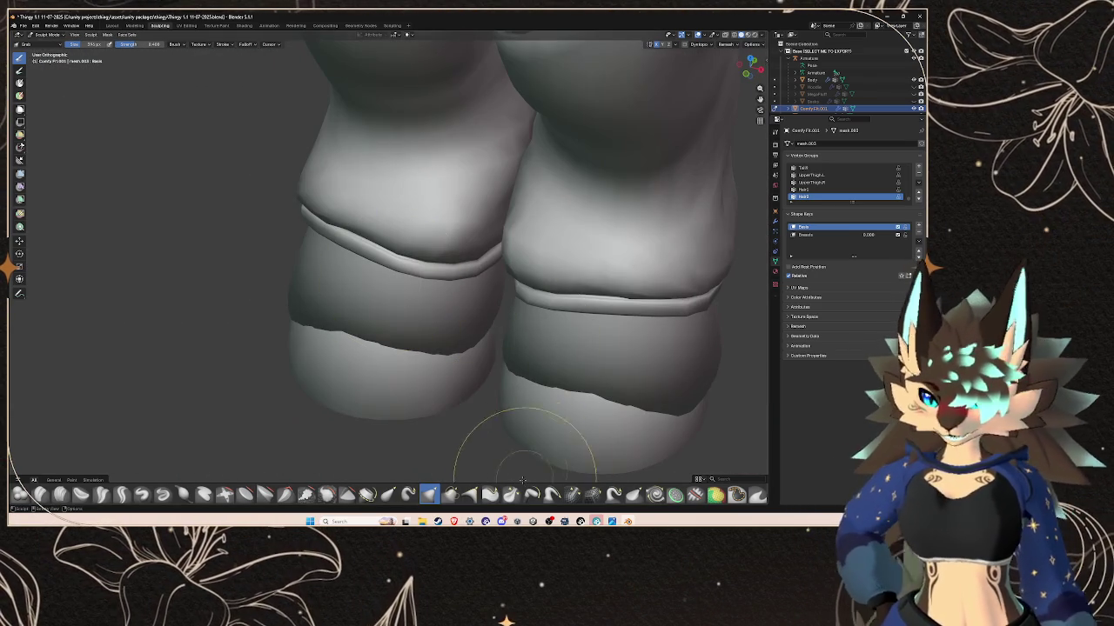
mouse_move(374, 348)
middle_down()
mouse_move(373, 211)
mouse_move(445, 222)
mouse_move(461, 246)
mouse_move(297, 227)
mouse_move(509, 211)
mouse_move(609, 240)
middle_up()
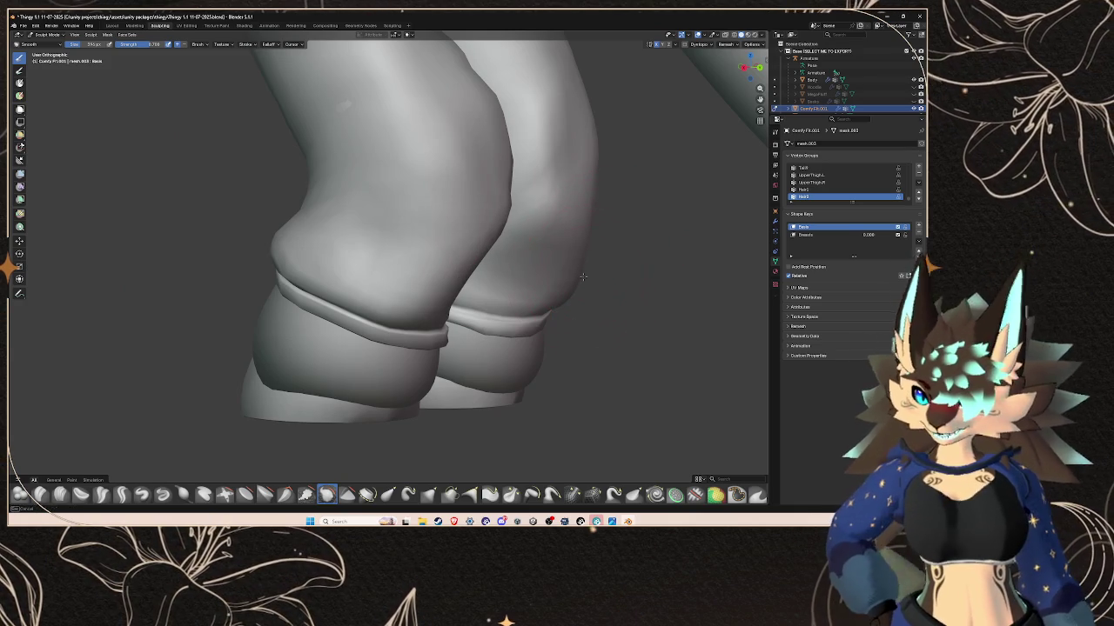
middle_drag(534, 186, 447, 224)
middle_drag(388, 247, 444, 237)
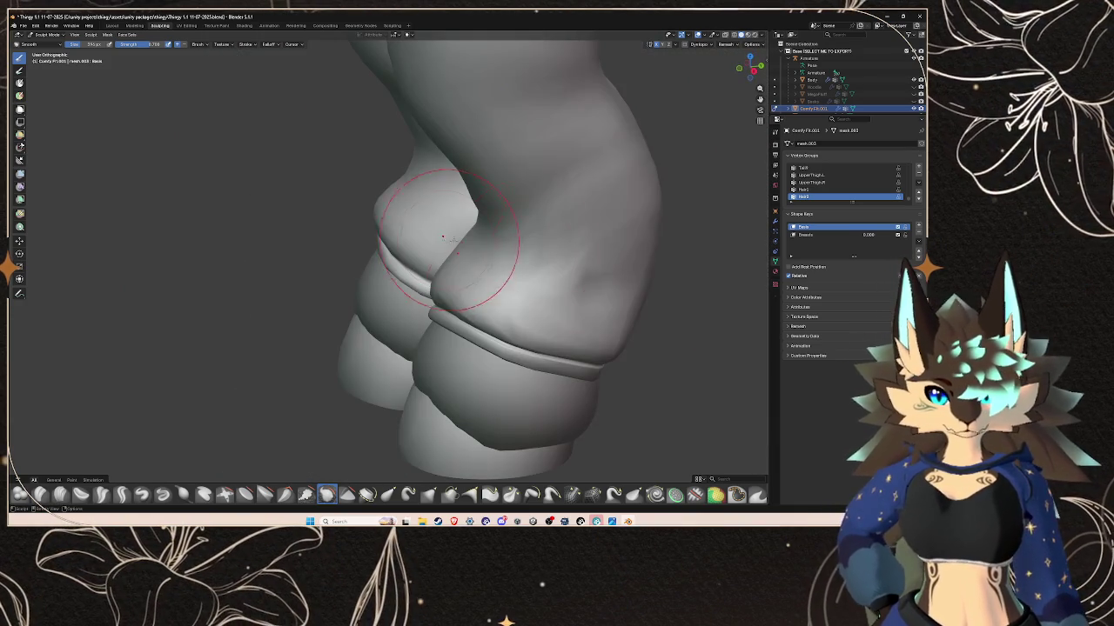
mouse_move(652, 219)
middle_down()
mouse_move(547, 286)
mouse_move(520, 262)
mouse_move(489, 275)
middle_up()
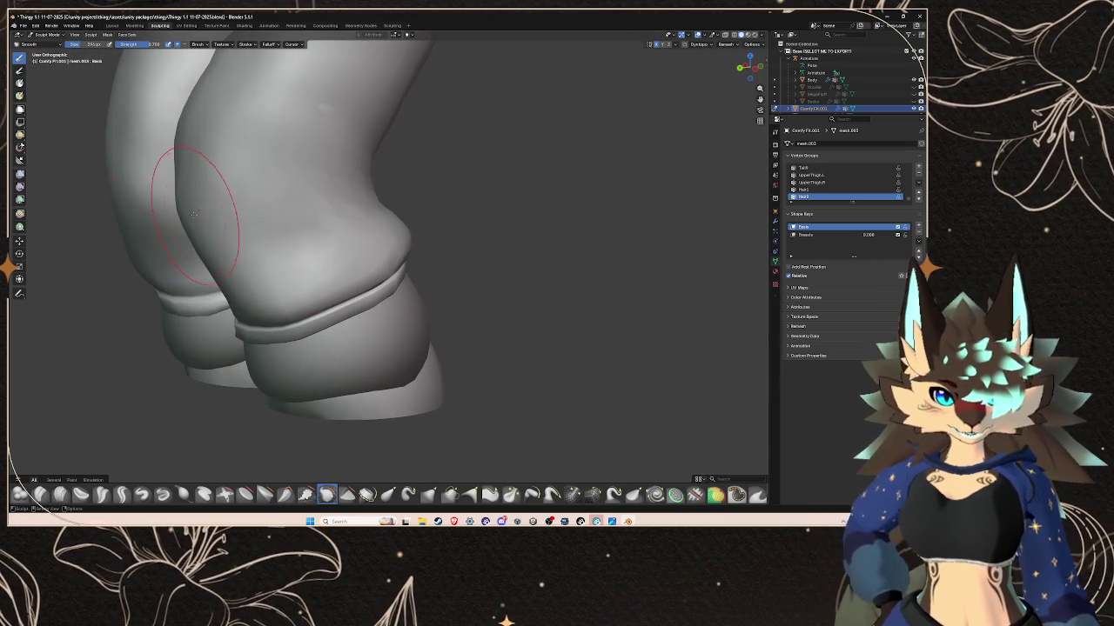
mouse_move(170, 195)
middle_down()
mouse_move(380, 226)
mouse_move(485, 186)
mouse_move(461, 243)
mouse_move(442, 266)
mouse_move(429, 252)
mouse_move(522, 235)
mouse_move(443, 208)
mouse_move(446, 507)
middle_up()
- Zoom in and out to frame the full legs and tail
scroll(565, 229, up, 2)
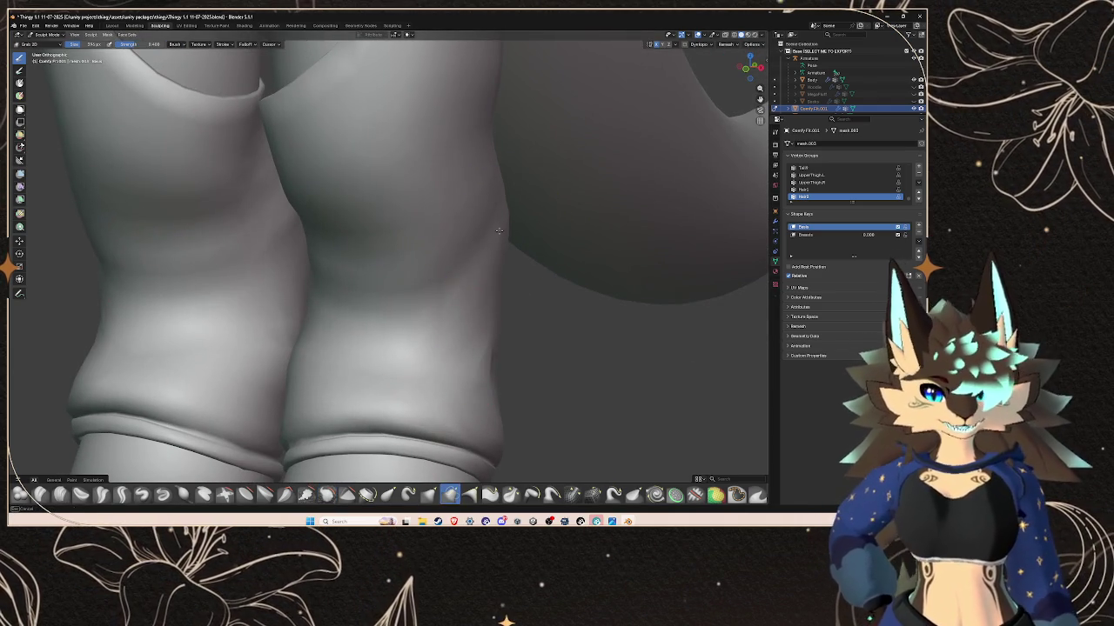
scroll(500, 235, down, 2)
scroll(507, 247, down, 3)
mouse_move(542, 286)
middle_down()
mouse_move(523, 296)
mouse_move(447, 249)
mouse_move(243, 264)
mouse_move(336, 236)
middle_up()
scroll(523, 296, up, 2)
scroll(448, 252, up, 2)
scroll(447, 256, up, 2)
scroll(336, 236, down, 2)
- Orbit around the knees and shins from low, side and front angles
mouse_move(424, 265)
middle_down()
mouse_move(409, 261)
mouse_move(510, 187)
mouse_move(465, 410)
middle_up()
scroll(510, 186, up, 2)
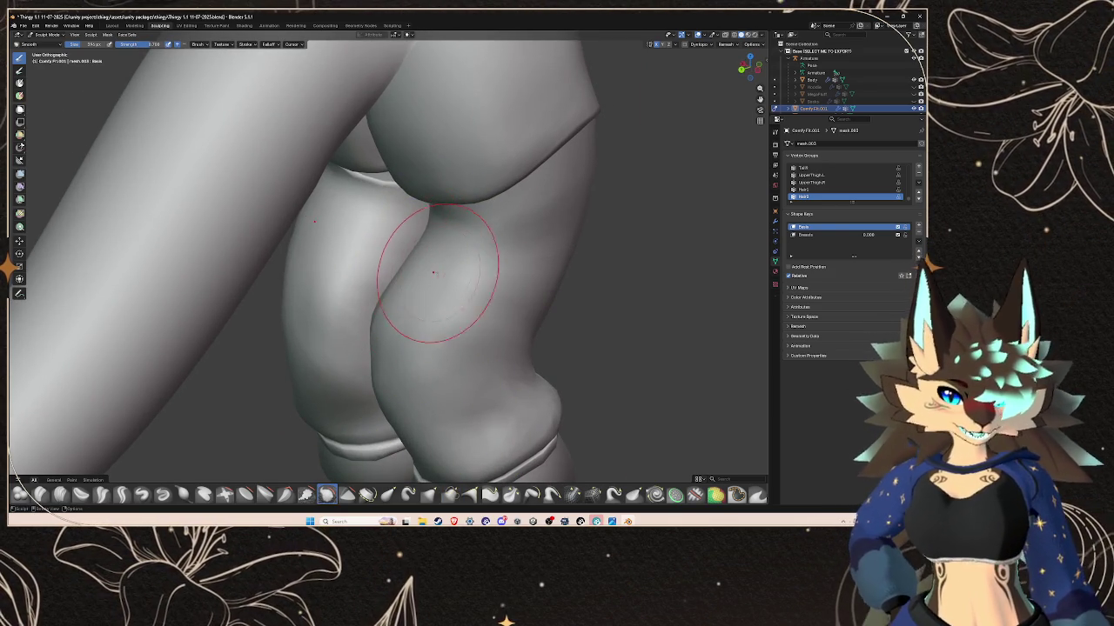
scroll(446, 276, down, 1)
scroll(441, 276, down, 2)
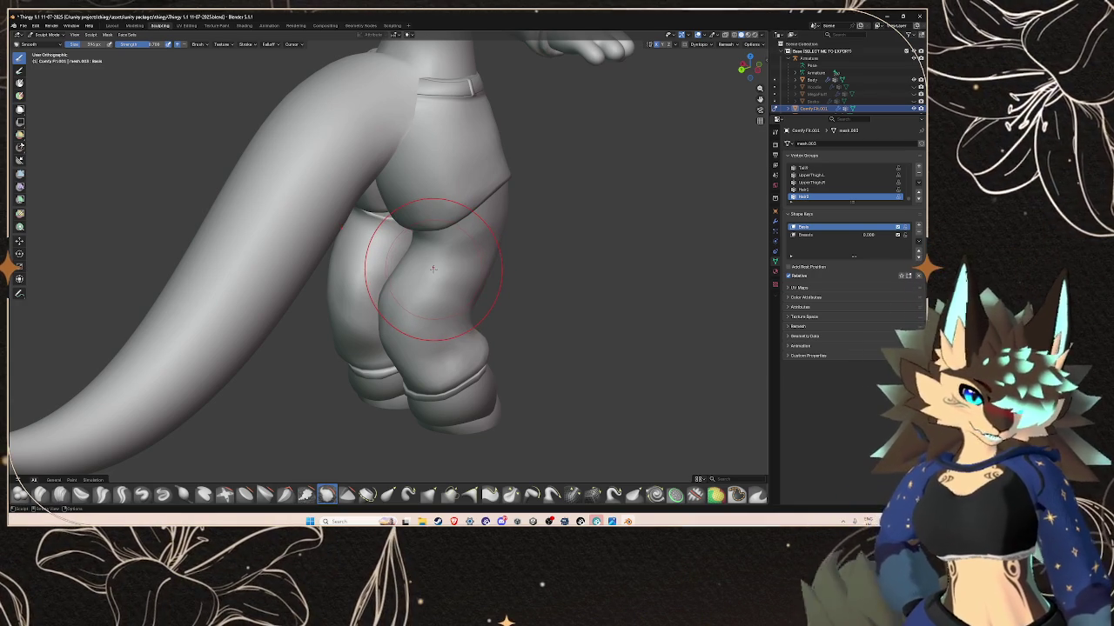
mouse_move(464, 281)
middle_down()
mouse_move(436, 273)
mouse_move(526, 223)
middle_up()
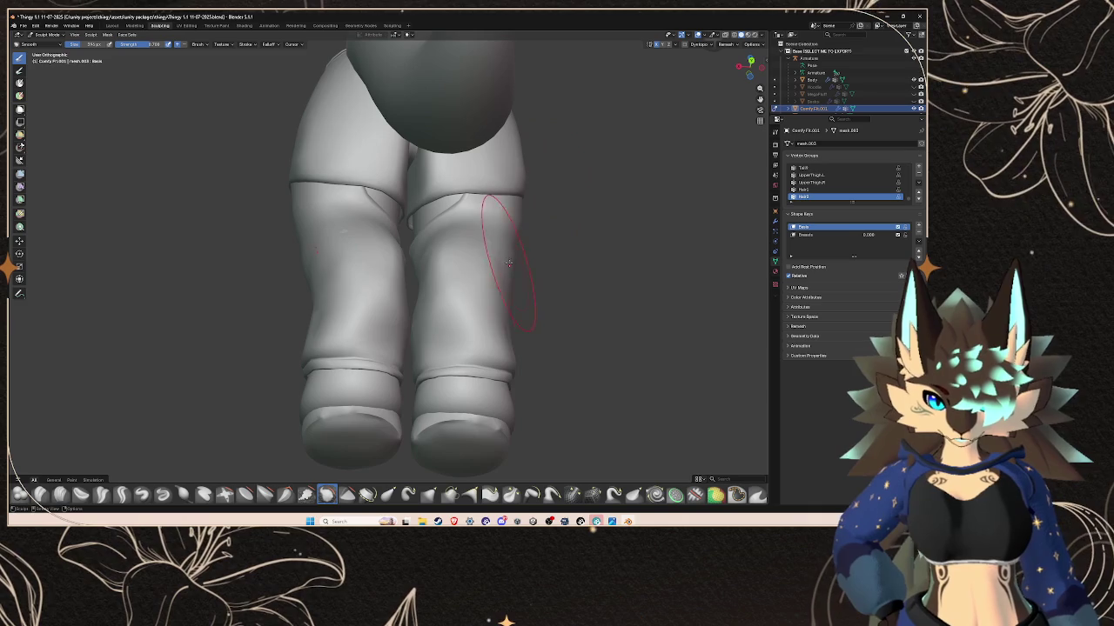
mouse_move(524, 266)
middle_down()
mouse_move(404, 286)
mouse_move(399, 330)
middle_up()
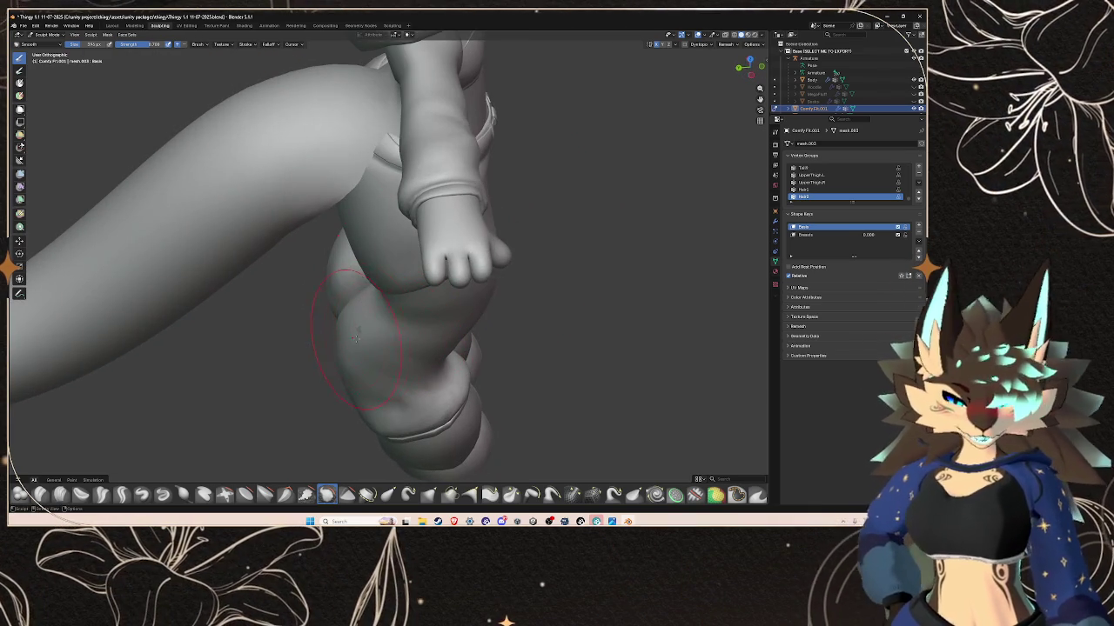
middle_drag(344, 372, 447, 437)
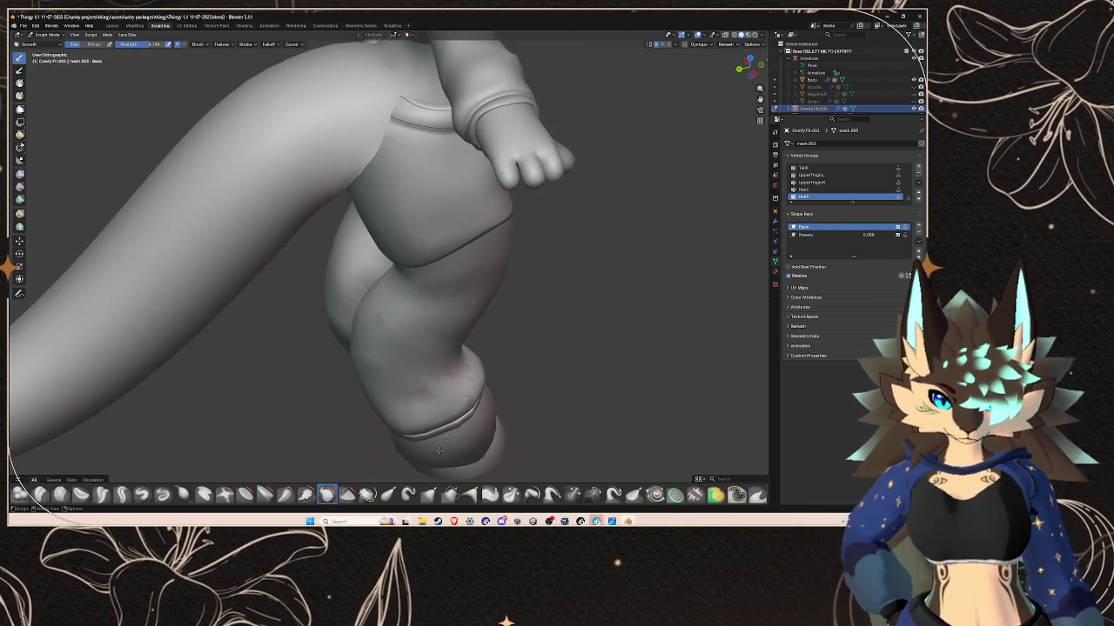
middle_drag(438, 350, 403, 340)
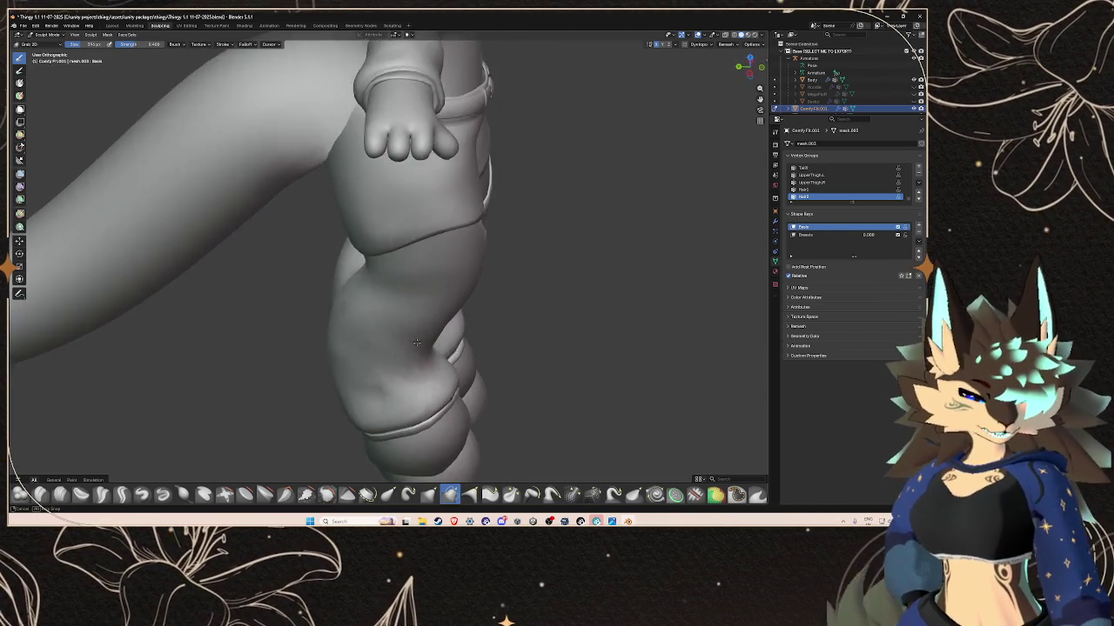
middle_drag(365, 301, 487, 280)
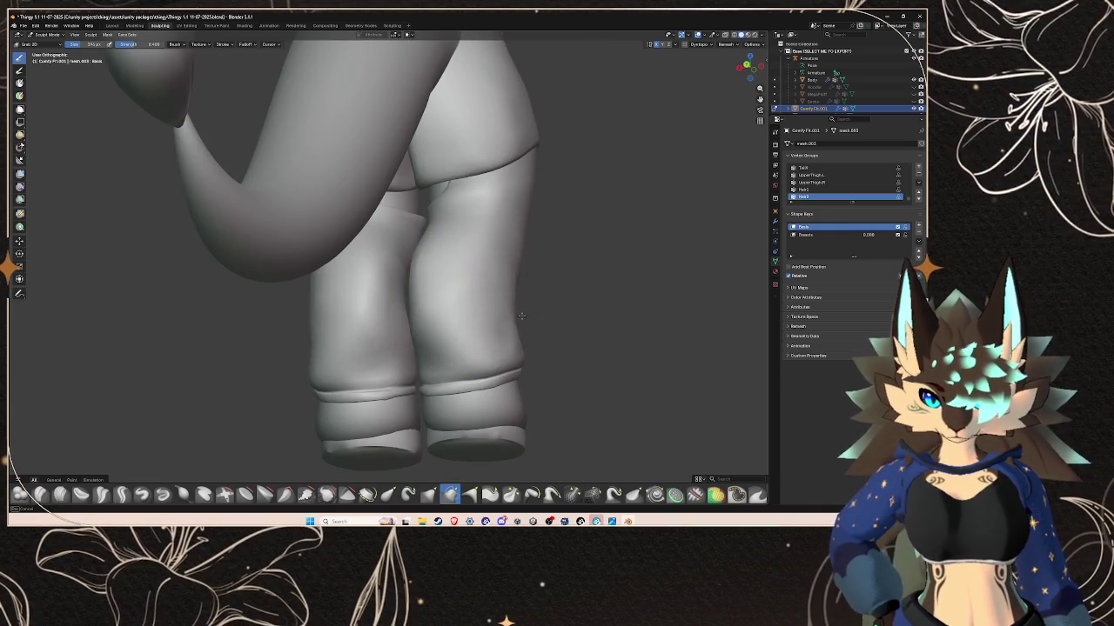
middle_drag(510, 318, 373, 315)
scroll(372, 315, down, 5)
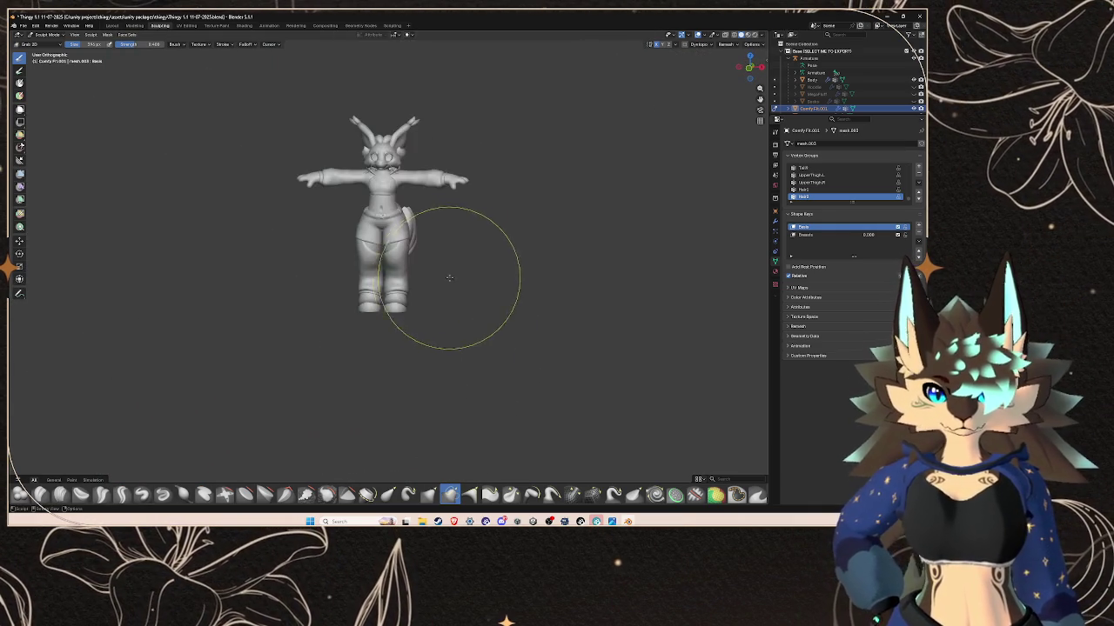
- Orbit up to the hip, smooth the shorts' front waistband, then undo that stroke
scroll(441, 270, up, 3)
middle_drag(485, 204, 522, 269)
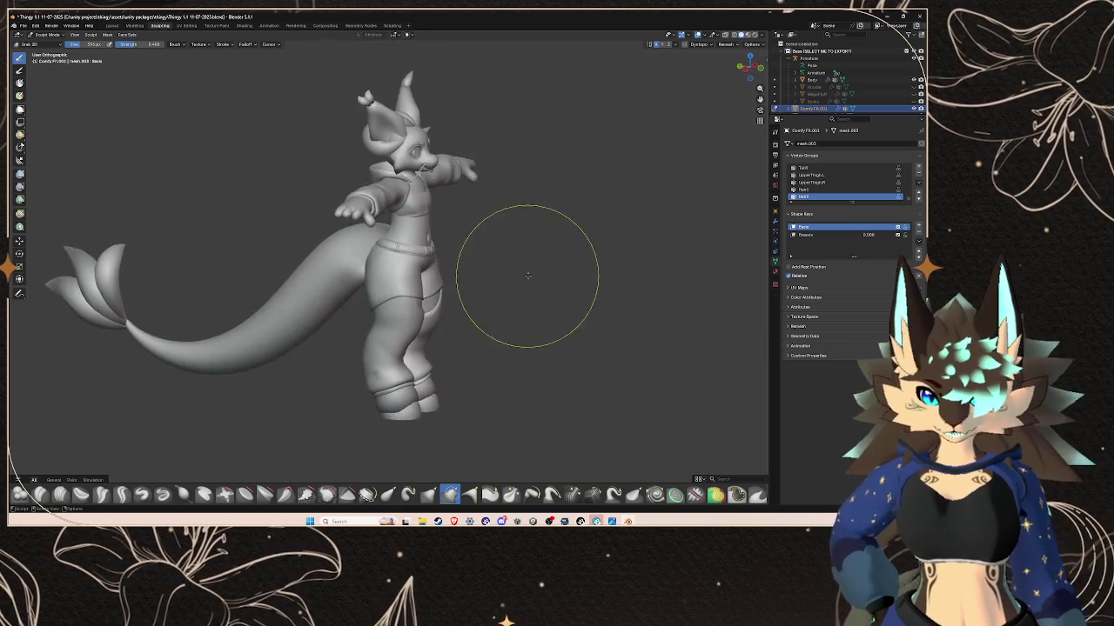
scroll(398, 240, up, 4)
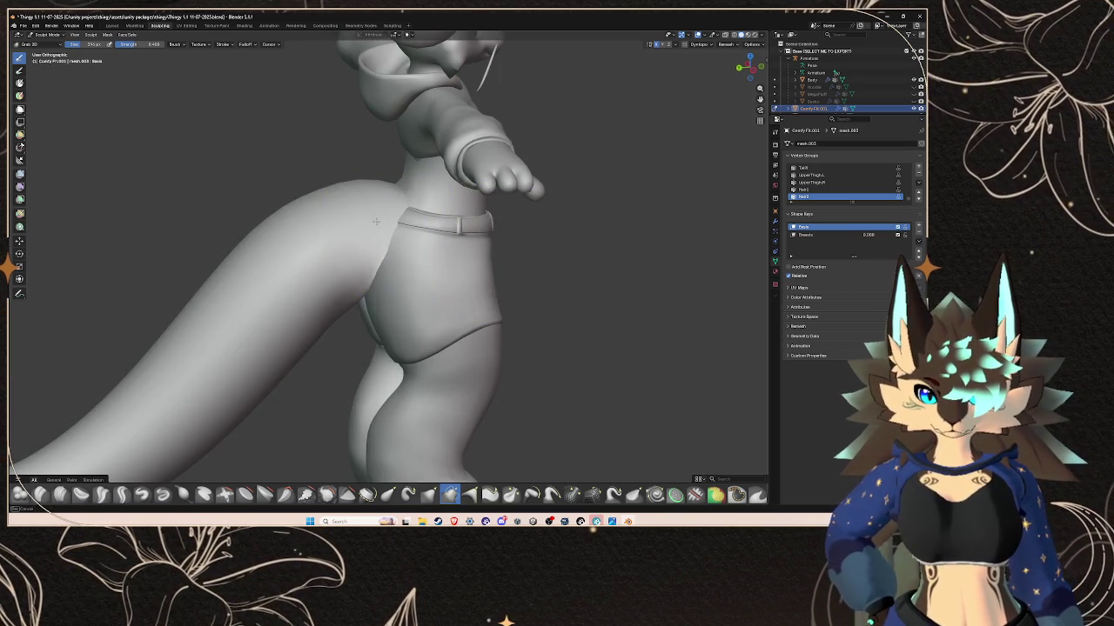
mouse_move(548, 227)
middle_down()
mouse_move(517, 280)
mouse_move(554, 346)
middle_up()
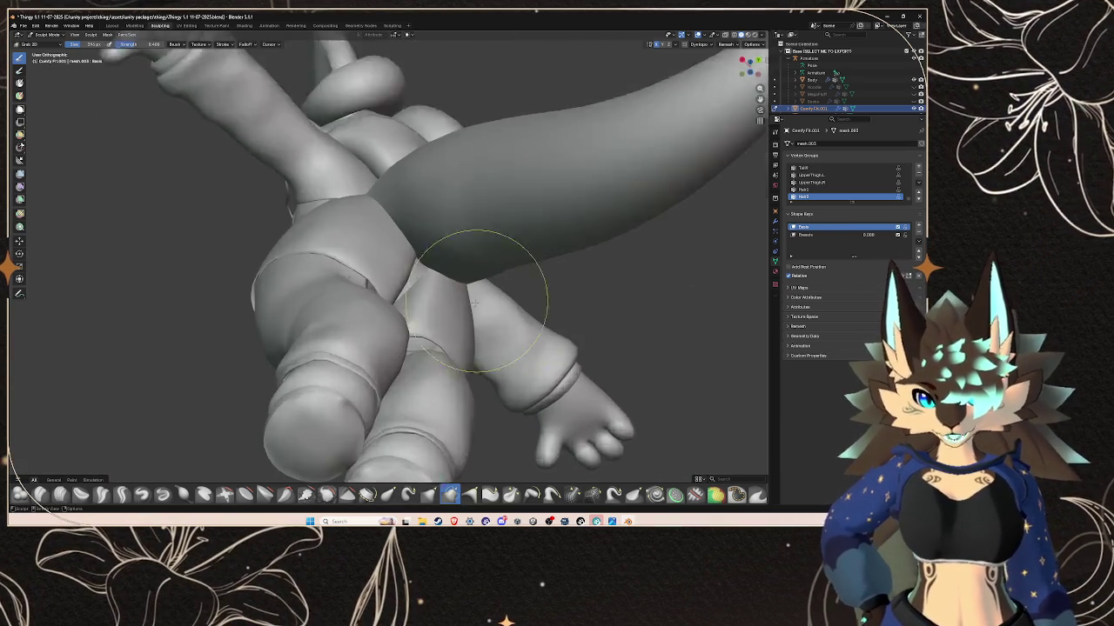
scroll(554, 345, up, 3)
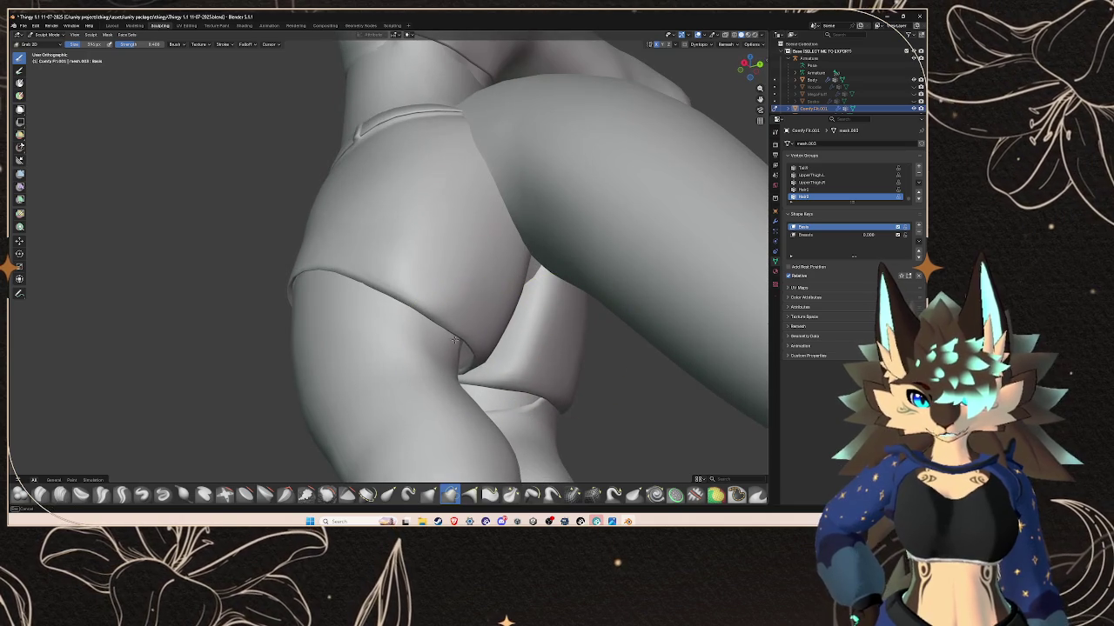
middle_drag(448, 335, 462, 350)
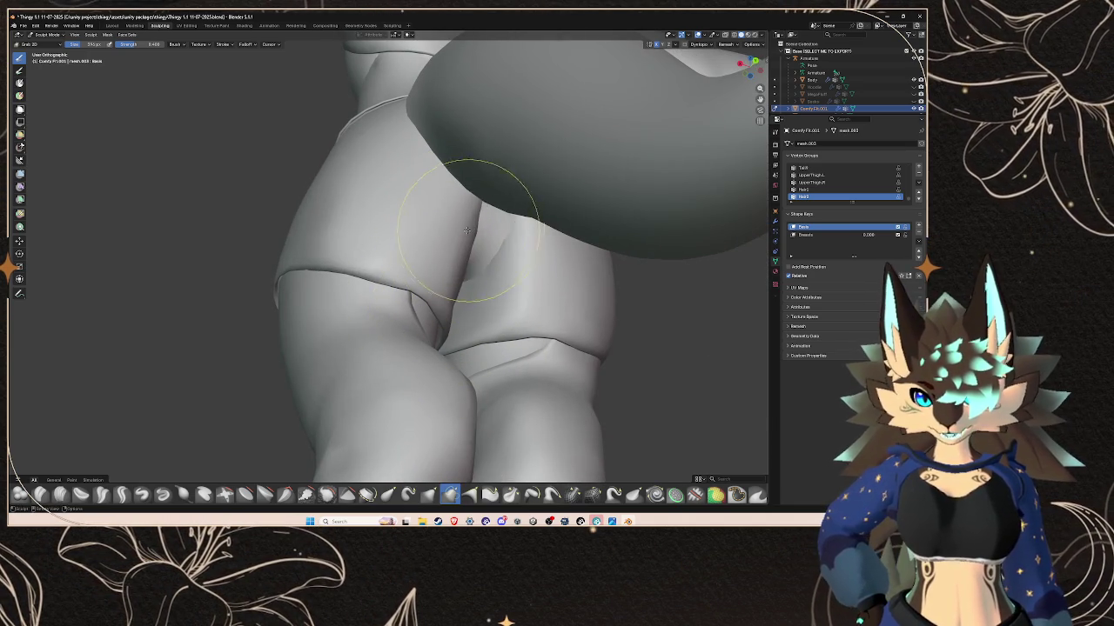
mouse_move(443, 264)
middle_down()
mouse_move(467, 277)
mouse_move(480, 345)
mouse_move(401, 266)
middle_up()
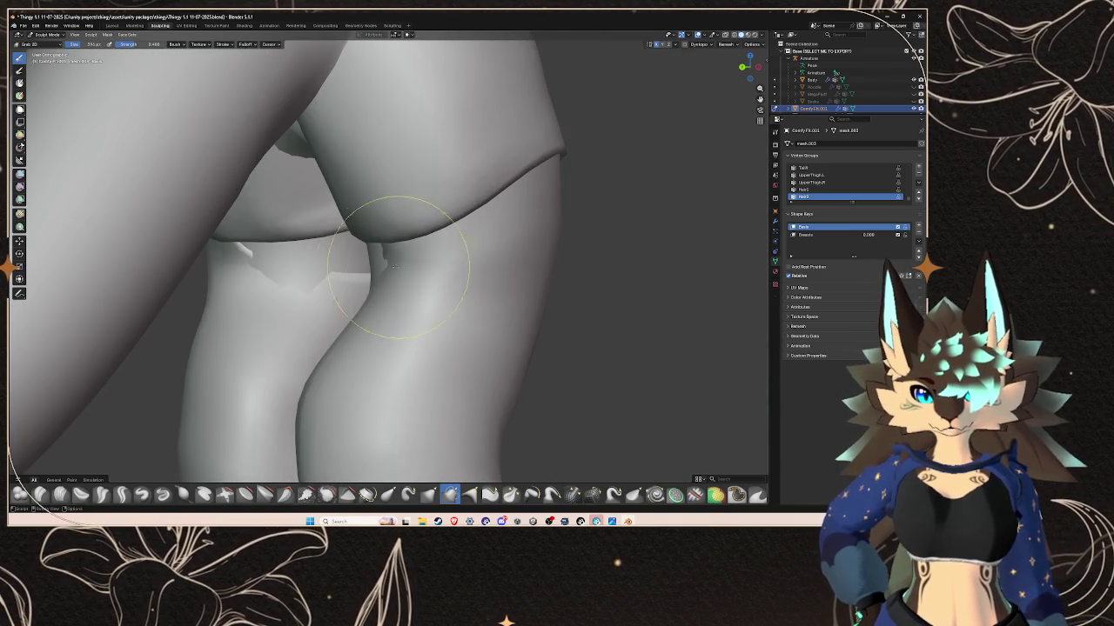
mouse_move(407, 271)
middle_down()
mouse_move(445, 294)
mouse_move(528, 284)
middle_up()
mouse_move(459, 288)
middle_down()
mouse_move(303, 209)
mouse_move(378, 228)
mouse_move(409, 261)
mouse_move(448, 268)
mouse_move(474, 308)
mouse_move(522, 279)
mouse_move(549, 213)
mouse_move(621, 198)
middle_up()
scroll(478, 272, up, 2)
scroll(448, 304, down, 2)
mouse_move(484, 178)
mouse_down()
mouse_move(374, 191)
mouse_move(478, 218)
mouse_up()
key(ctrl+z)
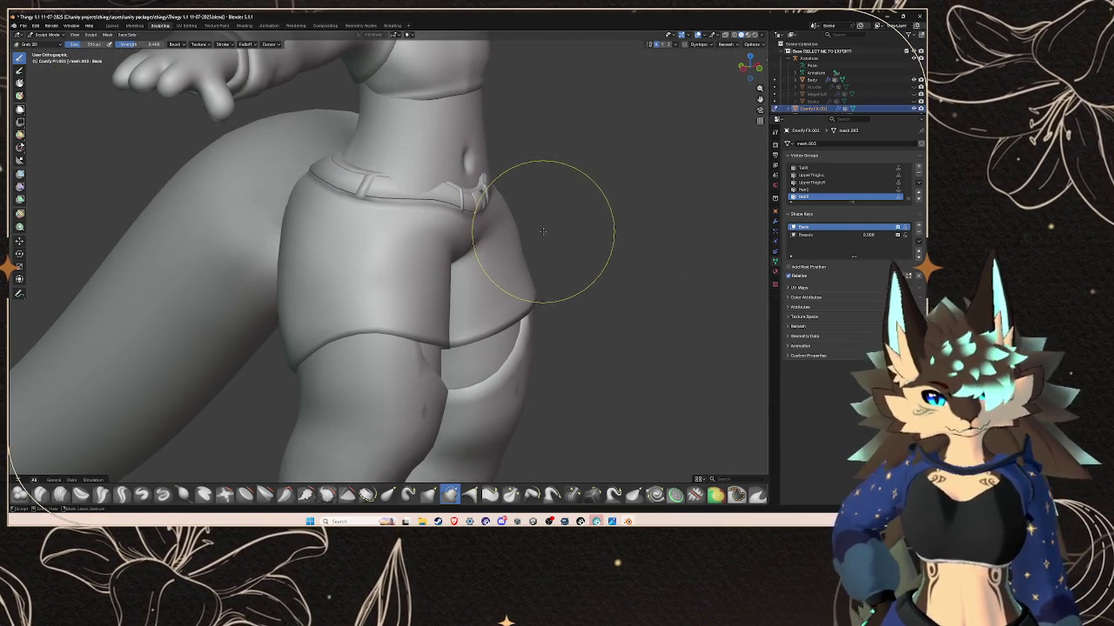
- Orbit around the shorts and tail, from the rear back to the front
mouse_move(527, 234)
middle_down()
mouse_move(403, 237)
mouse_move(525, 221)
mouse_move(411, 302)
mouse_move(361, 305)
middle_up()
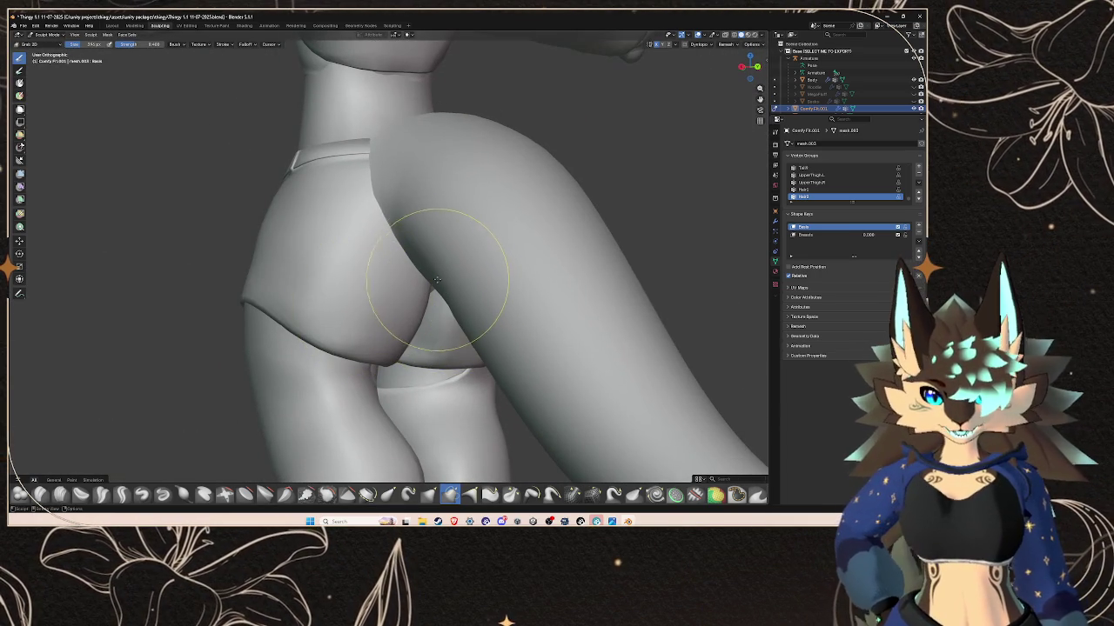
mouse_move(453, 291)
middle_down()
mouse_move(409, 287)
mouse_move(479, 280)
mouse_move(409, 287)
mouse_move(459, 301)
mouse_move(446, 313)
mouse_move(409, 296)
middle_up()
scroll(460, 301, up, 2)
scroll(459, 299, down, 3)
scroll(413, 300, up, 2)
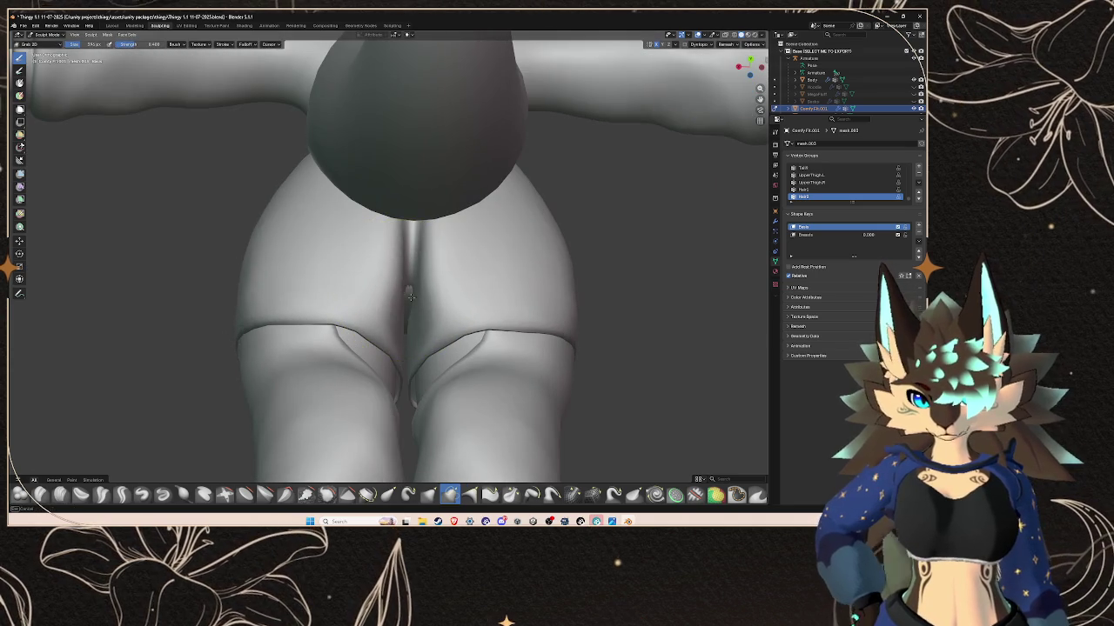
middle_drag(406, 337, 475, 351)
- Smooth the crease lines at the shorts' back hem between the thighs
scroll(475, 350, up, 2)
scroll(473, 323, down, 3)
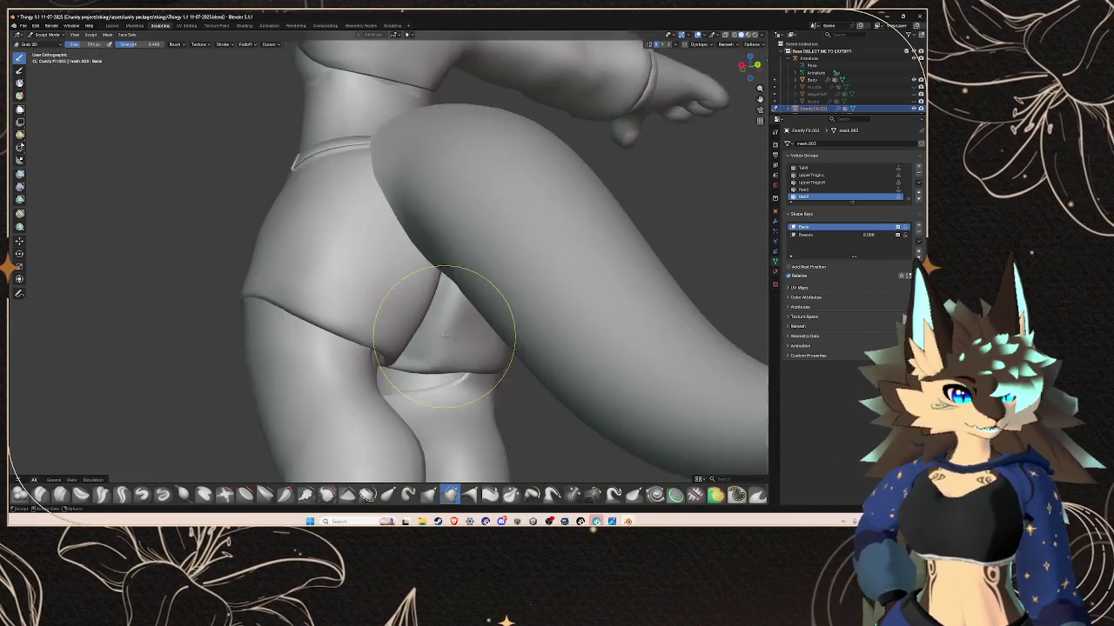
scroll(459, 348, down, 1)
scroll(451, 340, up, 2)
mouse_move(451, 340)
middle_down()
mouse_move(456, 266)
mouse_move(438, 287)
mouse_move(450, 297)
mouse_move(425, 275)
mouse_move(390, 273)
middle_up()
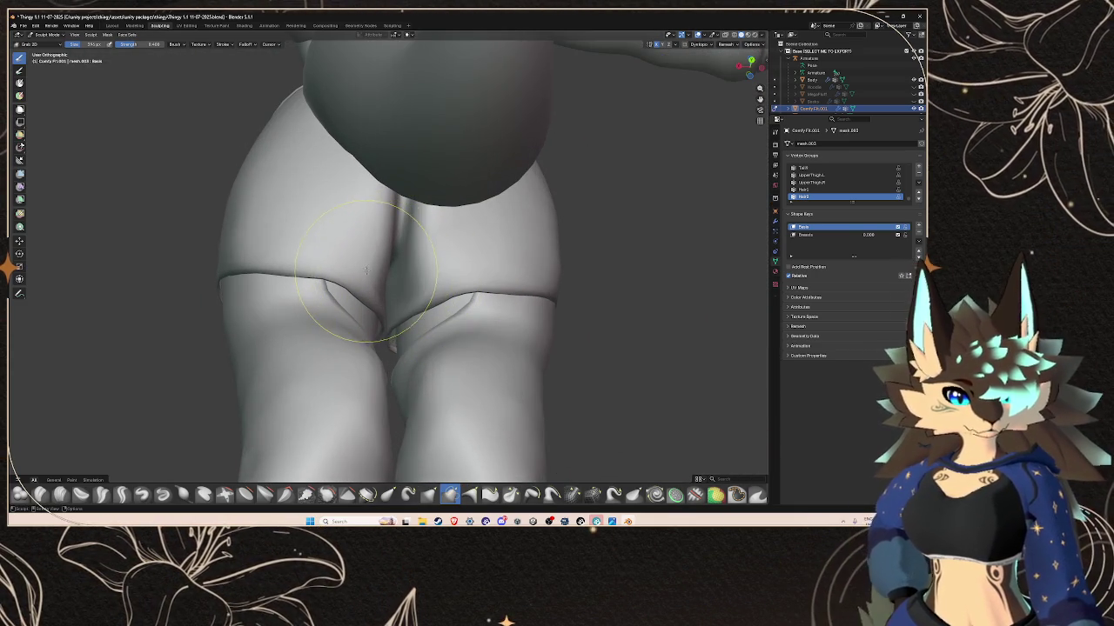
drag(356, 277, 308, 271)
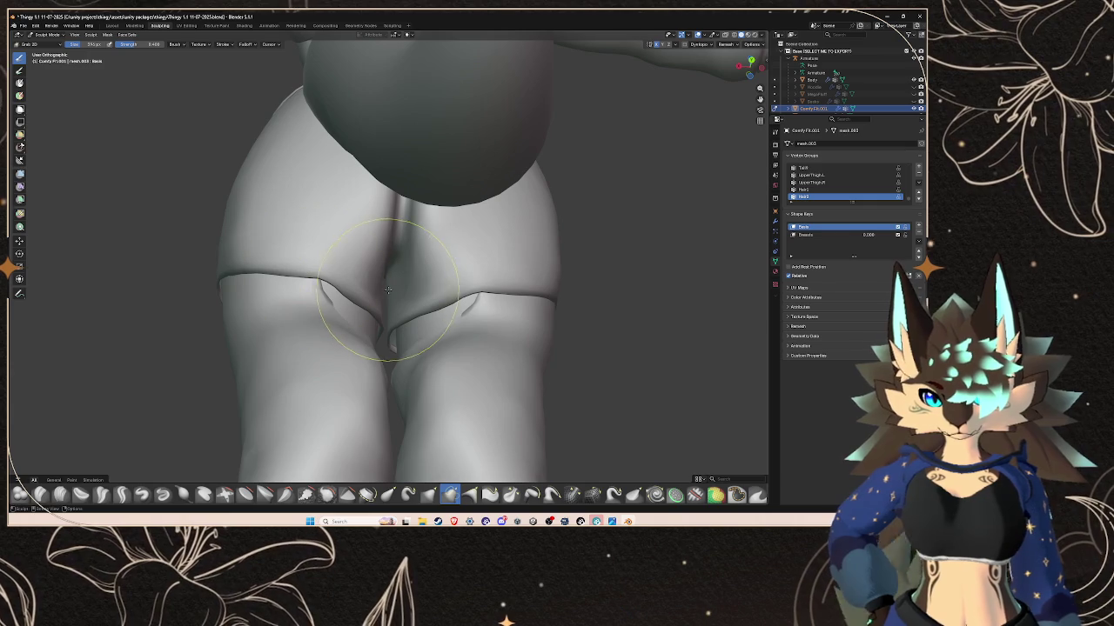
drag(384, 289, 339, 322)
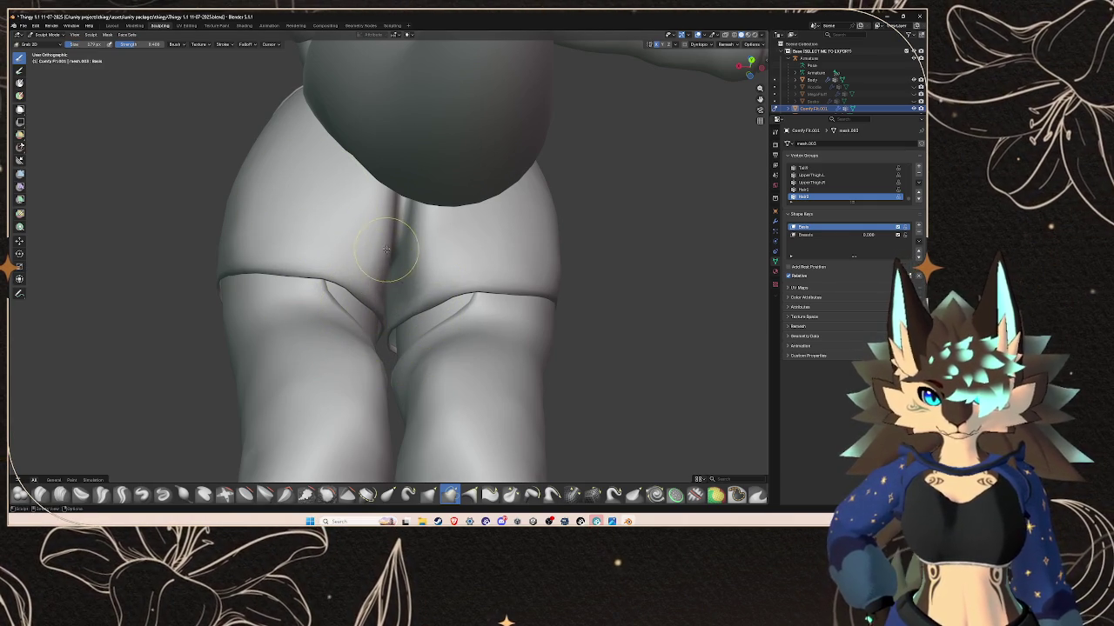
middle_drag(400, 249, 420, 260)
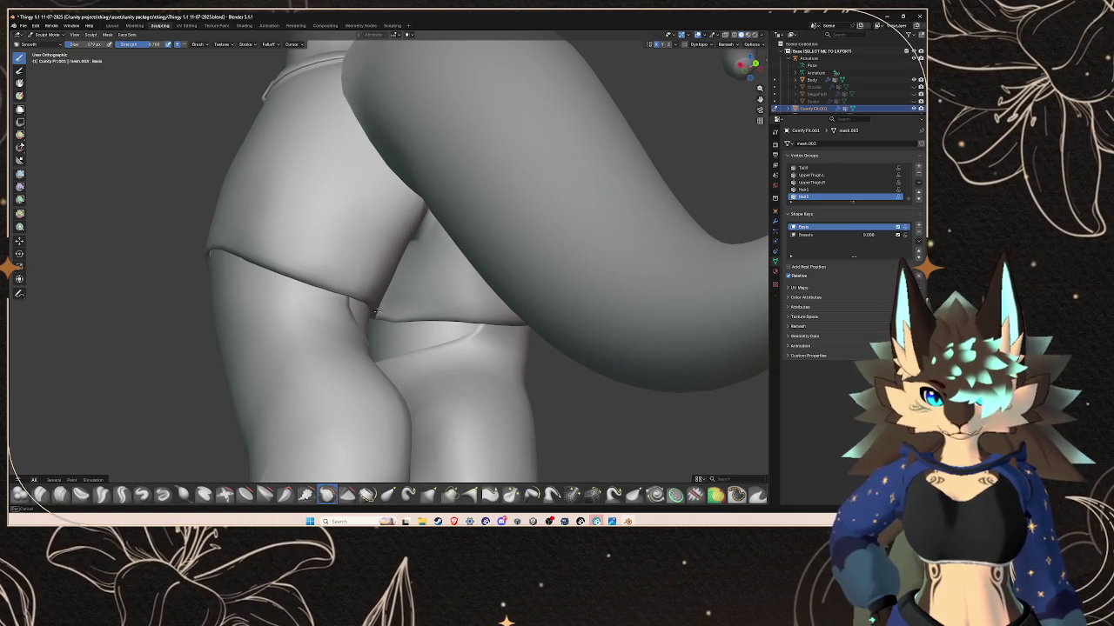
- Orbit around the tail, thighs and hips, then switch to the Grab brush with G
mouse_move(391, 326)
middle_down()
mouse_move(421, 339)
mouse_move(449, 209)
middle_up()
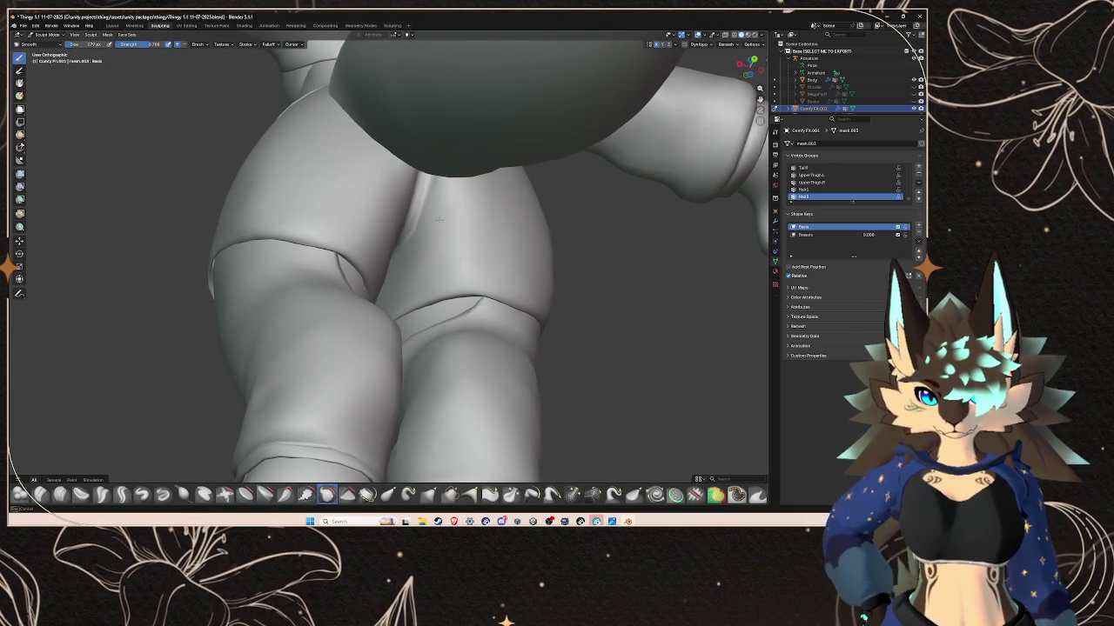
middle_drag(466, 261, 455, 316)
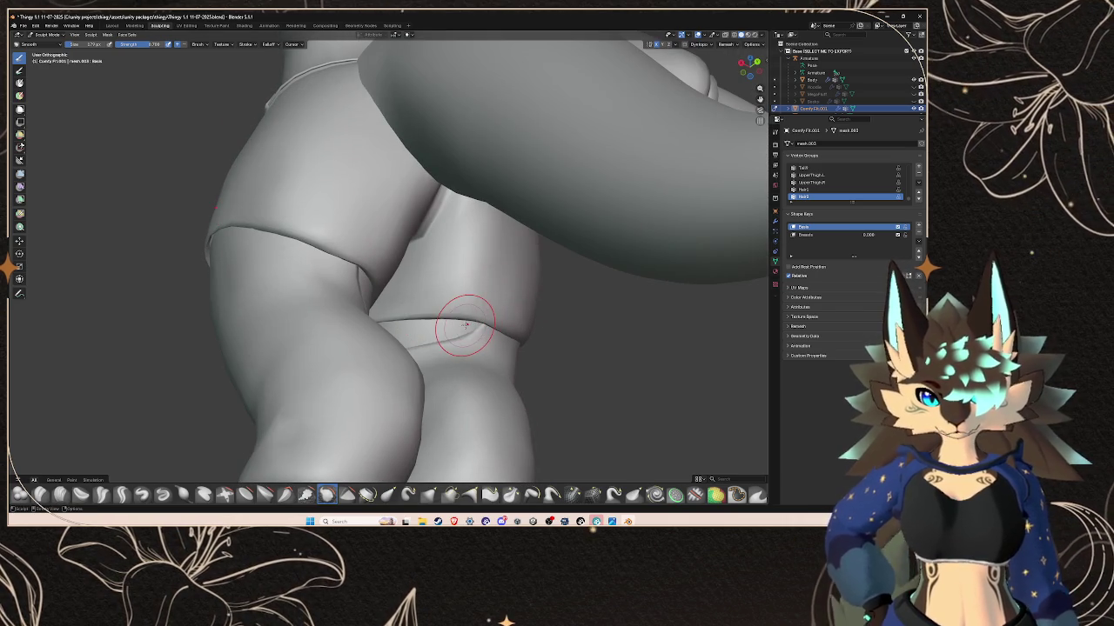
mouse_move(413, 326)
middle_down()
mouse_move(481, 346)
mouse_move(427, 316)
middle_up()
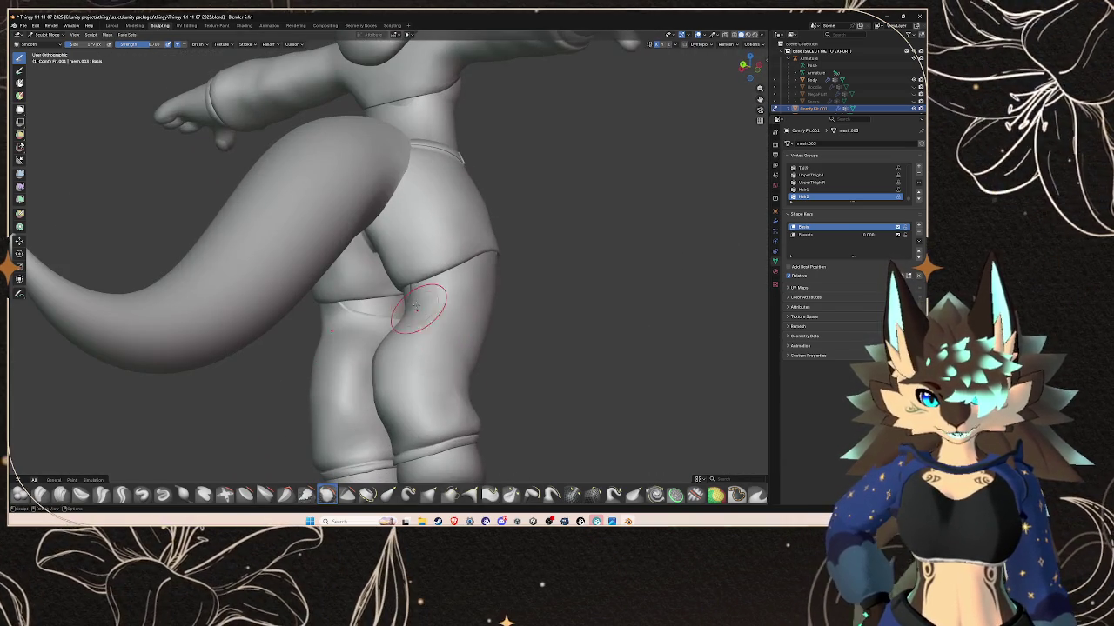
mouse_move(386, 238)
middle_down()
mouse_move(431, 251)
mouse_move(386, 269)
mouse_move(431, 268)
middle_up()
mouse_move(441, 213)
middle_down()
mouse_move(423, 186)
mouse_move(506, 298)
middle_up()
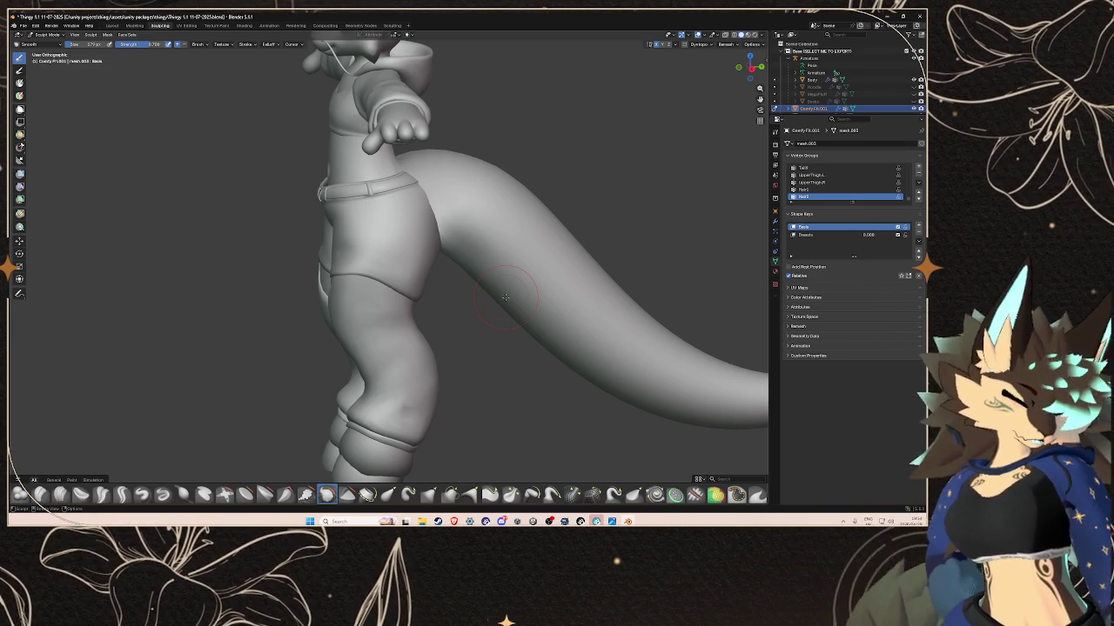
middle_drag(505, 295, 442, 291)
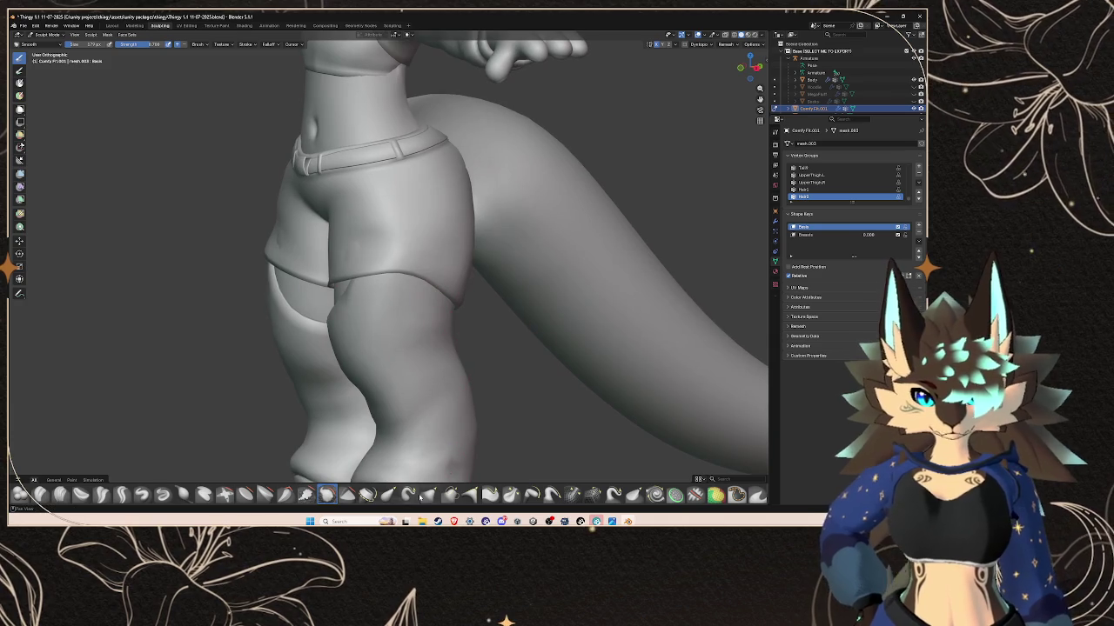
key(g)
middle_drag(368, 310, 335, 269)
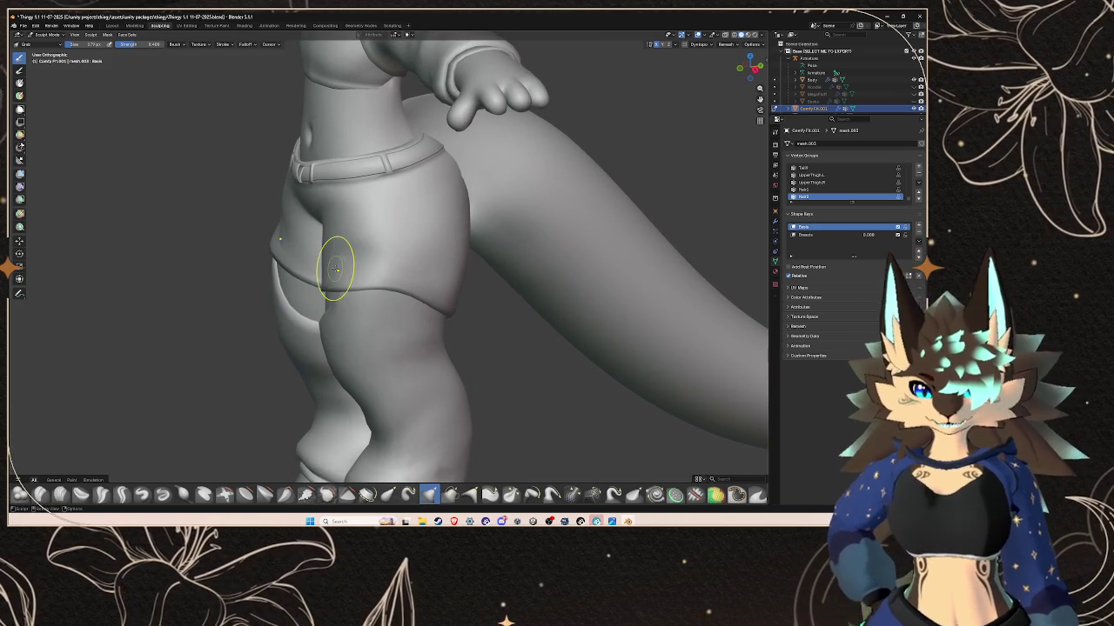
middle_drag(366, 364, 347, 263)
key(k)
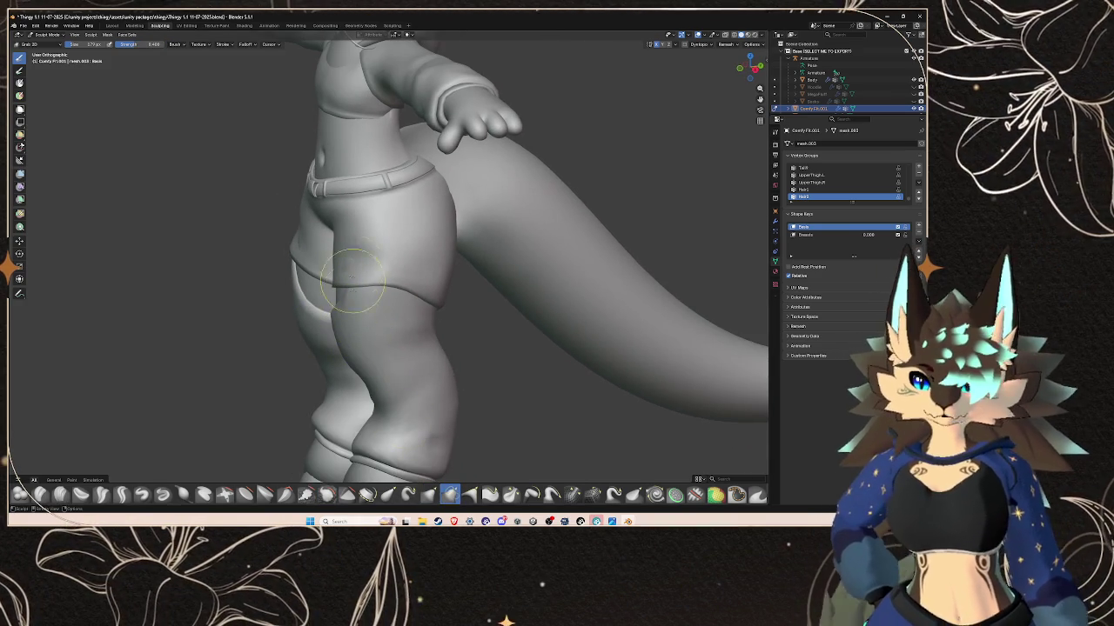
mouse_move(427, 388)
middle_down()
mouse_move(502, 363)
mouse_move(397, 373)
mouse_move(414, 381)
middle_up()
scroll(398, 373, up, 3)
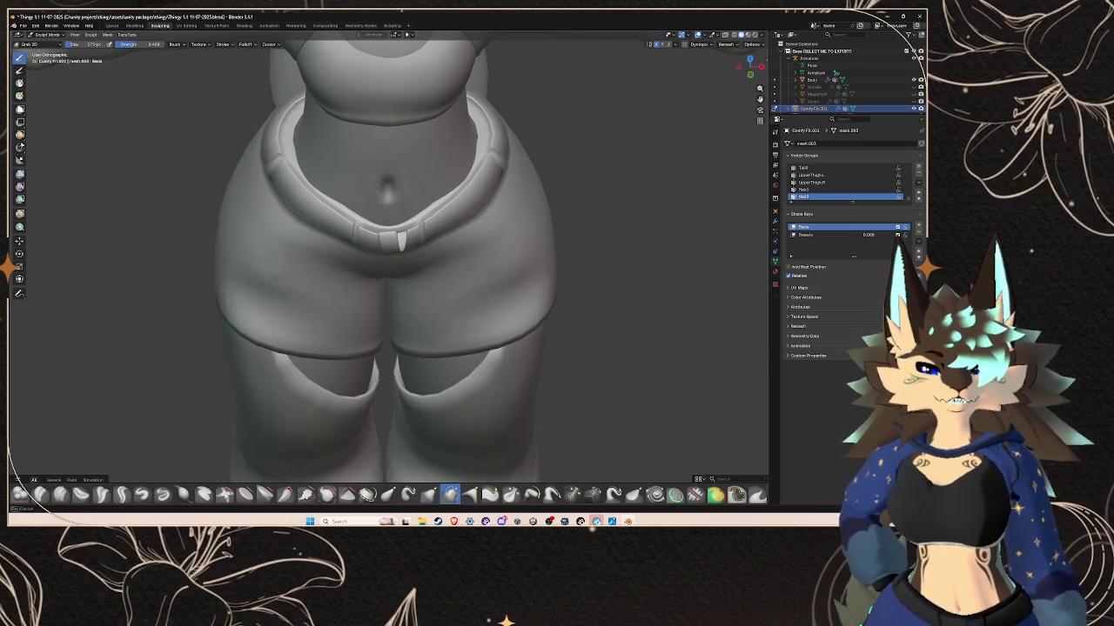
scroll(373, 380, down, 4)
mouse_move(472, 386)
middle_down()
mouse_move(575, 325)
mouse_move(460, 311)
middle_up()
scroll(417, 256, up, 4)
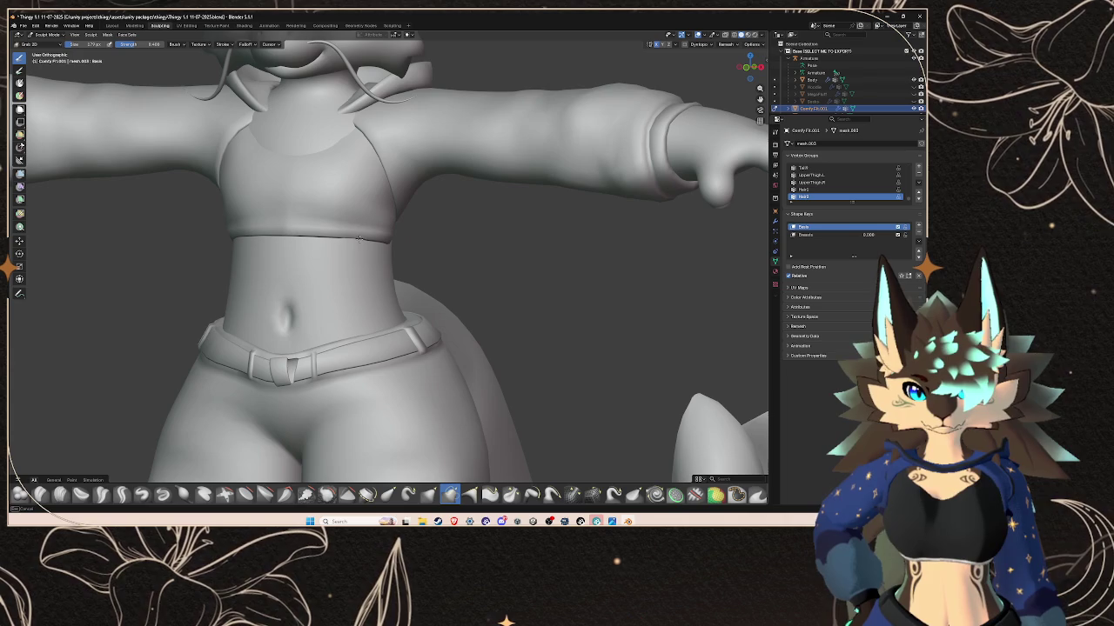
mouse_move(365, 237)
middle_down()
mouse_move(283, 224)
mouse_move(296, 235)
mouse_move(305, 213)
middle_up()
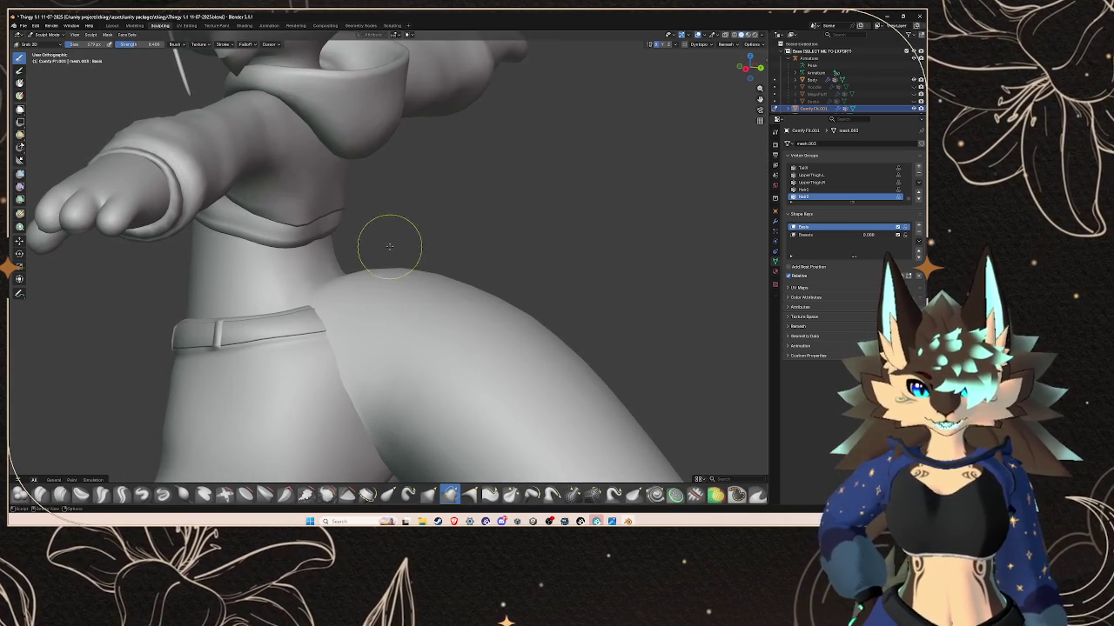
mouse_move(373, 249)
middle_down()
mouse_move(485, 304)
mouse_move(452, 348)
middle_up()
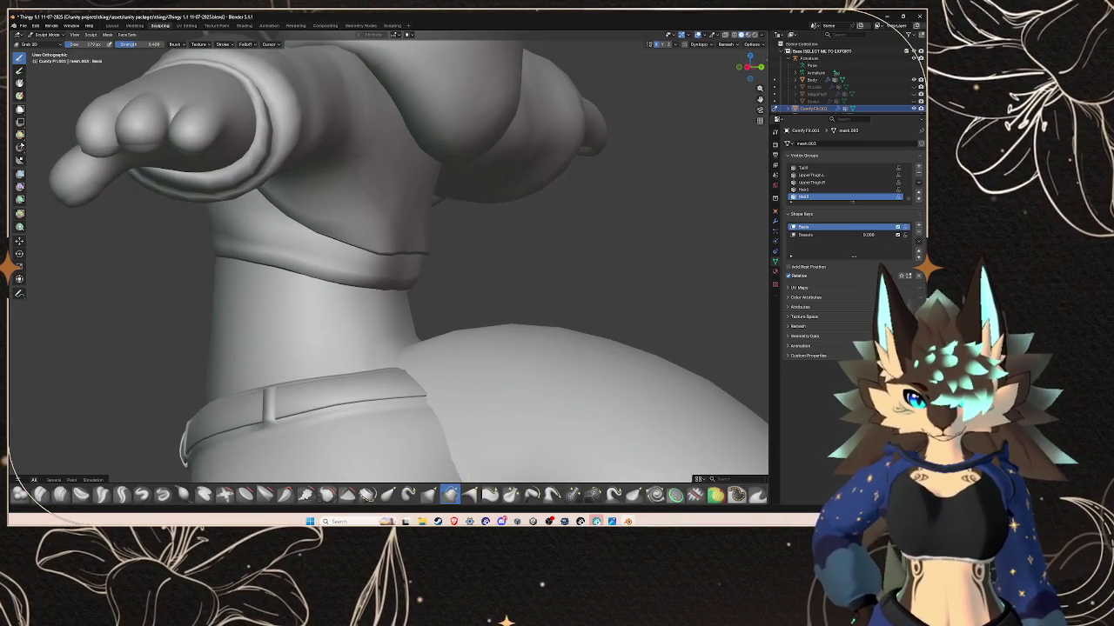
- Smooth the top and lower edges of the hoodie's hem band
click(326, 495)
middle_drag(415, 262, 391, 249)
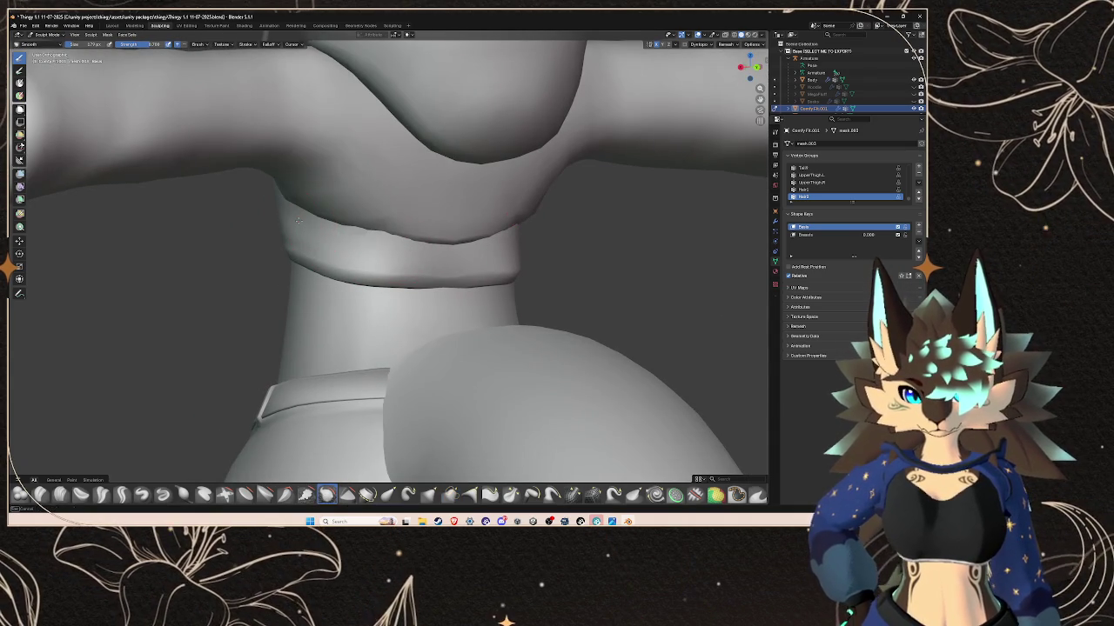
mouse_move(420, 244)
mouse_down()
mouse_move(486, 247)
mouse_move(379, 285)
mouse_up()
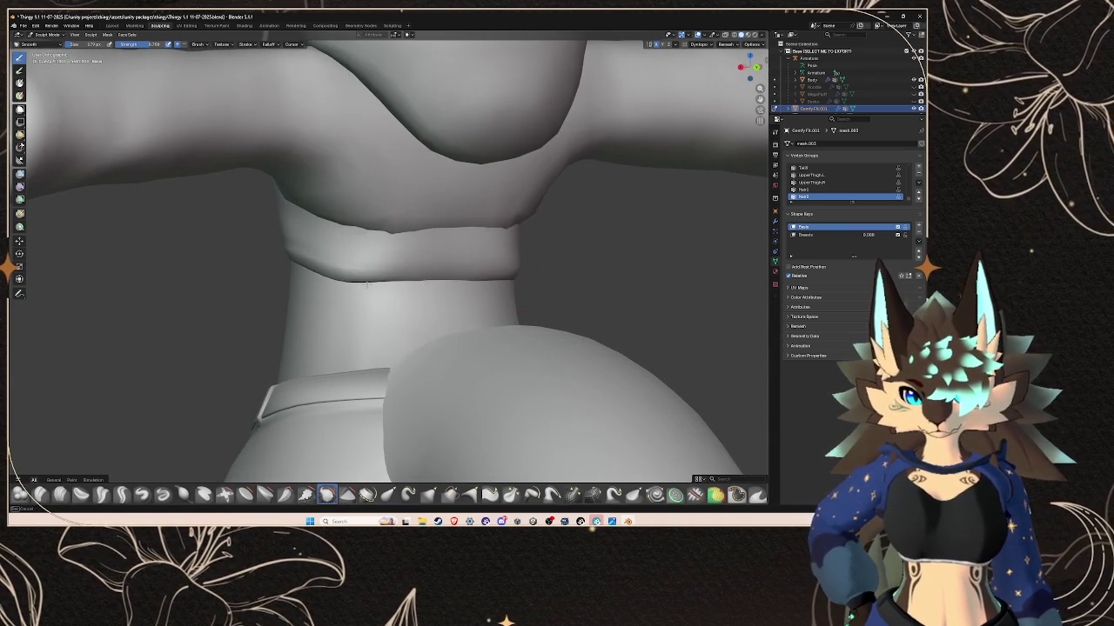
mouse_move(300, 261)
mouse_down()
mouse_move(339, 279)
mouse_move(514, 282)
mouse_move(365, 284)
mouse_up()
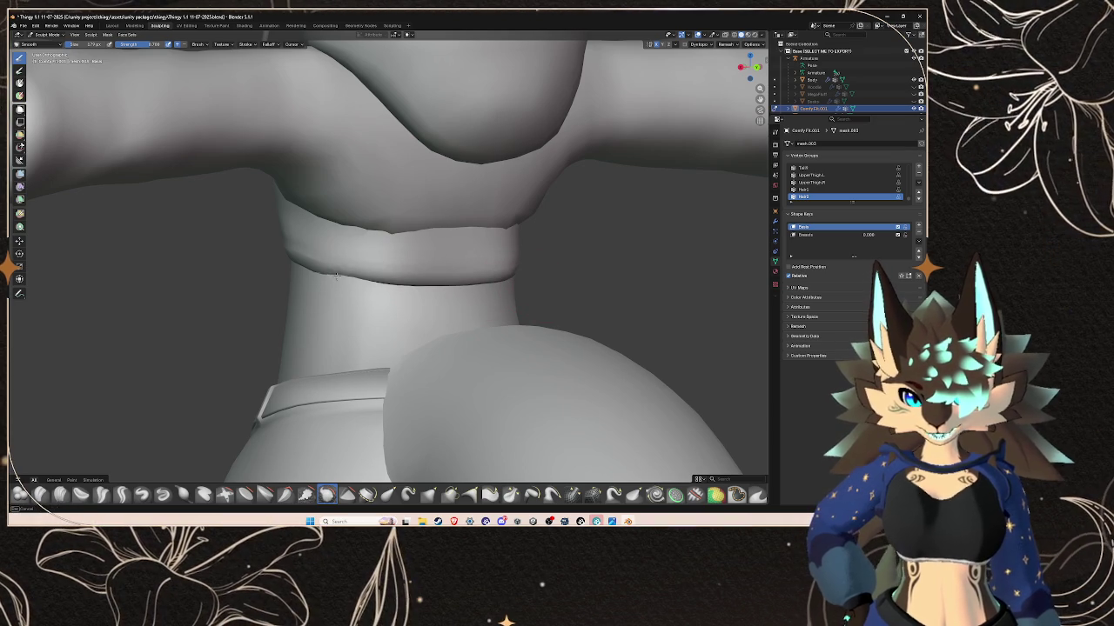
scroll(301, 268, down, 3)
middle_drag(301, 269, 456, 432)
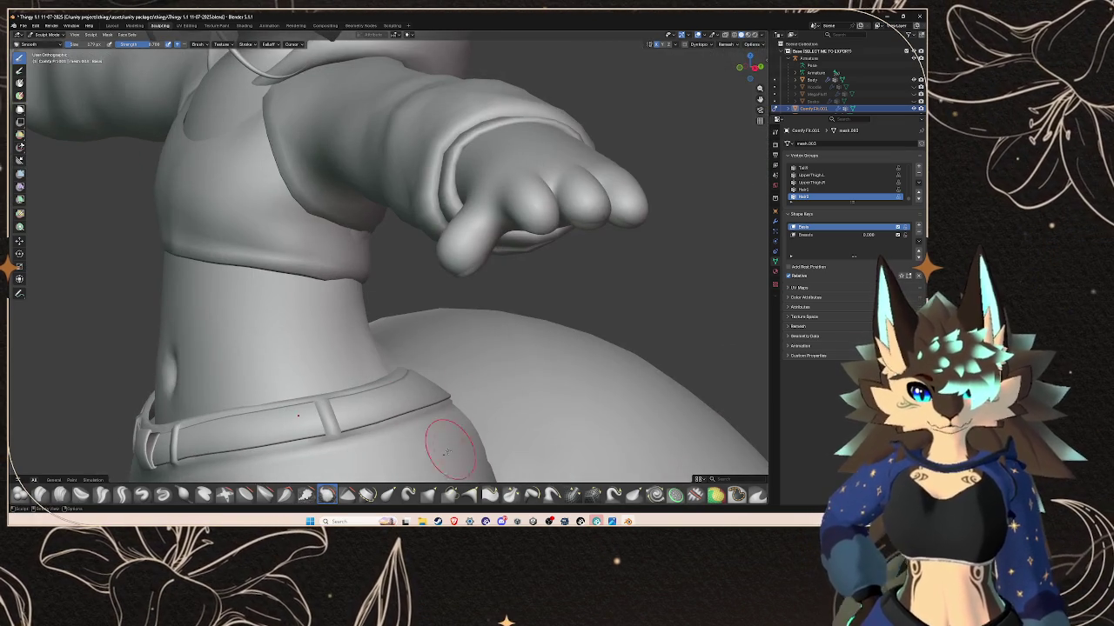
mouse_move(389, 418)
middle_down()
mouse_move(453, 461)
mouse_move(409, 287)
mouse_move(432, 302)
middle_up()
- Switch to the Grab brush and view the back, hips and tail
click(449, 494)
scroll(418, 292, down, 3)
mouse_move(392, 266)
middle_down()
mouse_move(447, 336)
mouse_move(412, 295)
middle_up()
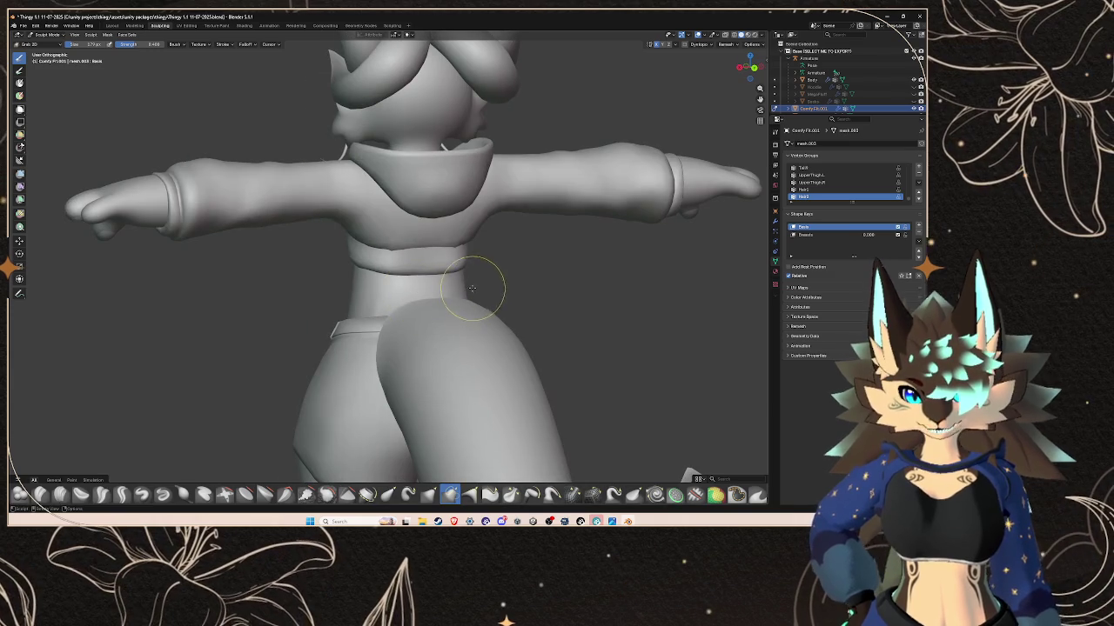
scroll(473, 288, up, 2)
scroll(398, 218, up, 2)
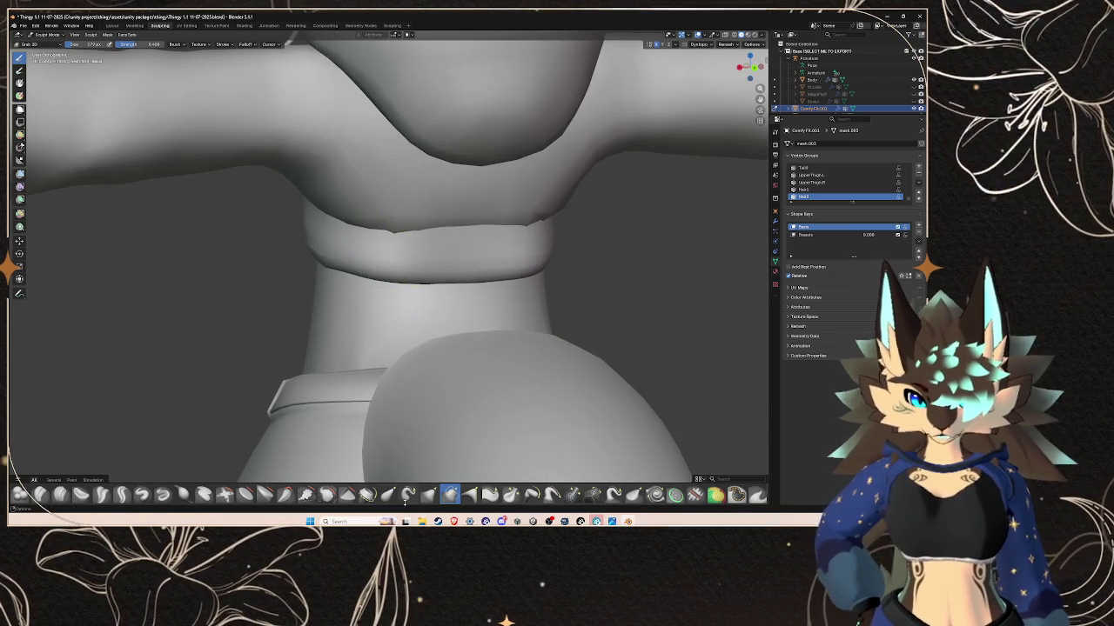
- Smooth the hem band again at brush strength 0.644, removing the sharp crease
click(326, 495)
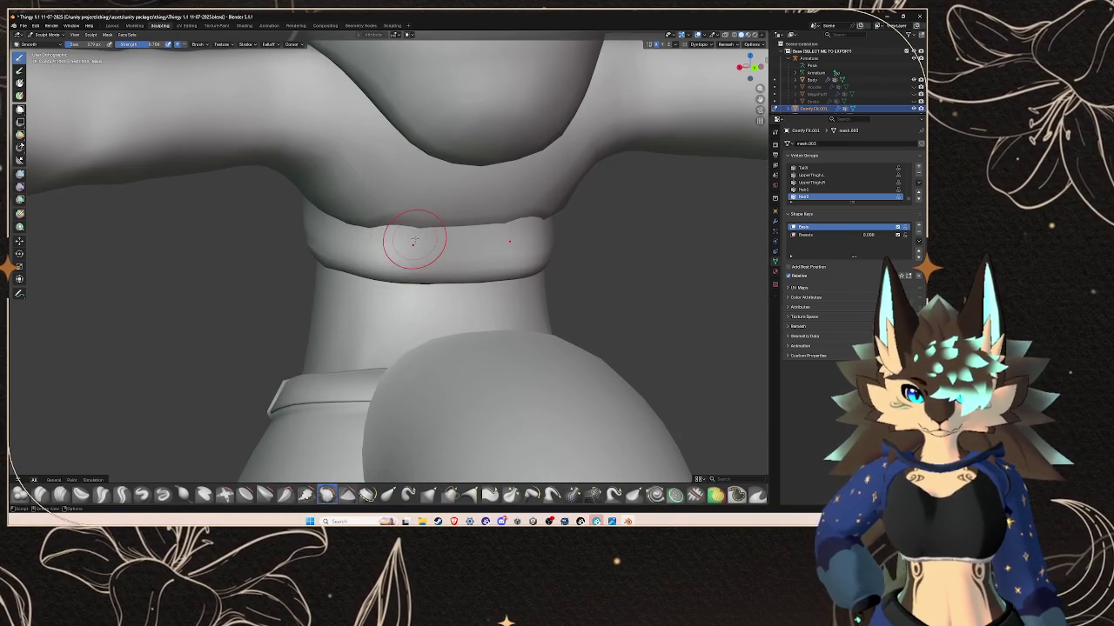
drag(408, 238, 401, 237)
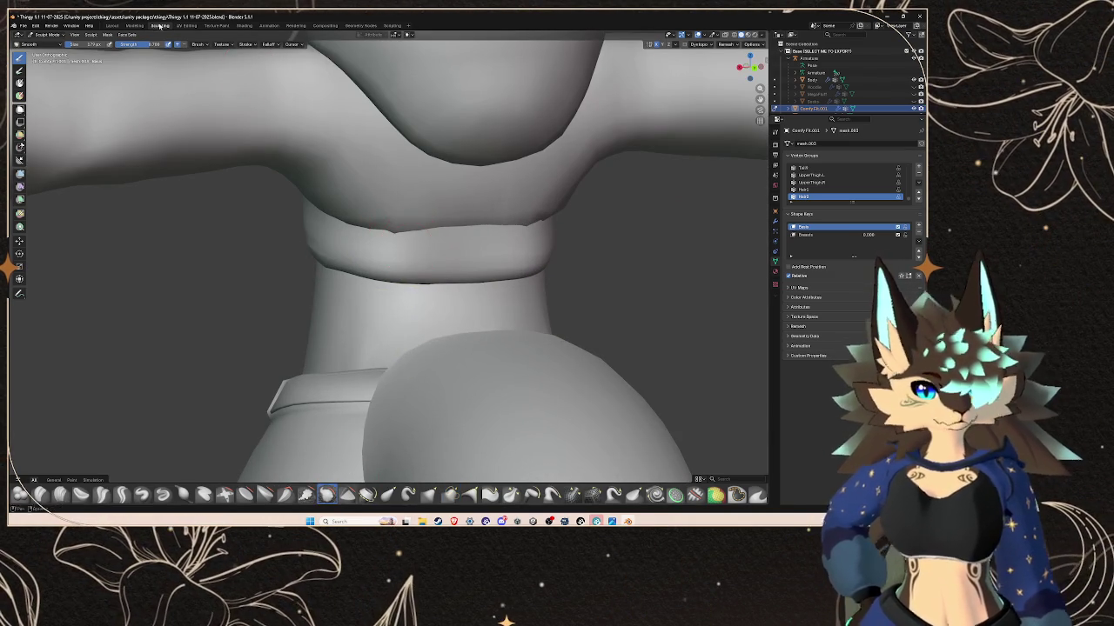
key(shift+f)
drag(127, 46, 131, 46)
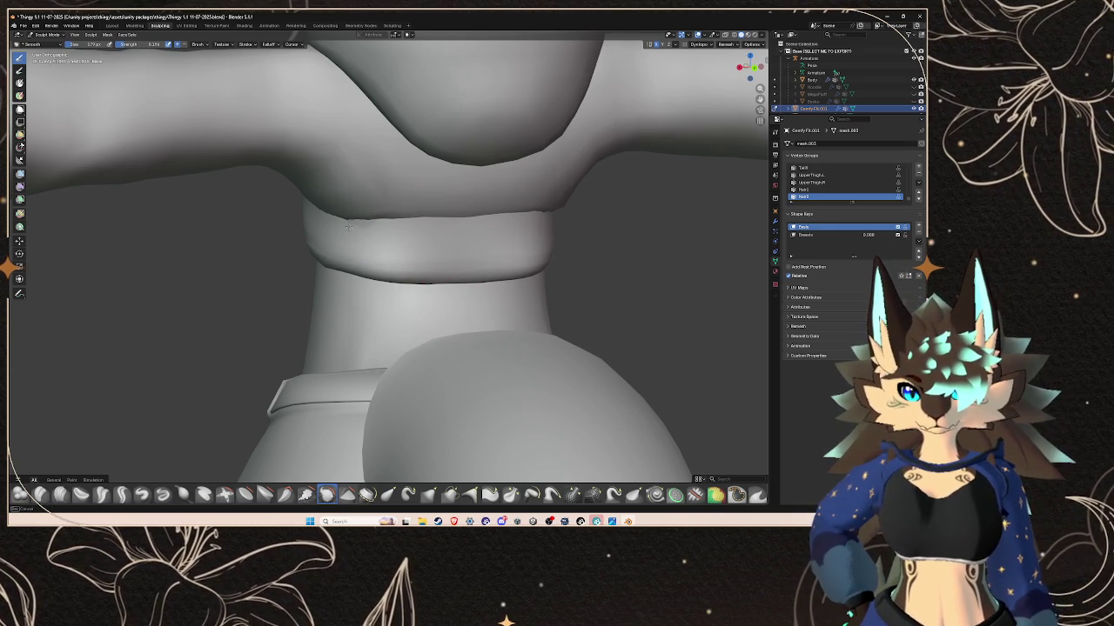
drag(396, 235, 440, 261)
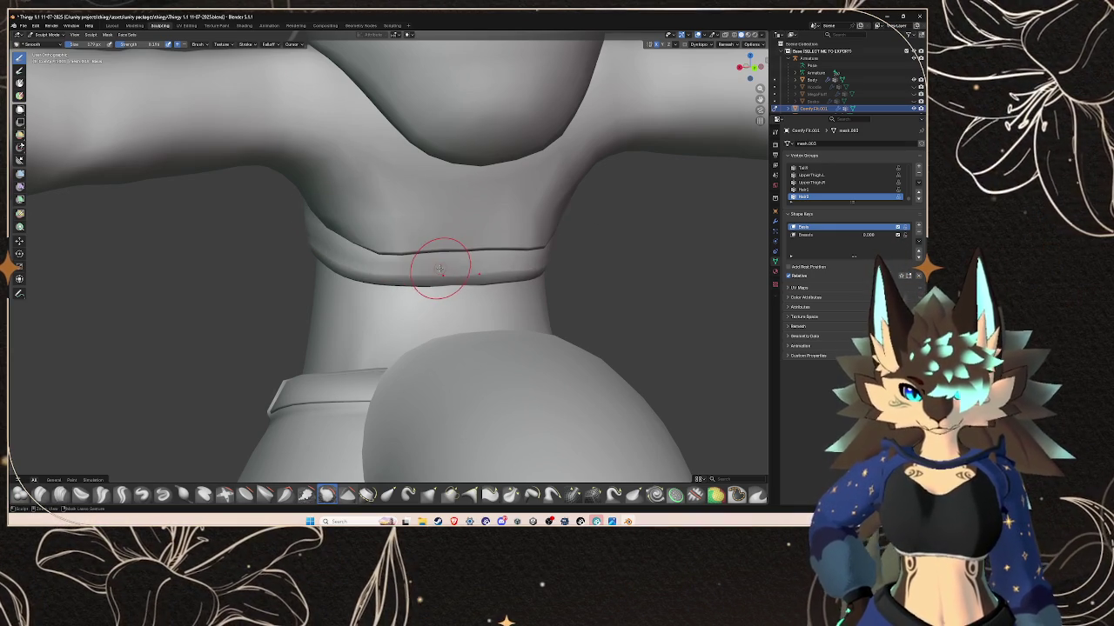
mouse_move(374, 248)
mouse_down()
mouse_move(540, 246)
mouse_move(421, 260)
mouse_move(533, 266)
mouse_up()
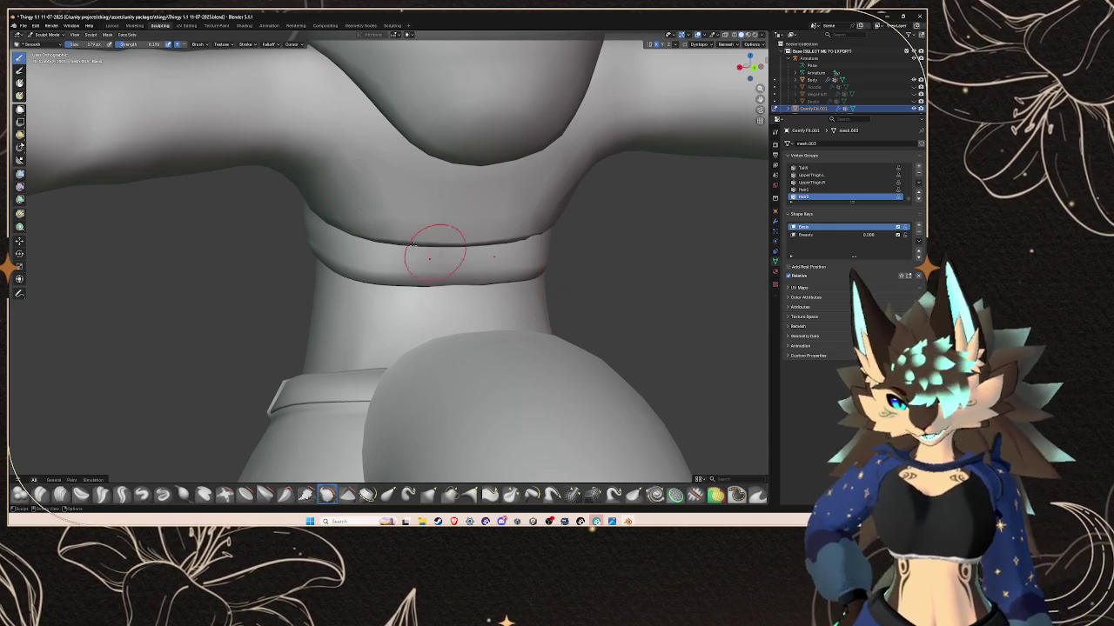
mouse_move(514, 199)
middle_down()
mouse_move(582, 184)
mouse_move(497, 204)
mouse_move(41, 75)
middle_up()
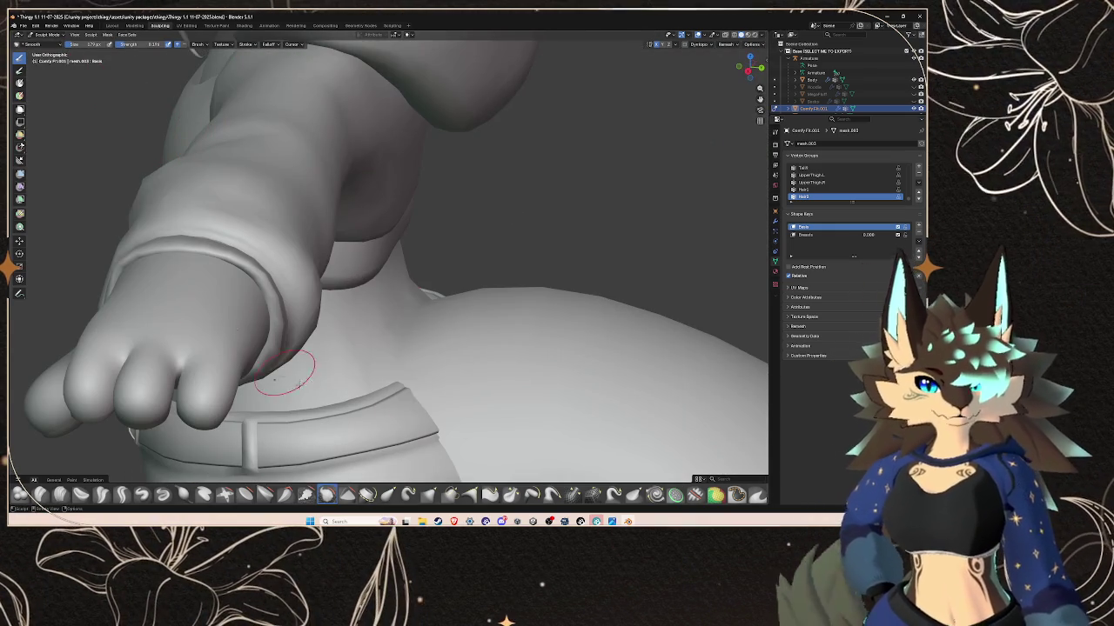
- Switch back to Grab and orbit around the torso to inspect the finished hem
click(450, 494)
scroll(408, 216, down, 3)
mouse_move(409, 215)
middle_down()
mouse_move(412, 265)
mouse_move(542, 246)
middle_up()
scroll(488, 261, up, 3)
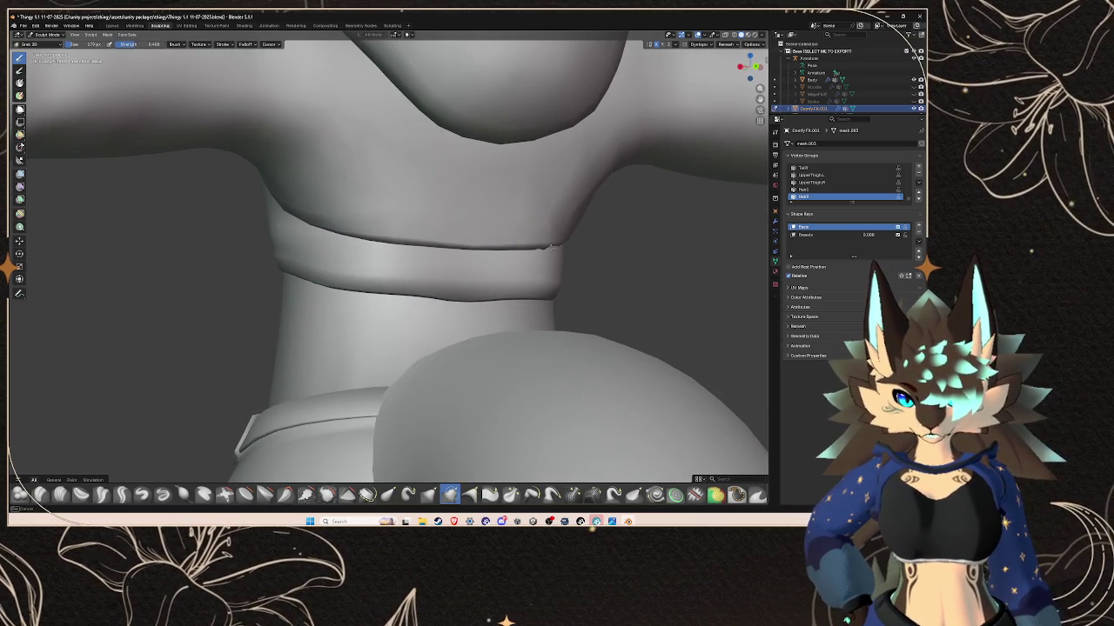
middle_drag(558, 253, 527, 238)
mouse_move(610, 258)
middle_down()
mouse_move(673, 252)
mouse_move(528, 276)
mouse_move(598, 281)
middle_up()
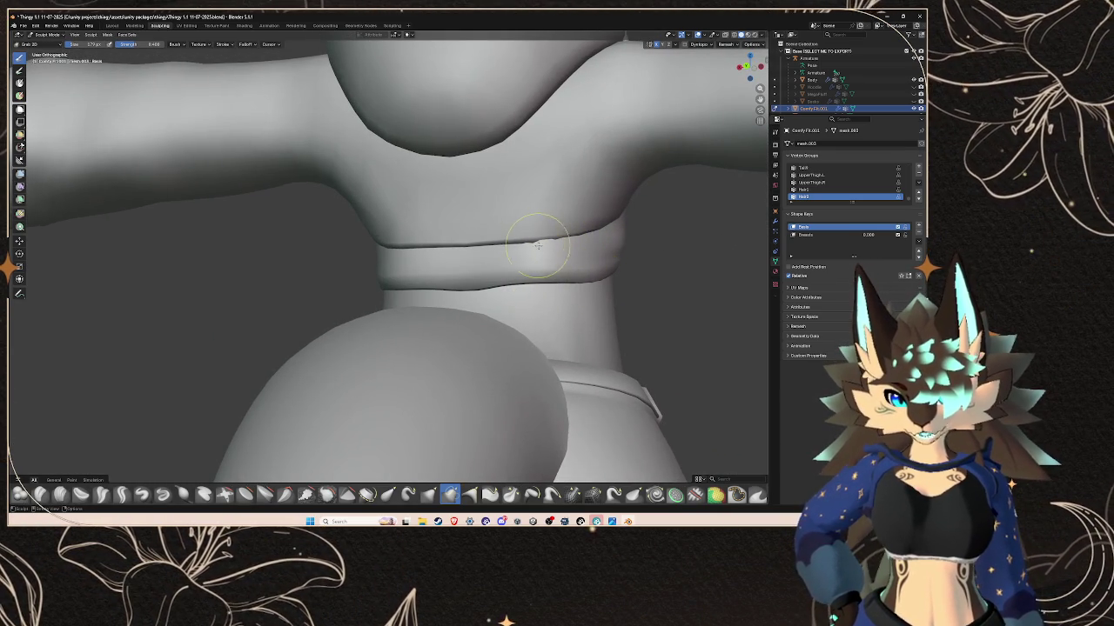
mouse_move(511, 247)
middle_down()
mouse_move(474, 287)
mouse_move(522, 259)
middle_up()
scroll(474, 287, down, 5)
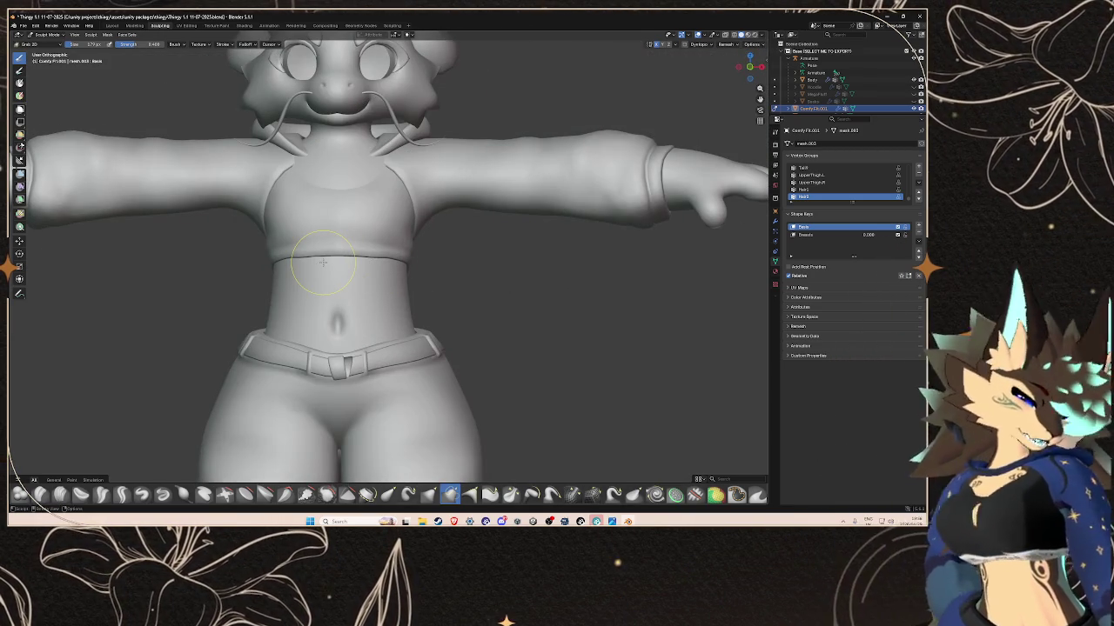
mouse_move(384, 202)
middle_down()
mouse_move(487, 183)
mouse_move(530, 153)
middle_up()
scroll(505, 174, up, 3)
scroll(519, 165, up, 3)
scroll(518, 165, down, 3)
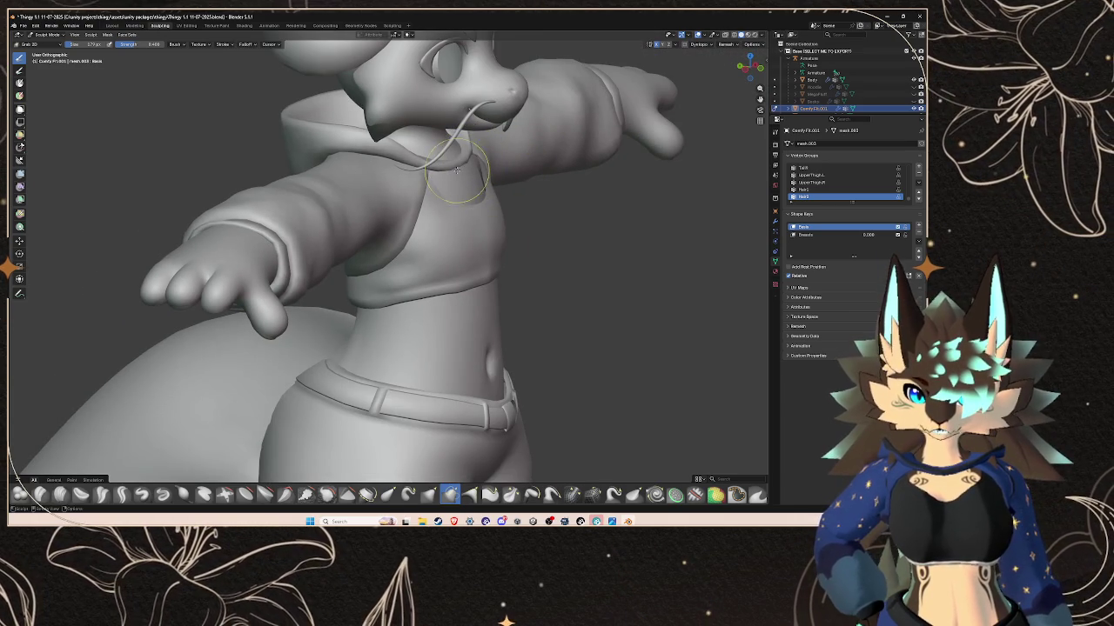
middle_drag(483, 183, 444, 161)
scroll(441, 157, up, 2)
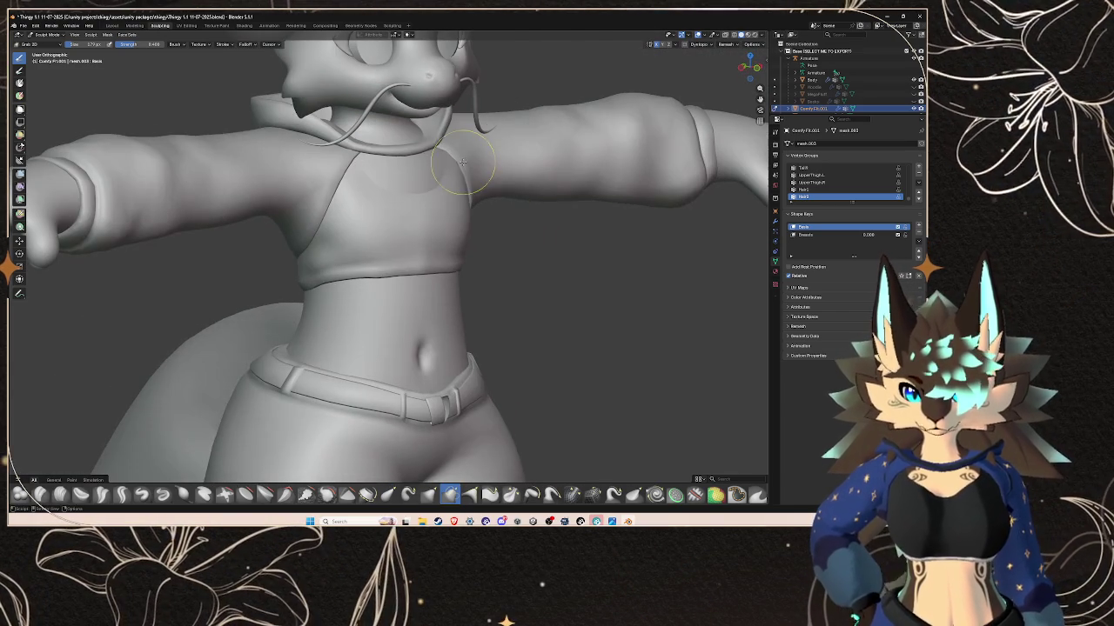
middle_drag(443, 170, 491, 177)
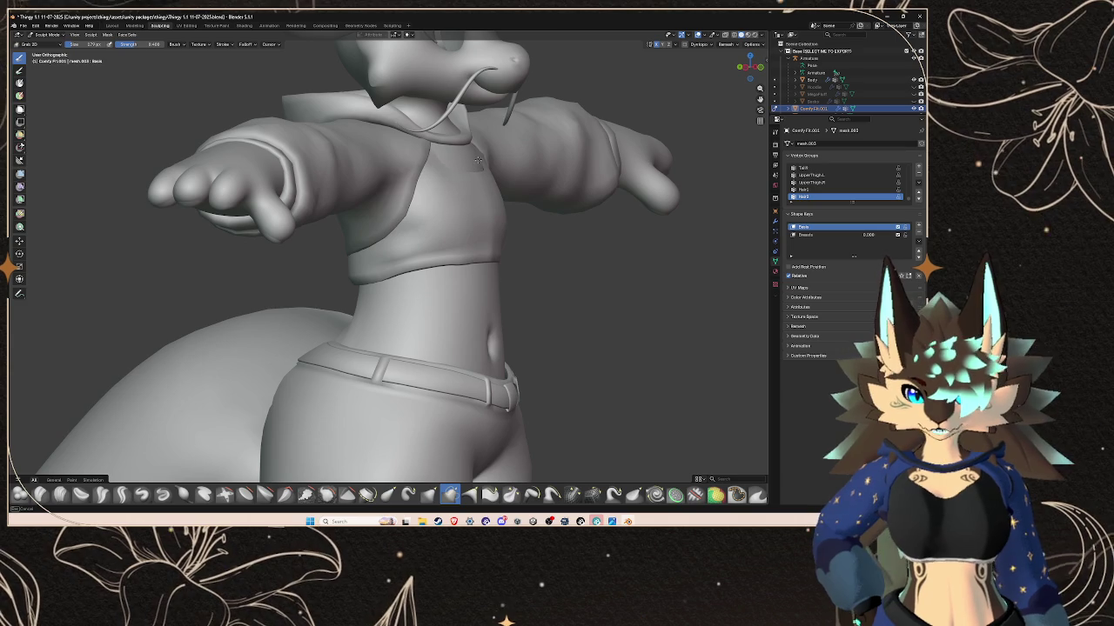
middle_drag(476, 157, 318, 177)
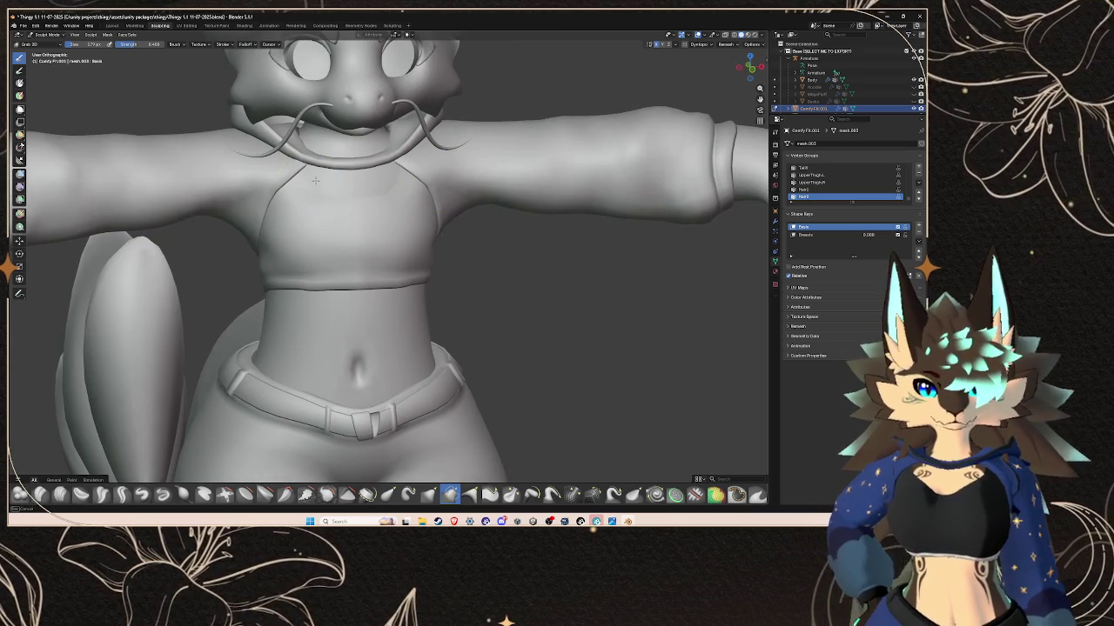
middle_drag(344, 180, 393, 238)
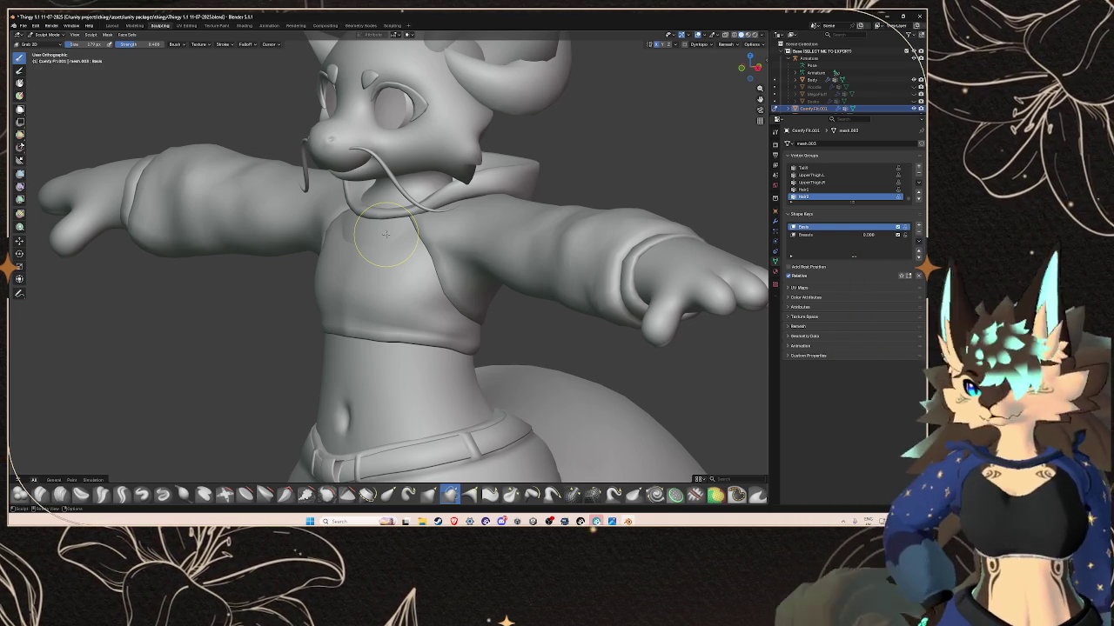
scroll(388, 231, up, 1)
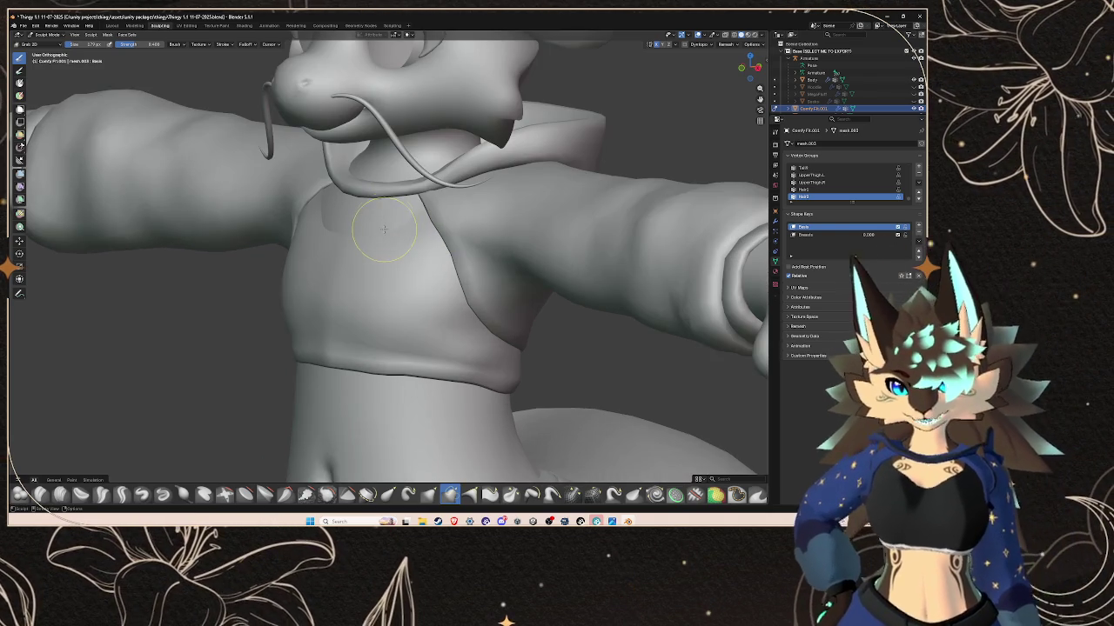
scroll(393, 227, up, 1)
scroll(399, 220, up, 1)
scroll(399, 220, down, 1)
mouse_move(407, 216)
middle_down()
mouse_move(486, 216)
mouse_move(450, 244)
mouse_move(517, 229)
mouse_move(406, 253)
mouse_move(338, 215)
mouse_move(398, 222)
middle_up()
scroll(483, 248, down, 3)
scroll(339, 216, up, 2)
scroll(338, 216, up, 2)
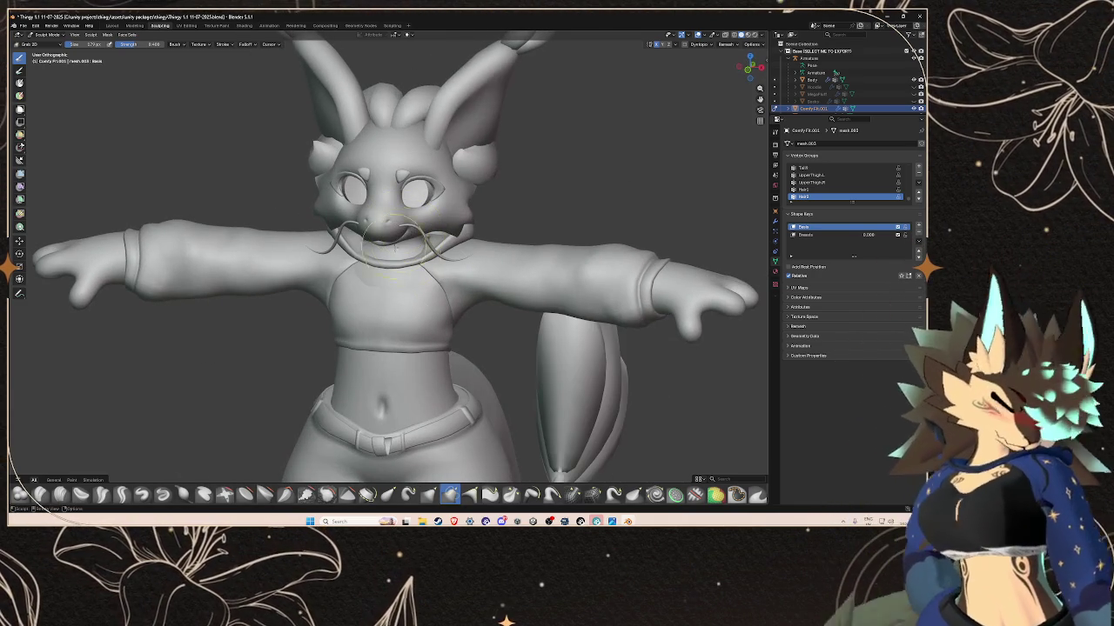
scroll(505, 348, down, 2)
mouse_move(510, 398)
middle_down()
mouse_move(557, 367)
mouse_move(408, 357)
mouse_move(447, 313)
mouse_move(480, 320)
middle_up()
scroll(392, 355, up, 1)
scroll(374, 355, up, 2)
scroll(374, 355, up, 2)
scroll(400, 340, up, 2)
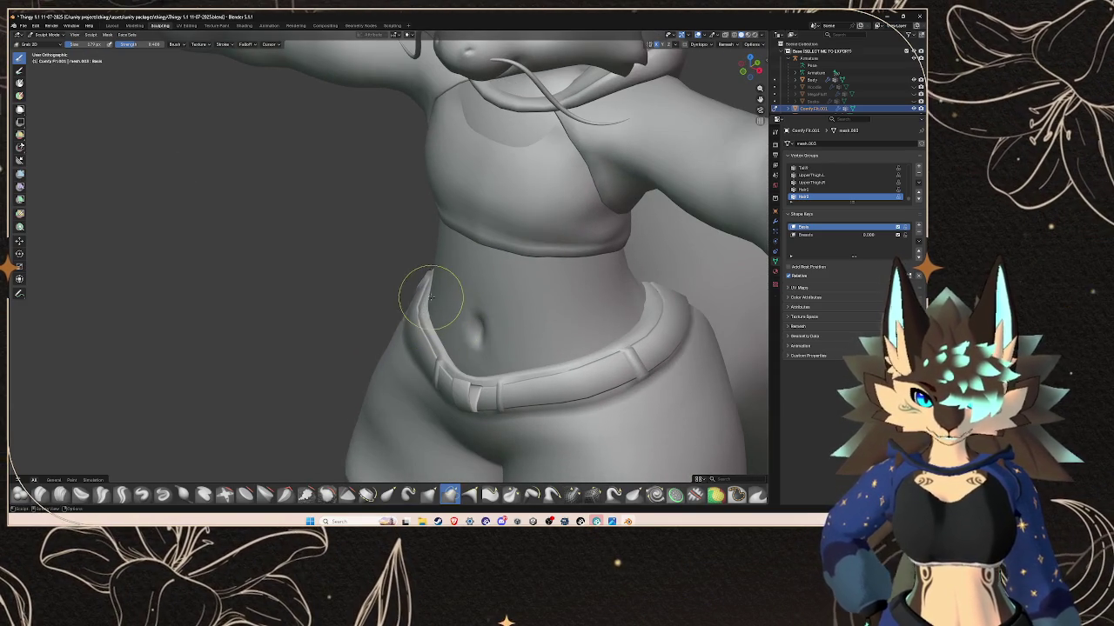
mouse_move(420, 288)
middle_down()
mouse_move(316, 290)
mouse_move(451, 286)
middle_up()
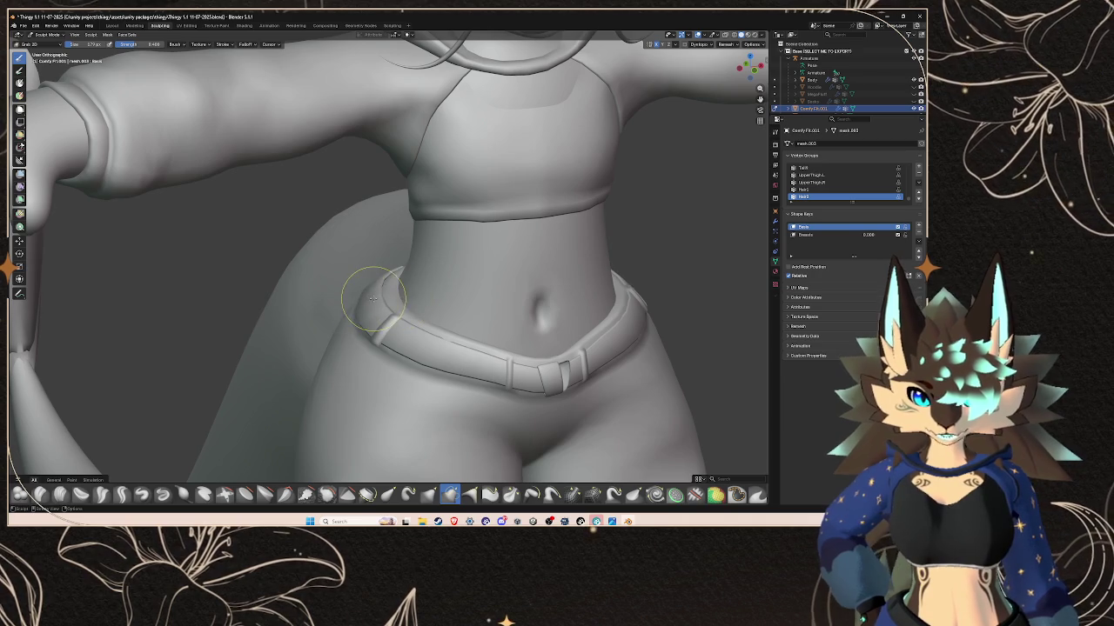
scroll(383, 298, down, 3)
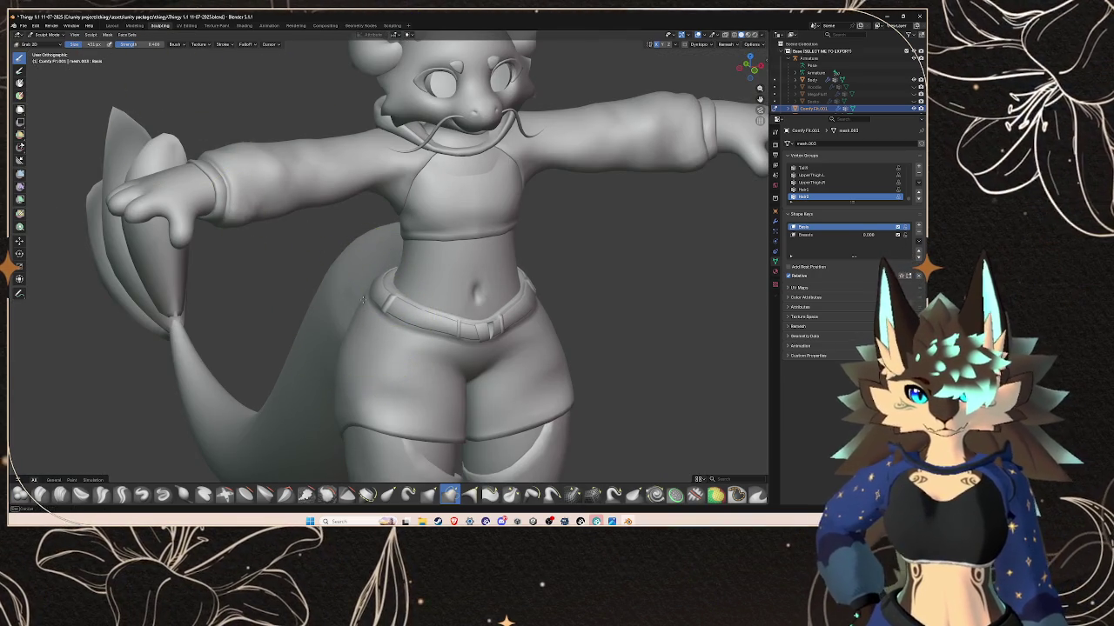
middle_drag(387, 279, 430, 298)
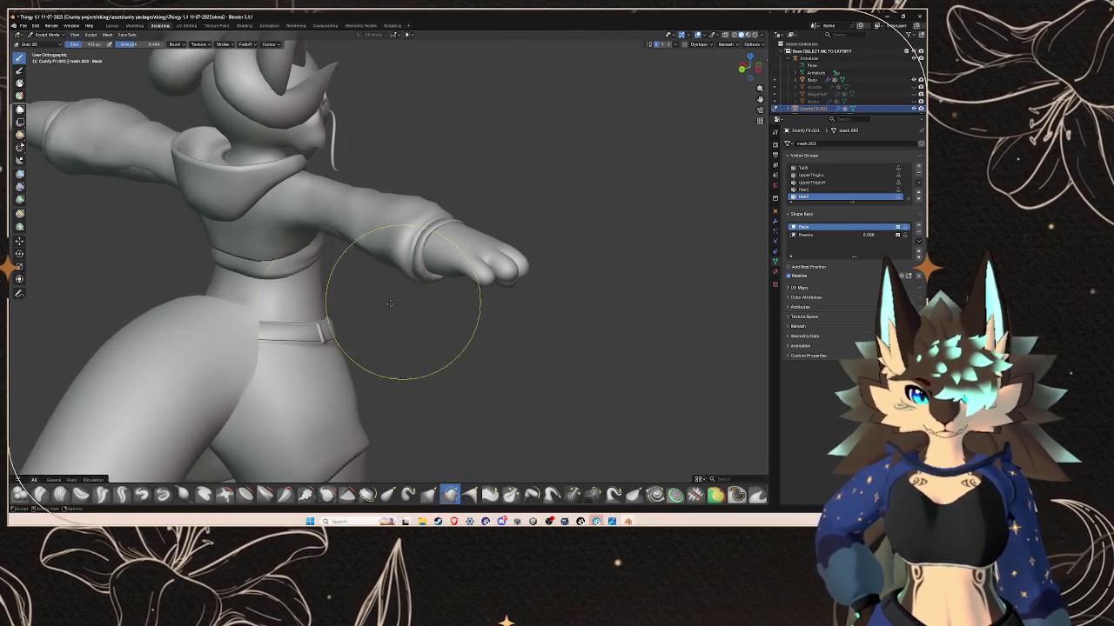
mouse_move(289, 319)
middle_down()
mouse_move(423, 299)
mouse_move(459, 273)
mouse_move(414, 294)
mouse_move(522, 336)
mouse_move(323, 293)
mouse_move(415, 320)
mouse_move(383, 304)
middle_up()
scroll(522, 336, down, 4)
mouse_move(395, 374)
shift+middle_down()
mouse_move(397, 323)
mouse_move(415, 311)
mouse_move(331, 329)
mouse_move(348, 365)
mouse_move(406, 398)
shift+middle_up()
scroll(398, 323, up, 3)
scroll(398, 323, up, 2)
scroll(307, 335, down, 4)
scroll(307, 335, down, 5)
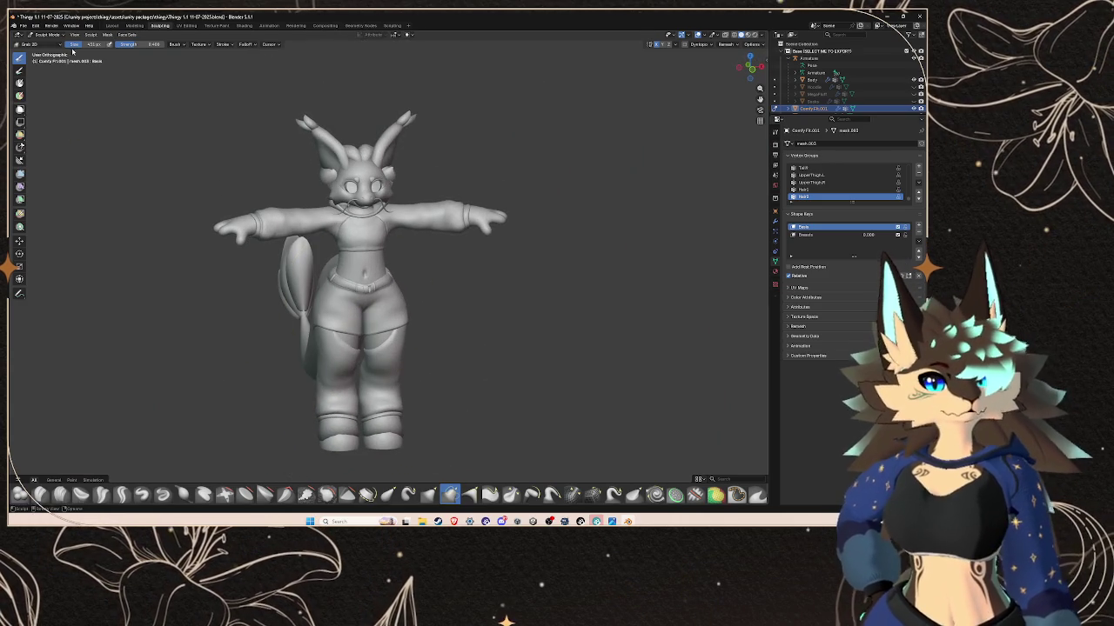
click(110, 26)
- Deselect the shorts, expand the Hips bone in the Outliner and enter Pose Mode
click(615, 316)
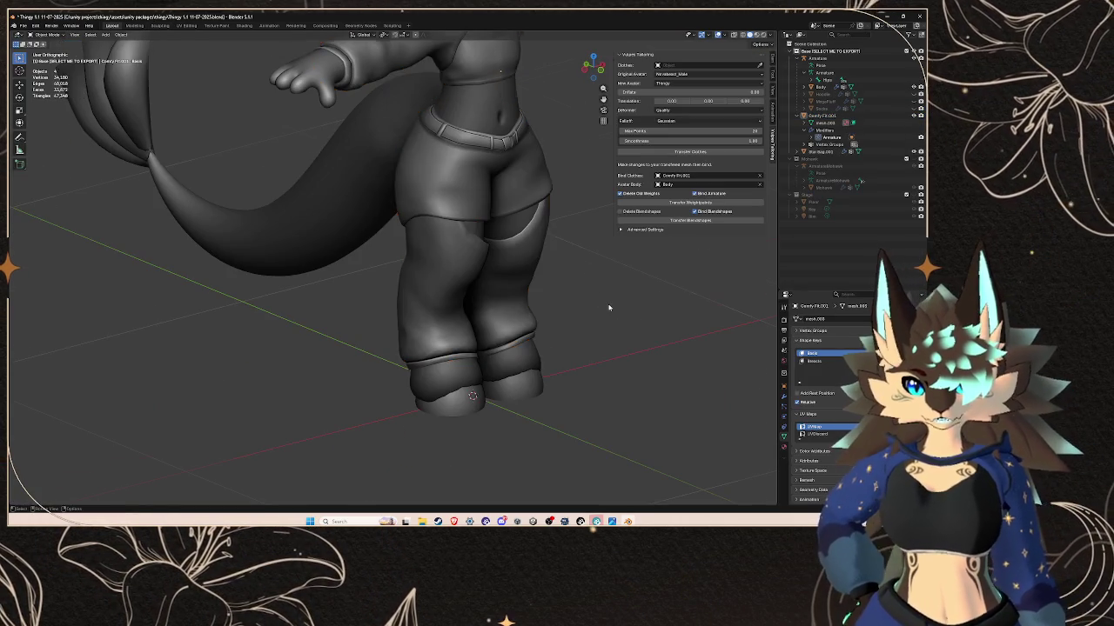
scroll(615, 316, down, 5)
middle_drag(615, 316, 529, 276)
scroll(442, 265, up, 1)
scroll(443, 264, up, 2)
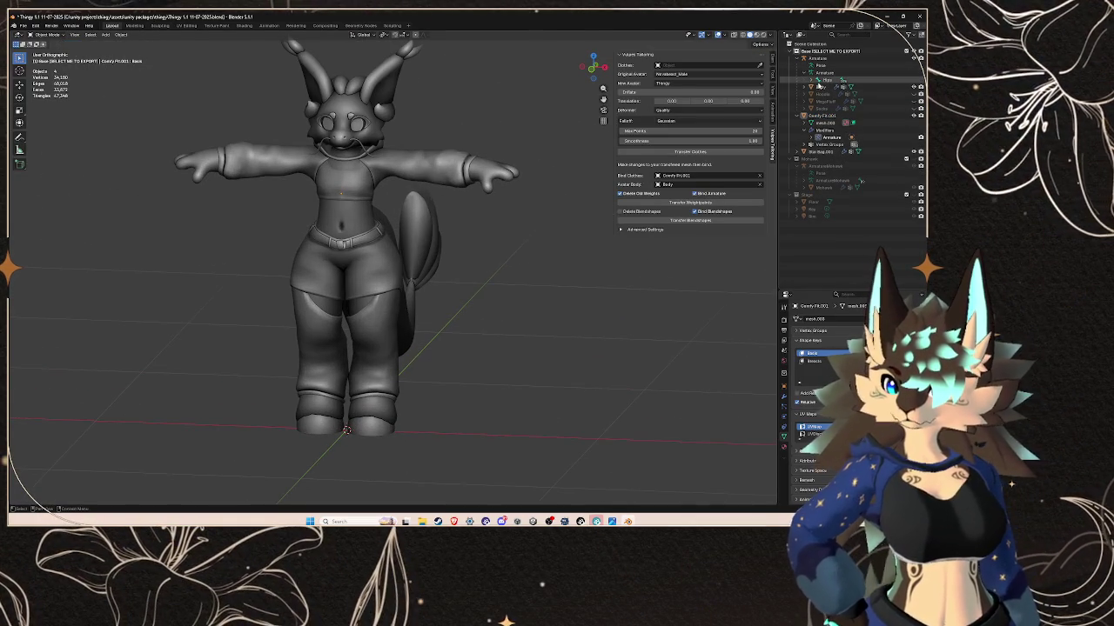
click(818, 79)
click(836, 94)
click(48, 35)
click(48, 61)
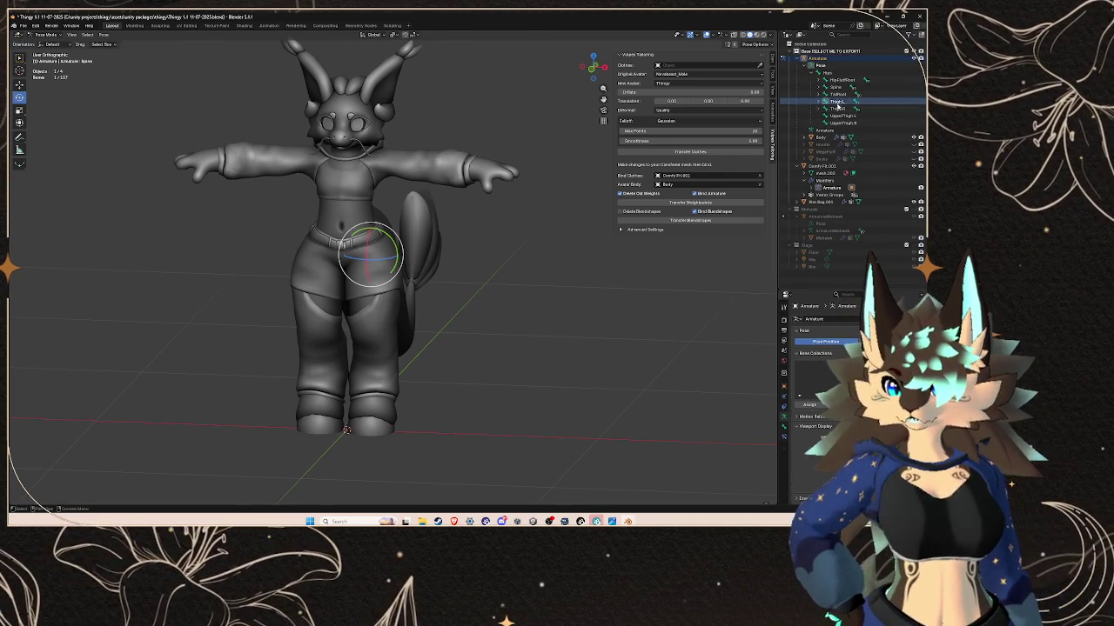
- Swing Thigh.L forward and bend LowerLeg.L into a kick, then reset to standing
click(837, 102)
mouse_move(367, 248)
mouse_down()
mouse_move(374, 215)
mouse_move(393, 212)
mouse_up()
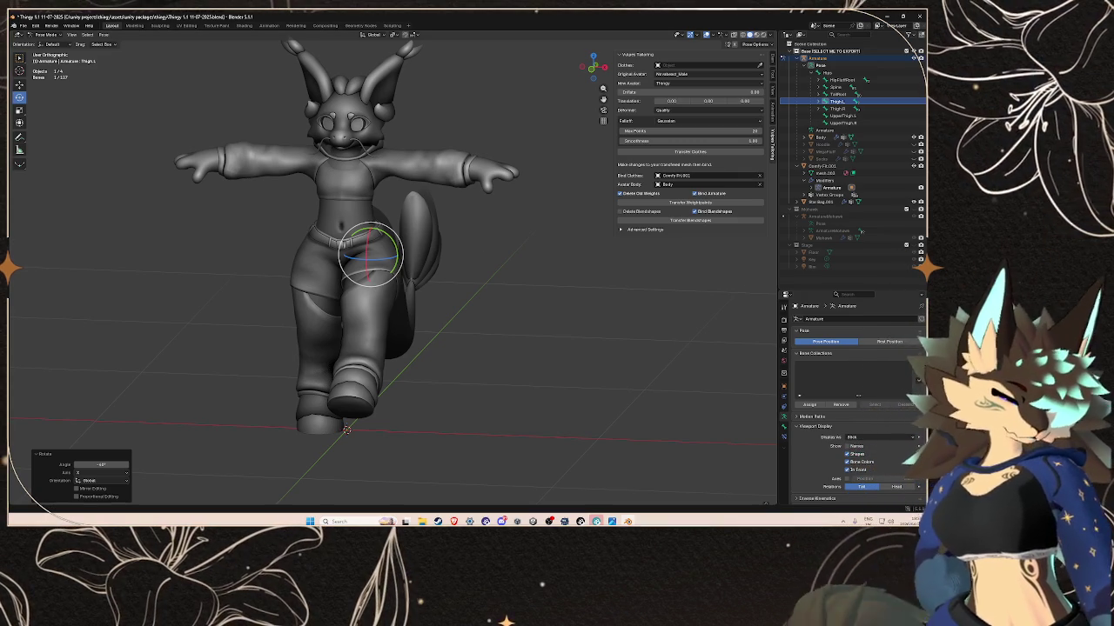
mouse_move(312, 243)
middle_down()
mouse_move(351, 253)
mouse_move(169, 227)
middle_up()
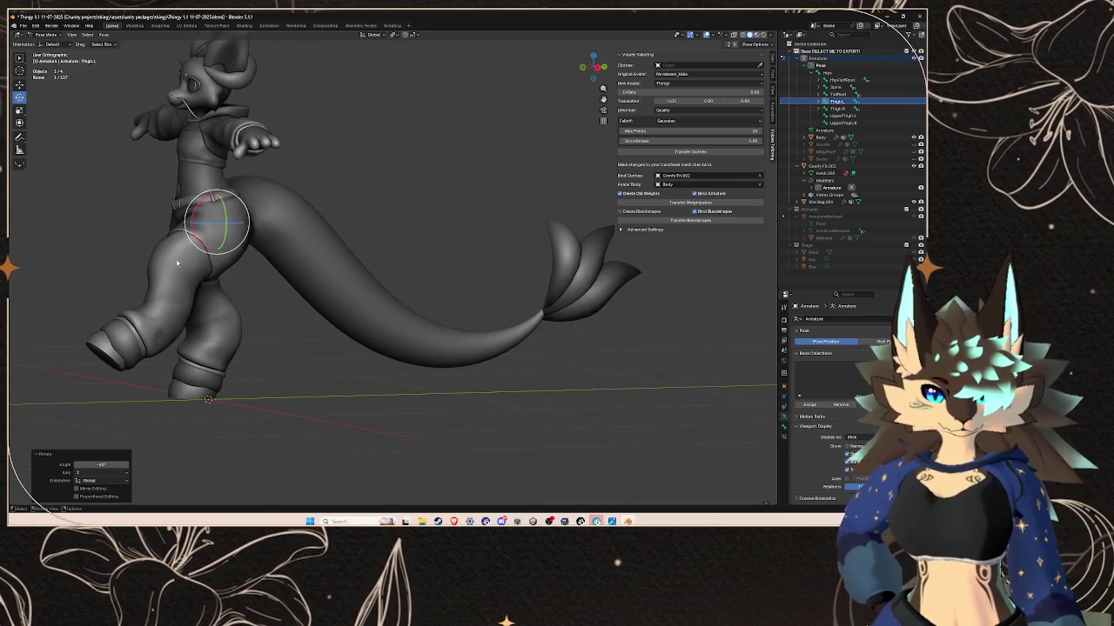
click(837, 108)
click(822, 102)
click(839, 109)
mouse_move(160, 262)
mouse_down()
mouse_move(144, 267)
mouse_move(154, 304)
mouse_move(174, 287)
mouse_up()
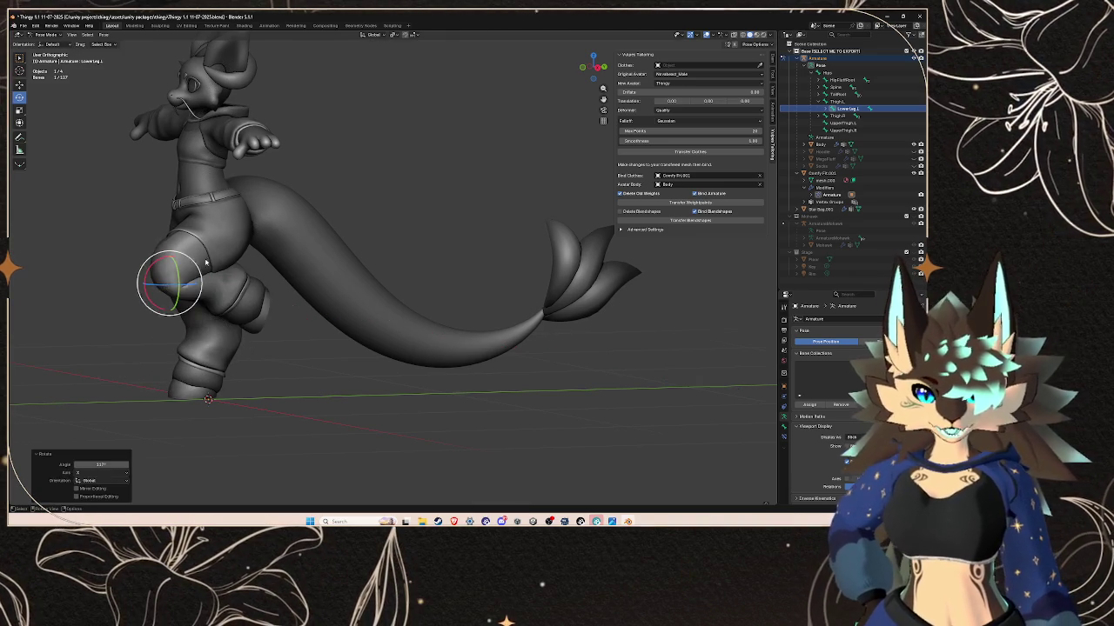
click(253, 248)
key(ctrl+z)
key(ctrl+z)
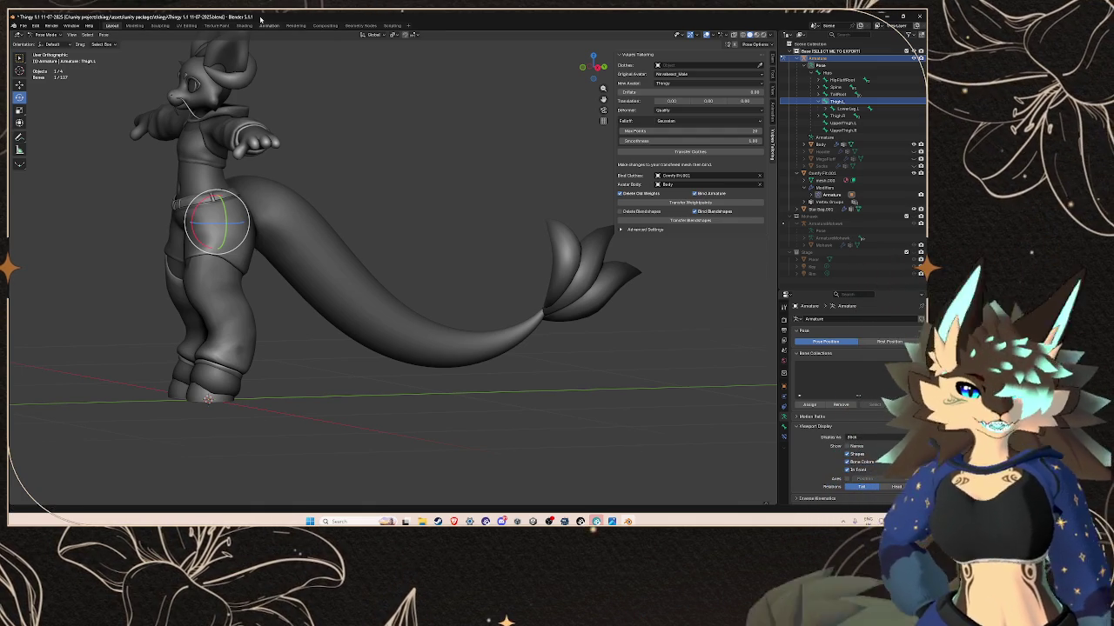
- Inspect the torso and arm, snap to front view, and return to Object Mode
scroll(253, 248, up, 3)
scroll(261, 209, up, 3)
mouse_move(355, 168)
shift+middle_down()
mouse_move(453, 270)
mouse_move(497, 270)
mouse_move(450, 268)
mouse_move(493, 250)
shift+middle_up()
scroll(493, 250, up, 3)
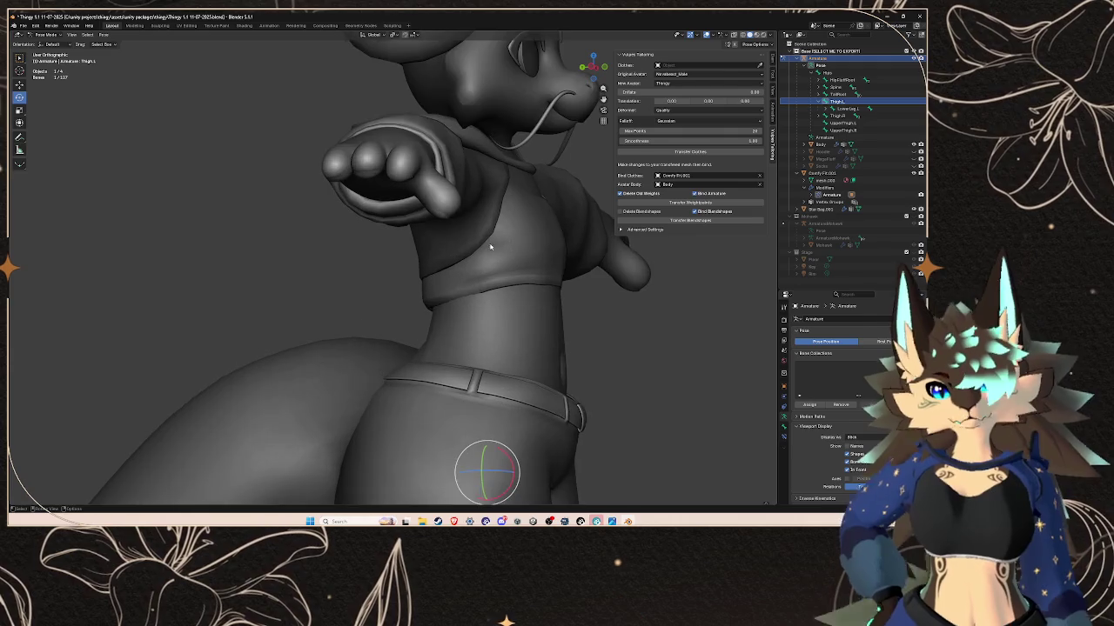
scroll(492, 227, up, 1)
scroll(491, 209, up, 2)
scroll(489, 178, up, 3)
middle_drag(489, 178, 474, 299)
mouse_move(472, 243)
middle_down()
mouse_move(470, 261)
mouse_move(450, 264)
mouse_move(346, 258)
mouse_move(389, 257)
middle_up()
key(KP_1)
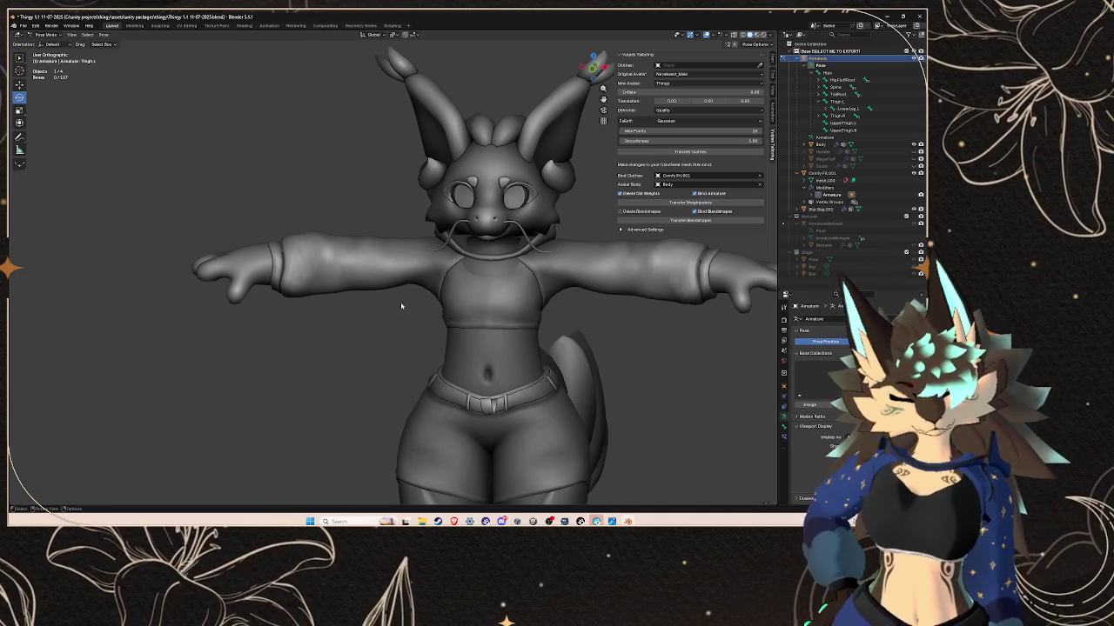
click(48, 34)
click(51, 48)
- Select the Body mesh instead of Comfy Fit.001 and enter Edit Mode
scroll(390, 223, down, 3)
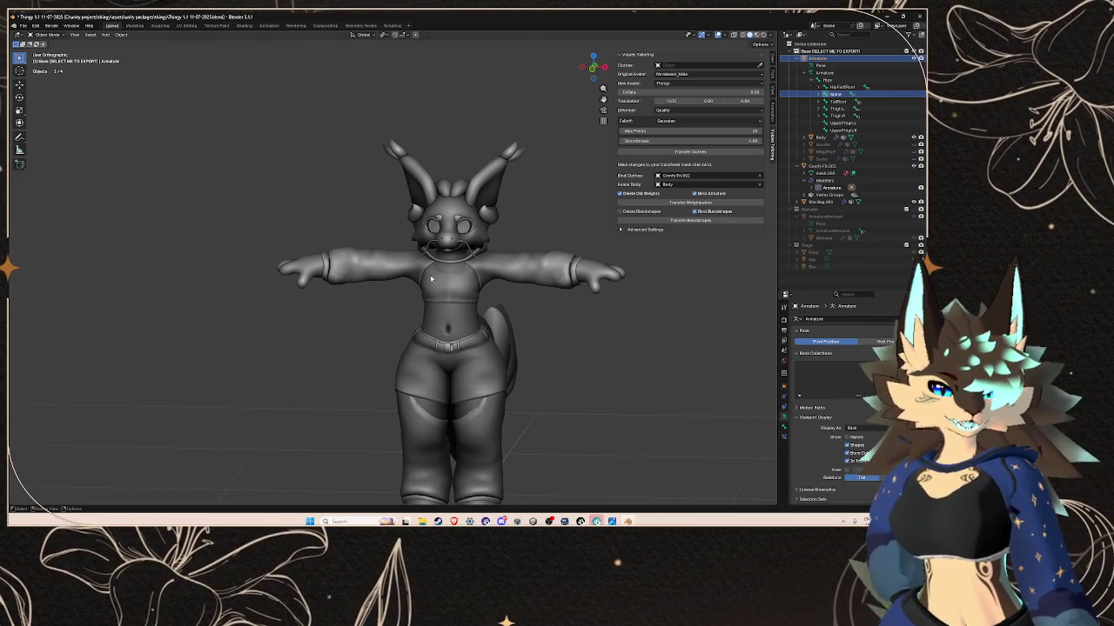
click(471, 305)
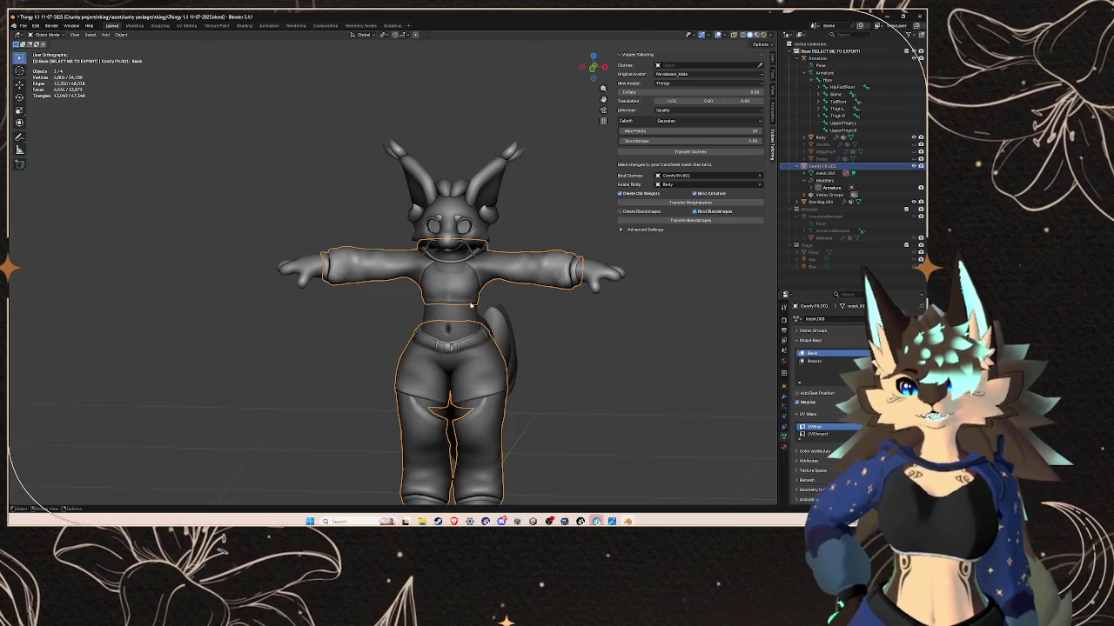
click(453, 310)
click(514, 271)
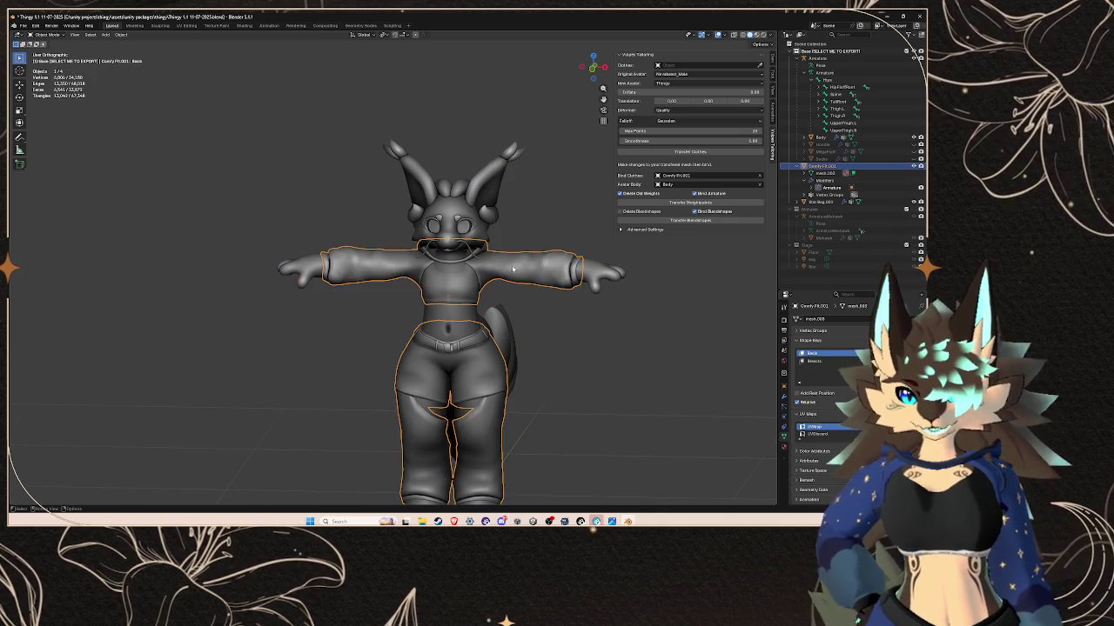
click(455, 309)
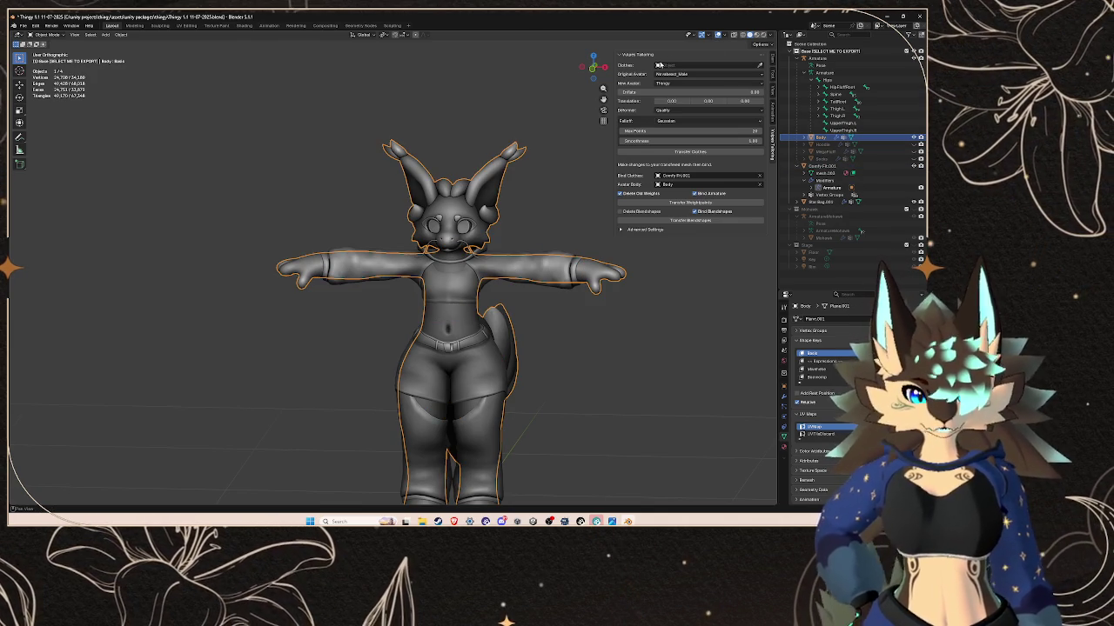
key(Tab)
- Zoom in on the navel and select an edge beside it to check the topology
scroll(449, 296, up, 1)
scroll(448, 296, up, 2)
scroll(449, 289, up, 2)
scroll(449, 289, up, 2)
scroll(435, 287, up, 1)
scroll(426, 287, up, 1)
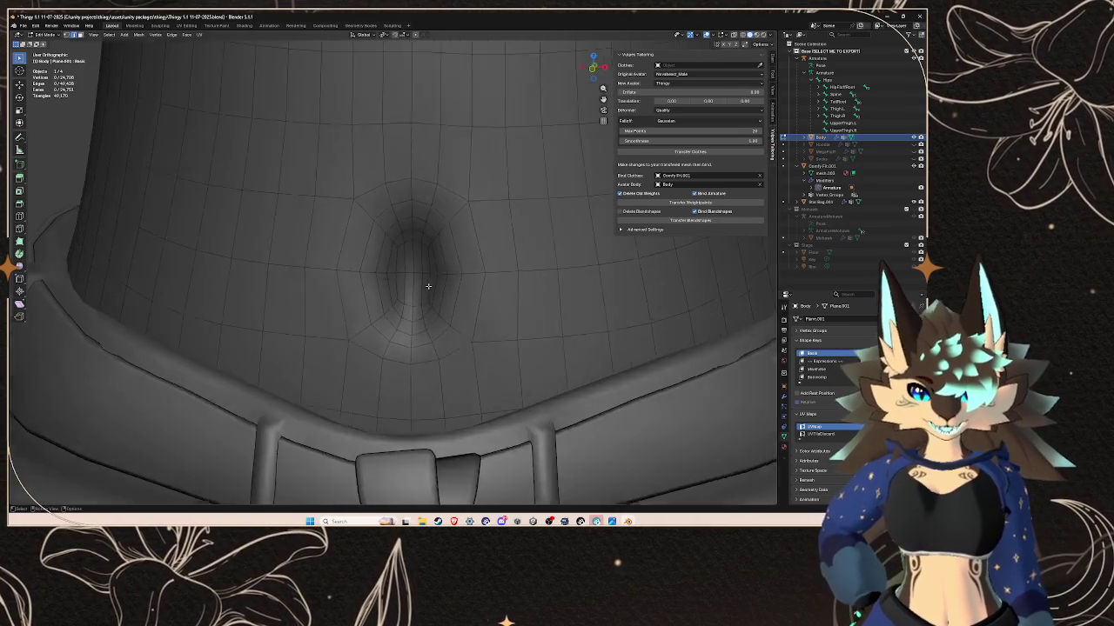
scroll(428, 285, up, 2)
scroll(427, 285, up, 1)
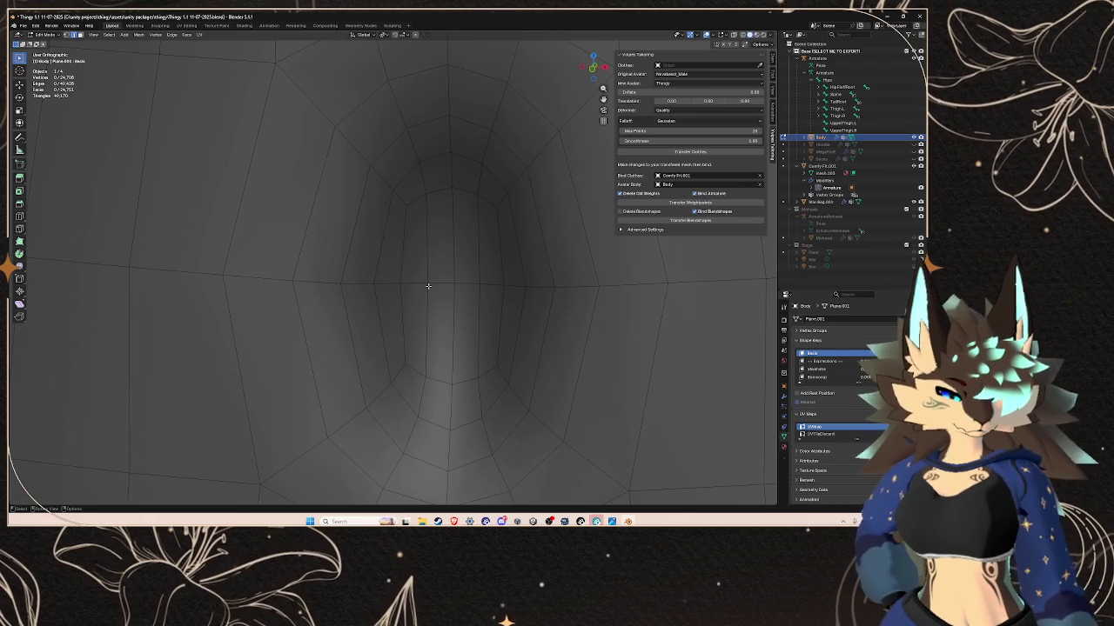
click(419, 273)
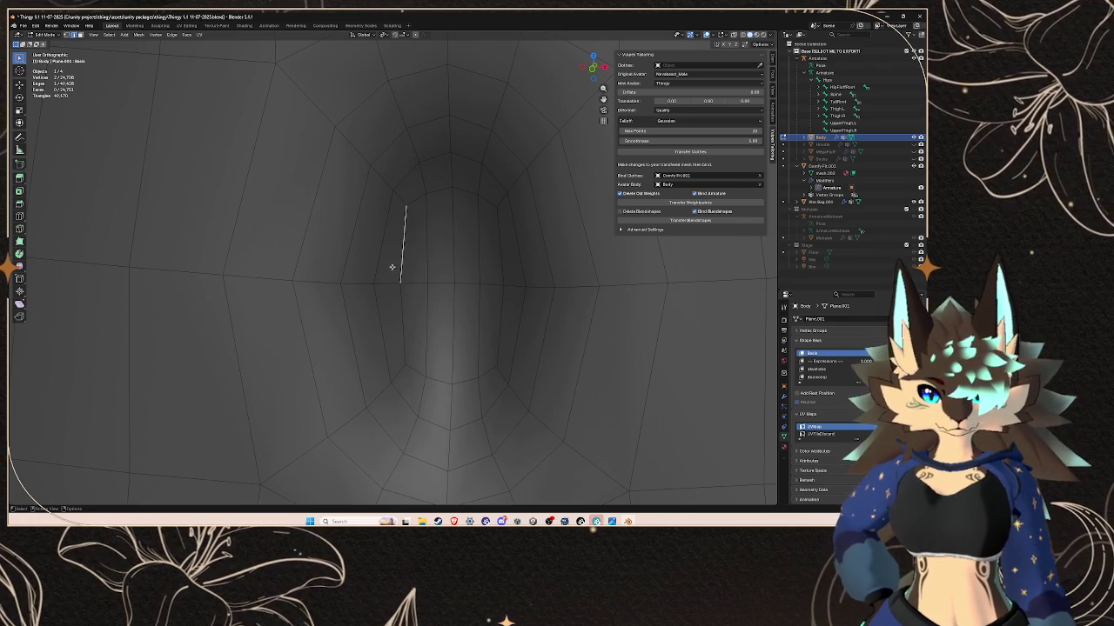
scroll(393, 264, down, 2)
scroll(393, 261, down, 3)
scroll(391, 278, down, 2)
scroll(389, 289, down, 1)
- Inspect the wireframe of the face, forehead and horns from angled views
shift+middle_drag(390, 290, 418, 375)
scroll(422, 324, up, 3)
scroll(422, 323, up, 2)
middle_drag(422, 324, 428, 253)
scroll(428, 253, up, 2)
scroll(428, 252, up, 2)
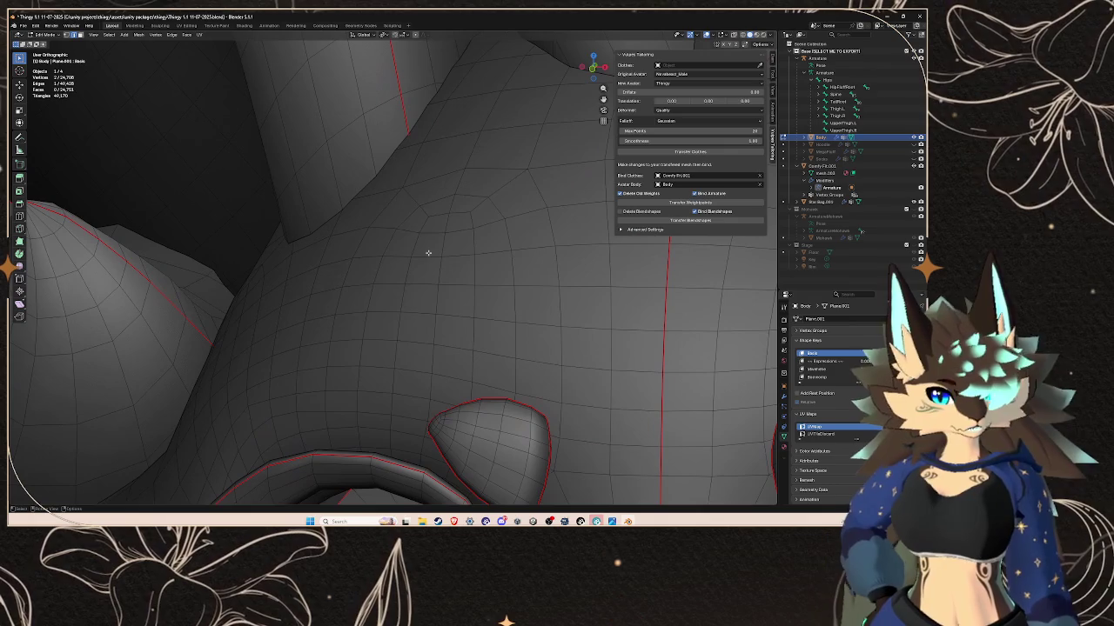
mouse_move(513, 220)
middle_down()
mouse_move(562, 232)
mouse_move(537, 264)
mouse_move(422, 252)
mouse_move(502, 271)
middle_up()
scroll(562, 244, down, 3)
scroll(576, 268, down, 2)
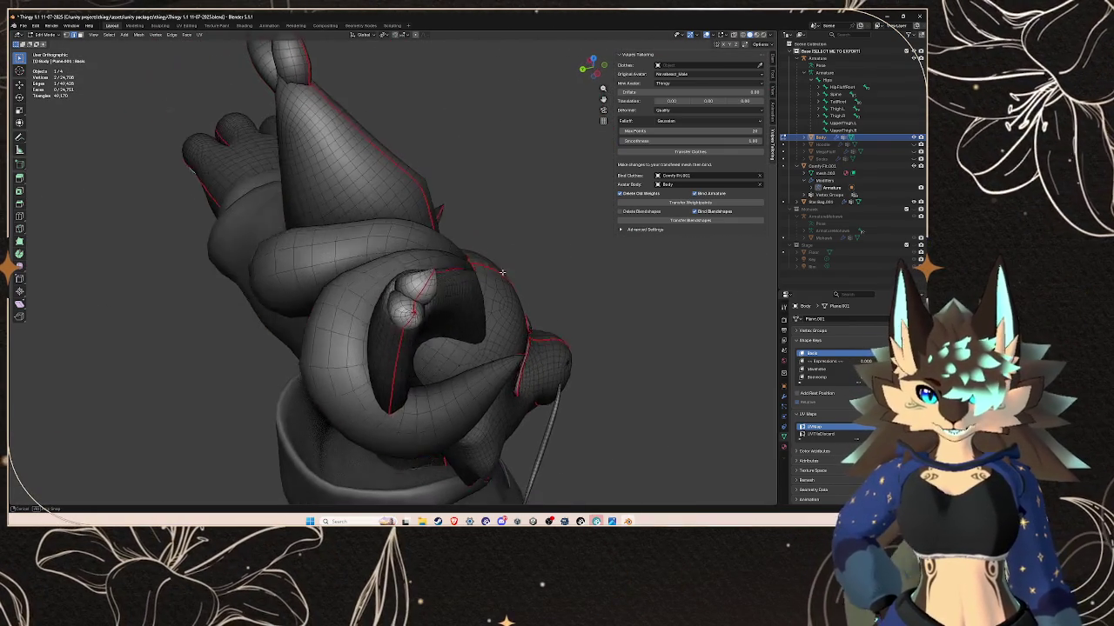
- Zoom out to a straight front view of the whole Body wireframe
scroll(502, 270, up, 2)
scroll(453, 308, up, 1)
scroll(385, 281, up, 2)
scroll(383, 285, up, 2)
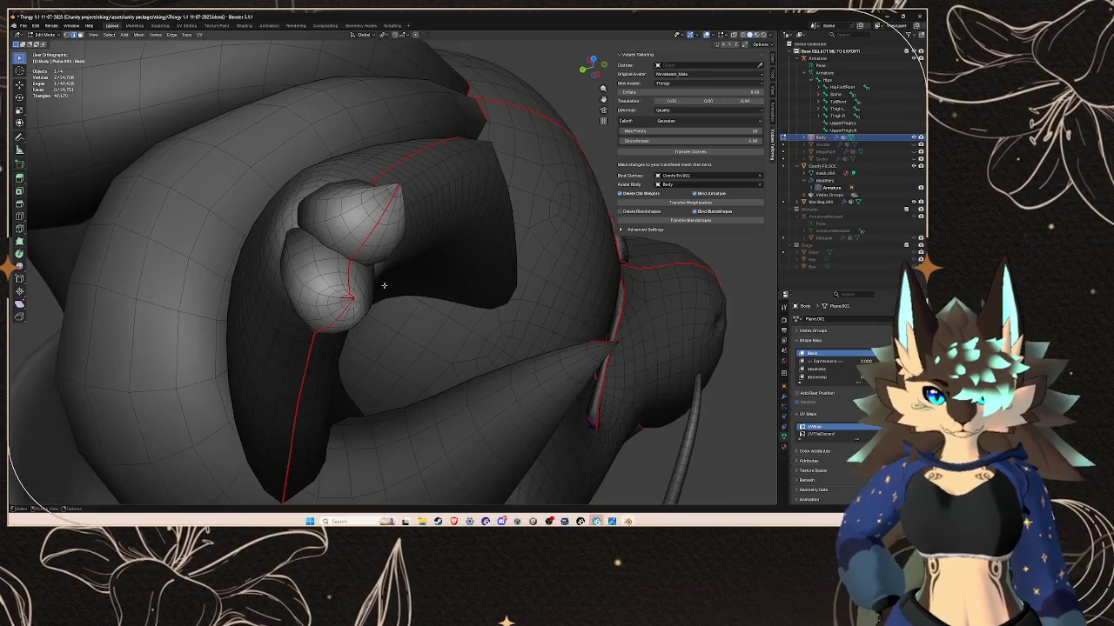
scroll(384, 285, down, 2)
scroll(409, 313, down, 2)
scroll(444, 340, down, 2)
scroll(475, 366, down, 1)
mouse_move(476, 366)
middle_down()
mouse_move(496, 200)
mouse_move(217, 254)
middle_up()
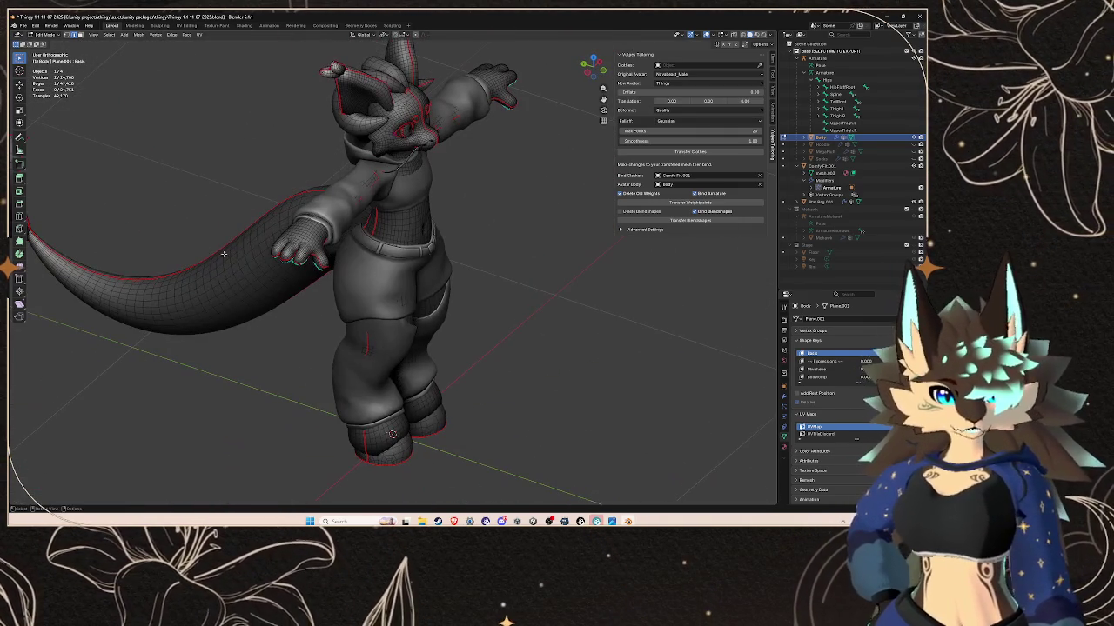
middle_drag(361, 258, 398, 235)
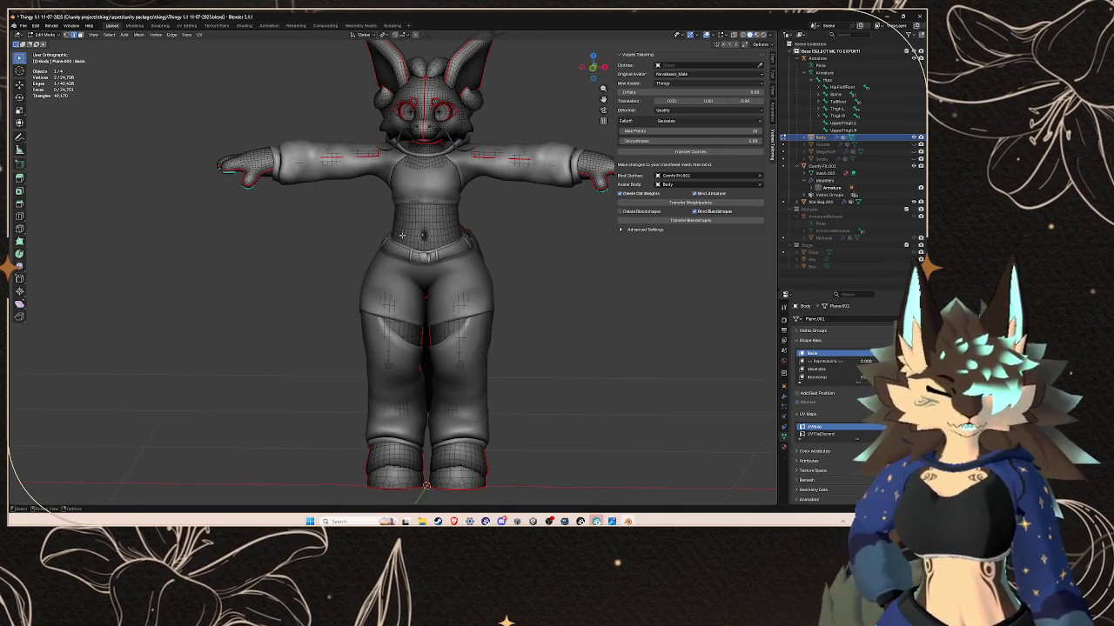
- Check the tail's topology from a three-quarter view
scroll(426, 222, up, 2)
scroll(473, 220, down, 1)
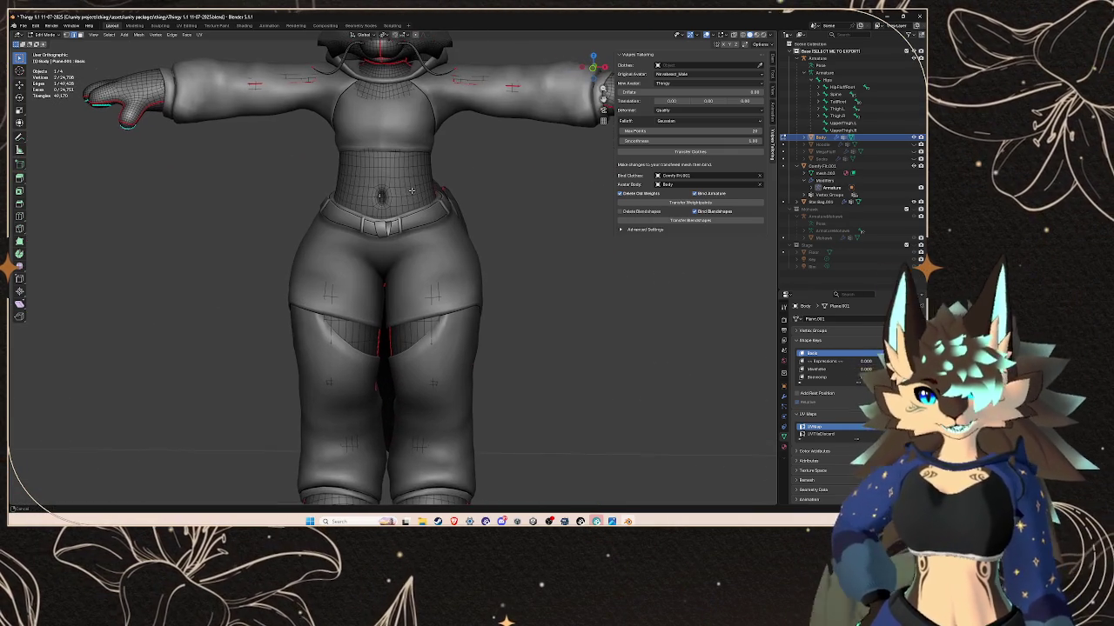
scroll(396, 207, down, 1)
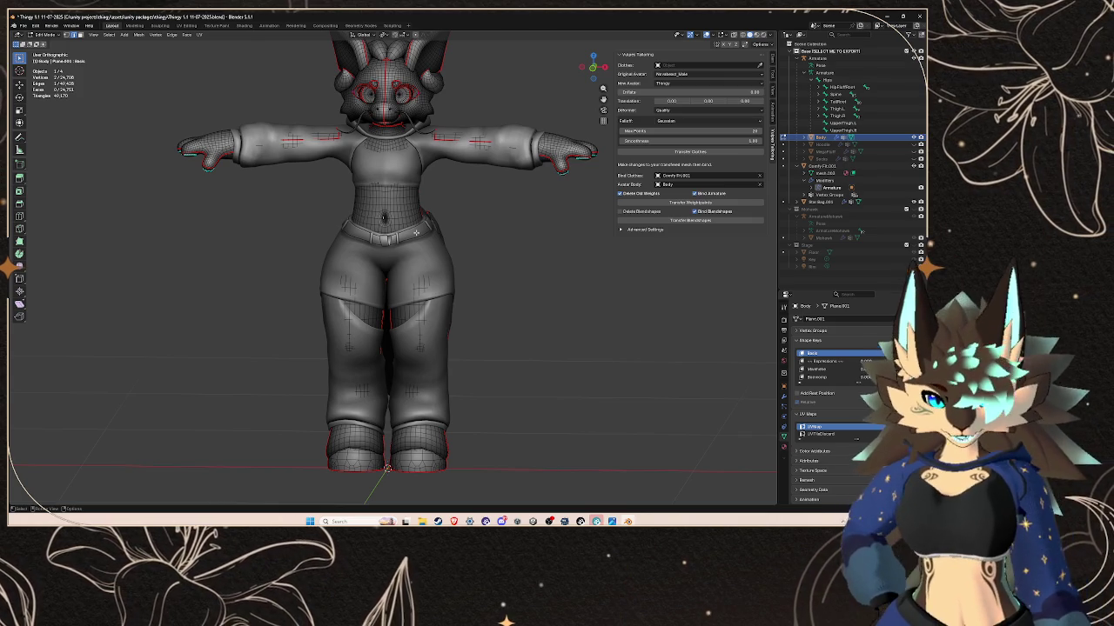
scroll(416, 233, up, 1)
scroll(416, 232, up, 2)
mouse_move(415, 232)
middle_down()
mouse_move(449, 207)
mouse_move(391, 203)
middle_up()
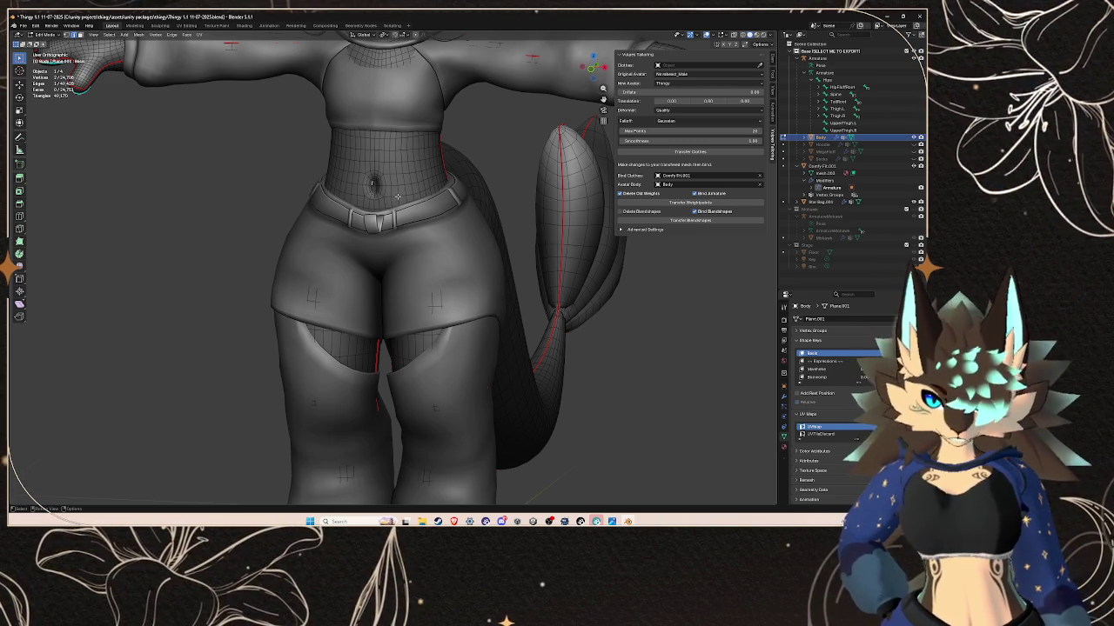
scroll(396, 196, down, 3)
scroll(445, 244, down, 2)
scroll(445, 244, up, 2)
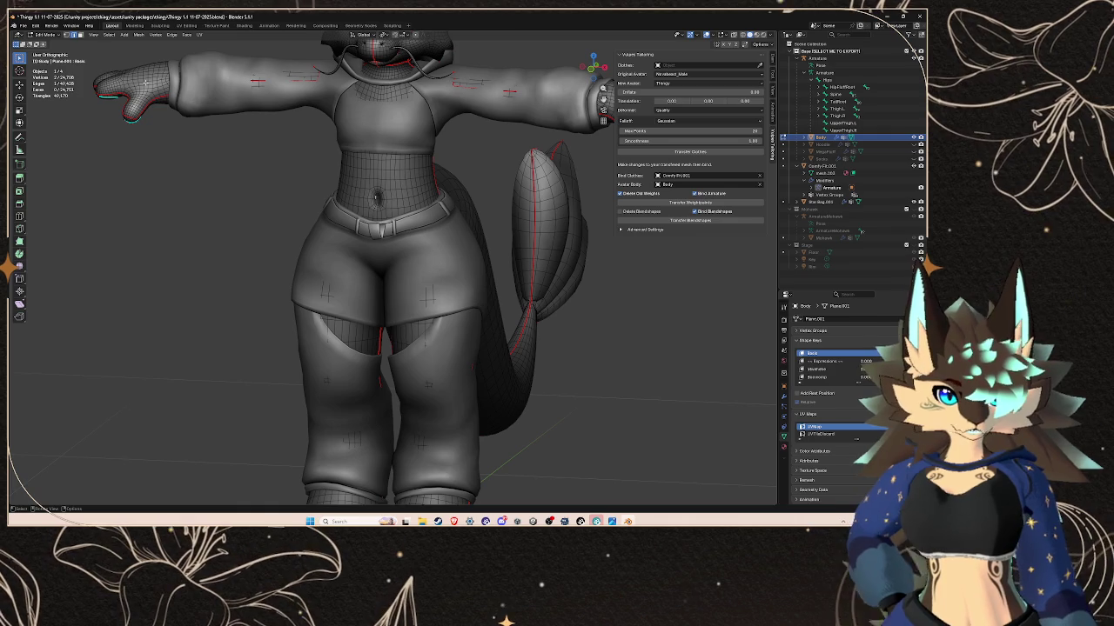
- Return to Object Mode, deselect the Body, and orbit around the outfitted avatar
key(Tab)
click(191, 167)
scroll(277, 172, down, 2)
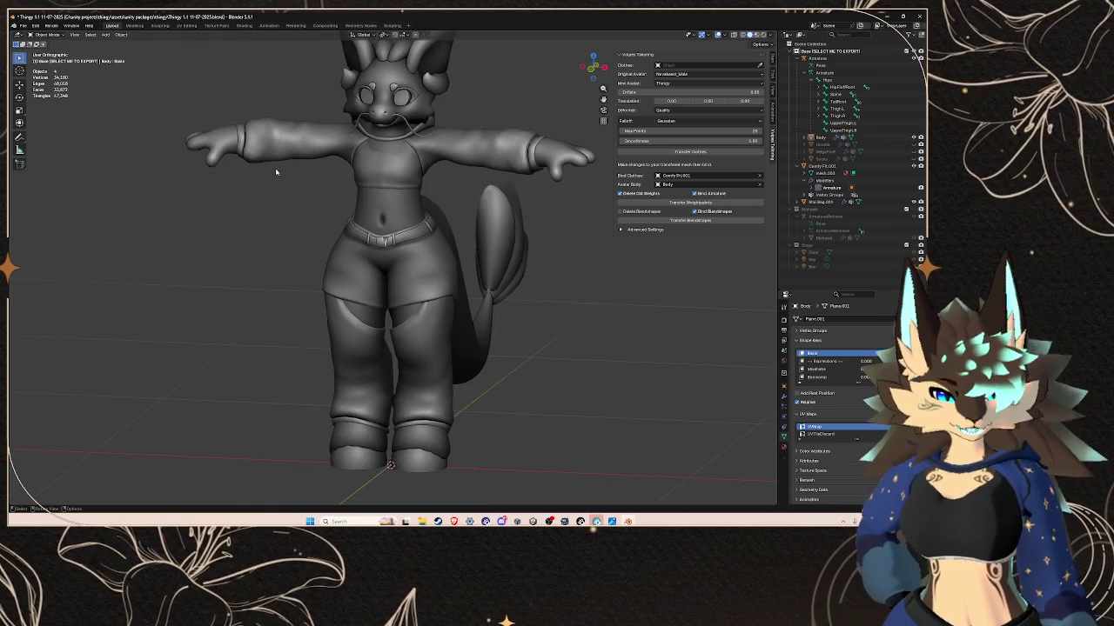
middle_drag(242, 174, 341, 176)
middle_drag(527, 167, 295, 163)
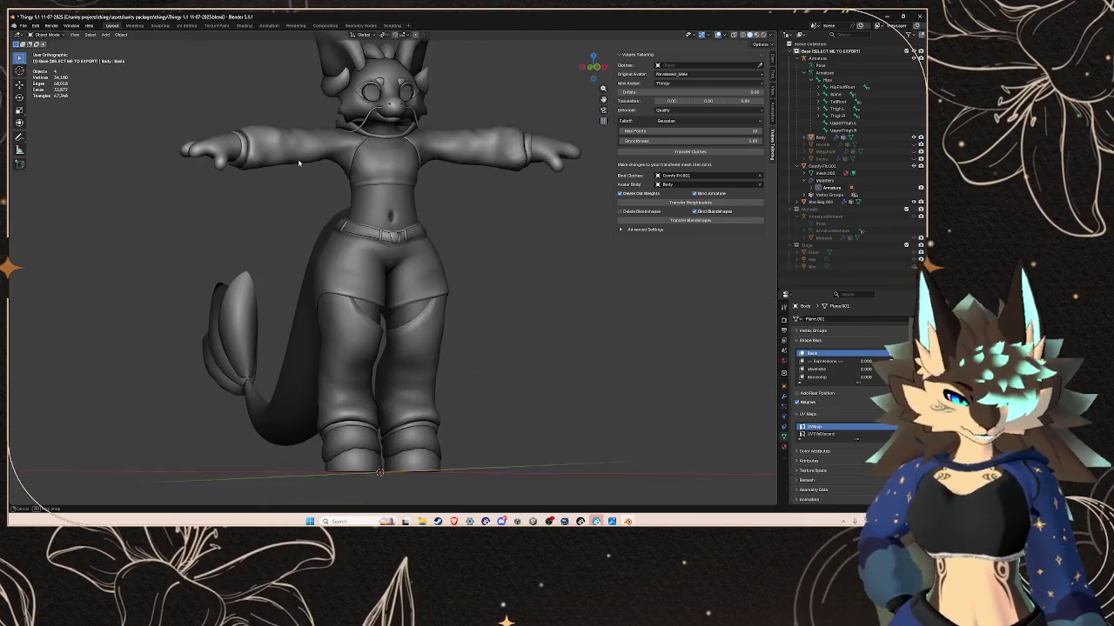
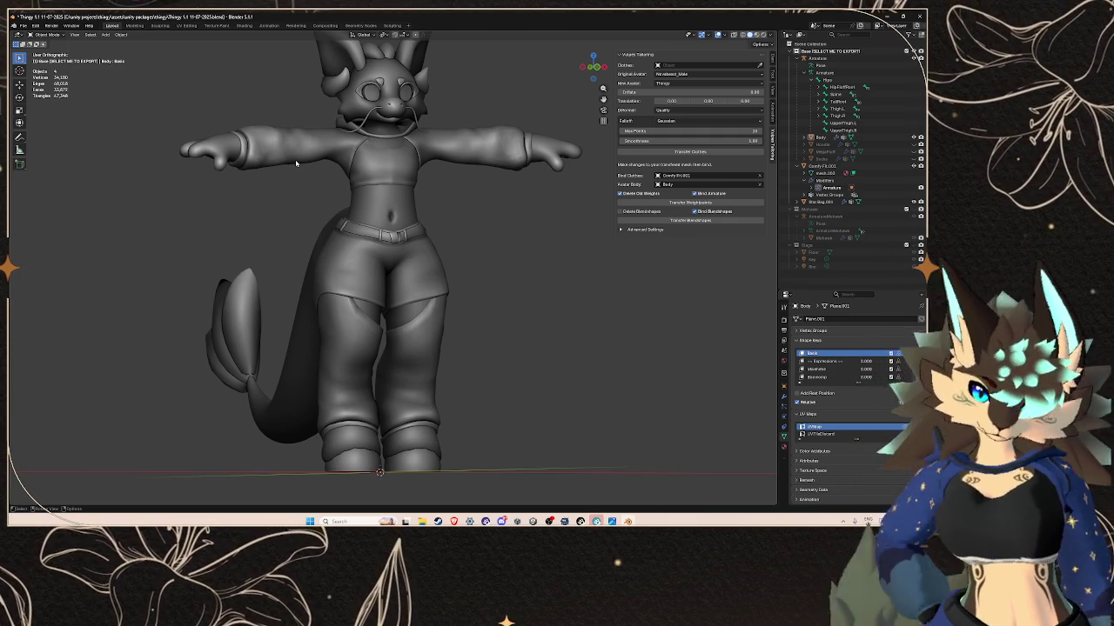
- Orbit and zoom the viewport to view the avatar from above
scroll(431, 291, up, 2)
scroll(432, 291, up, 2)
middle_drag(431, 291, 422, 304)
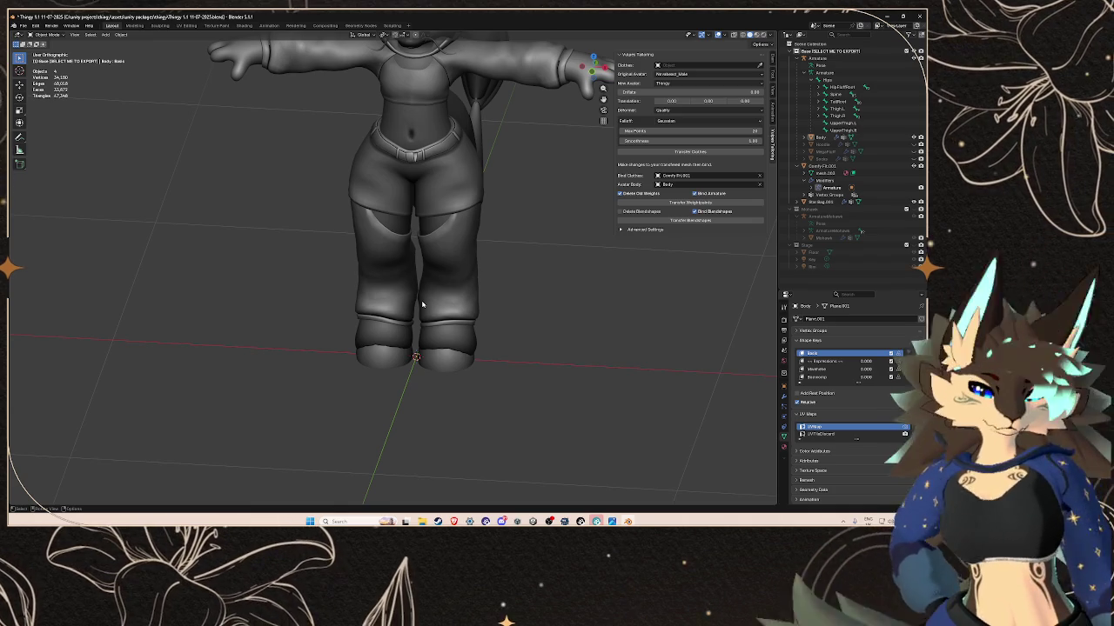
mouse_move(478, 228)
middle_down()
mouse_move(490, 308)
mouse_move(388, 284)
mouse_move(547, 308)
mouse_move(374, 261)
mouse_move(383, 281)
middle_up()
scroll(536, 304, down, 3)
scroll(383, 281, up, 2)
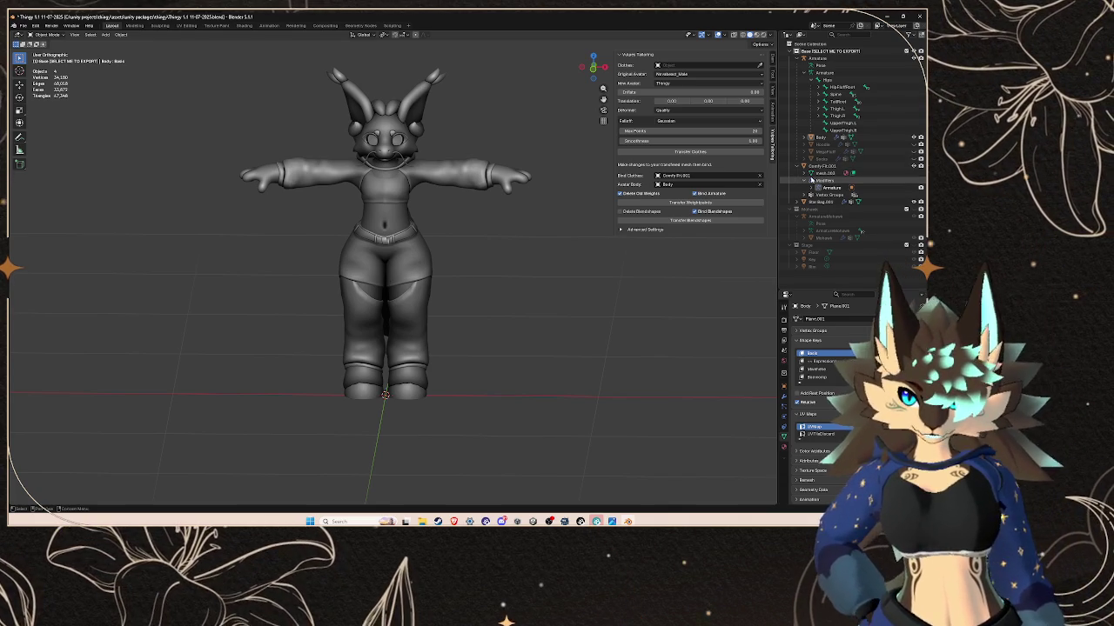
- Collapse the Comfy object's modifier and child entries in the Outliner, then orbit toward the tail
click(806, 180)
click(799, 166)
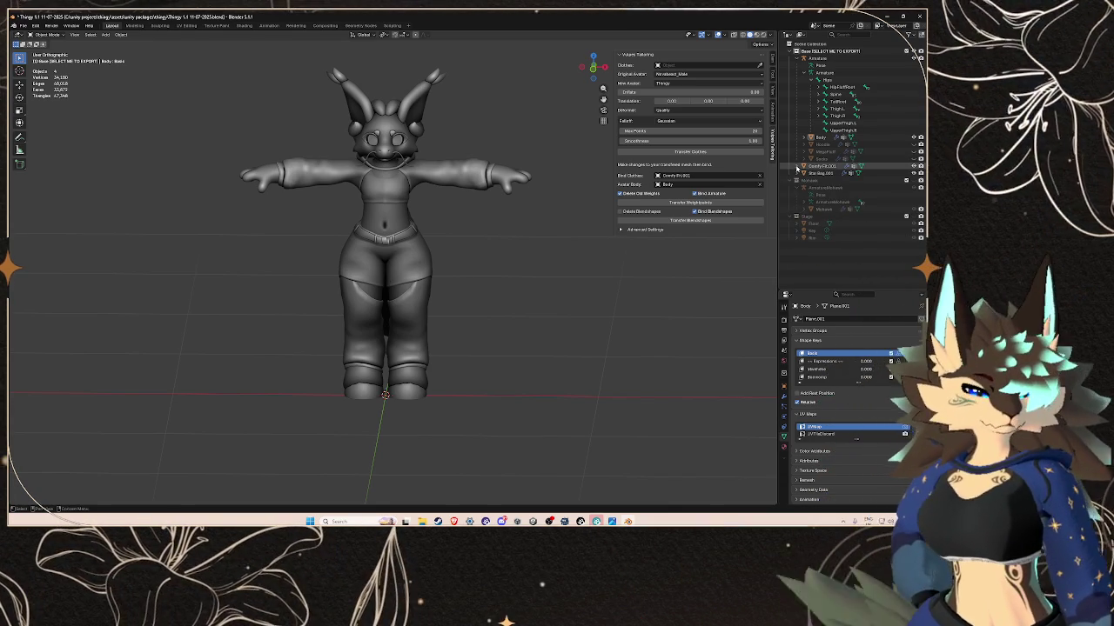
scroll(442, 266, up, 1)
scroll(442, 263, up, 1)
scroll(470, 251, up, 1)
mouse_move(470, 250)
middle_down()
mouse_move(495, 290)
mouse_move(477, 265)
mouse_move(498, 281)
mouse_move(463, 291)
middle_up()
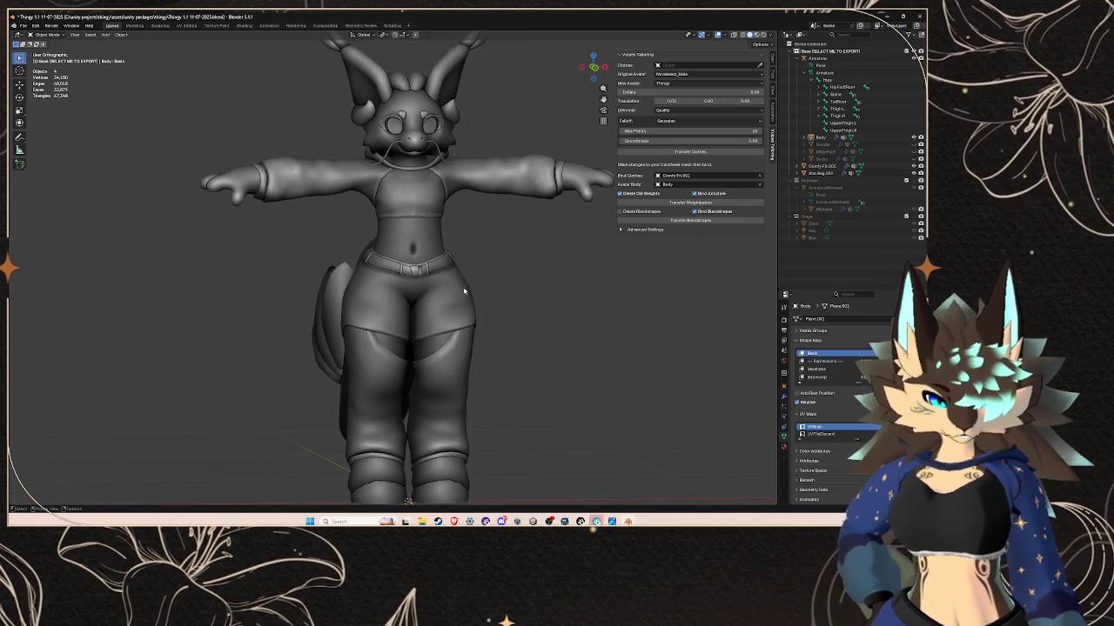
- Start an FBX export with Z Forward, FBX All scaling and Selected Objects only
click(25, 27)
mouse_move(35, 135)
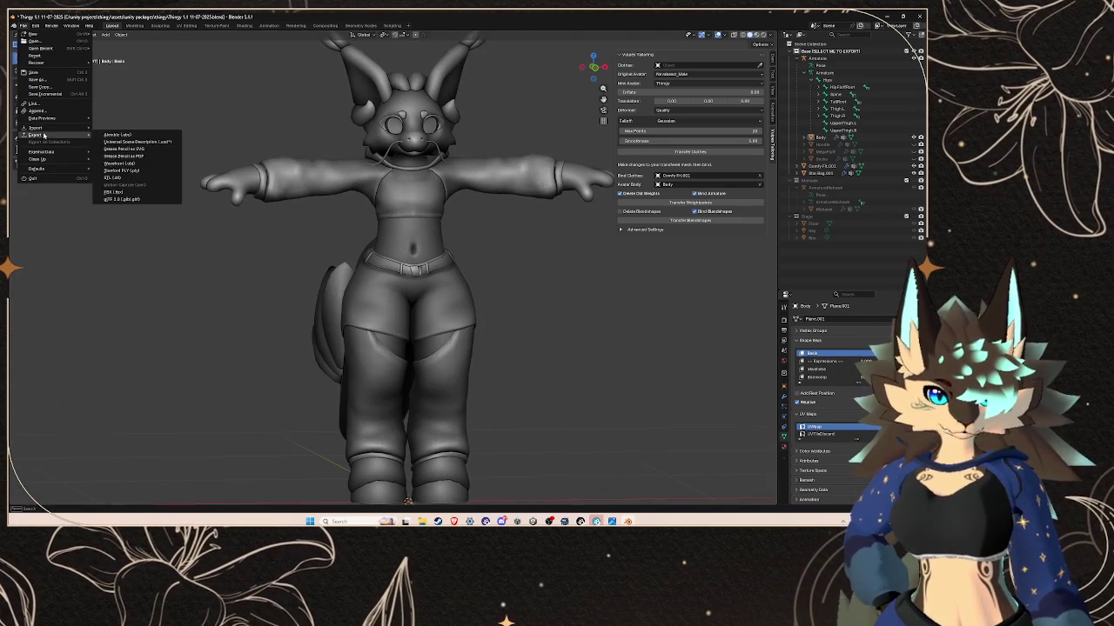
click(113, 193)
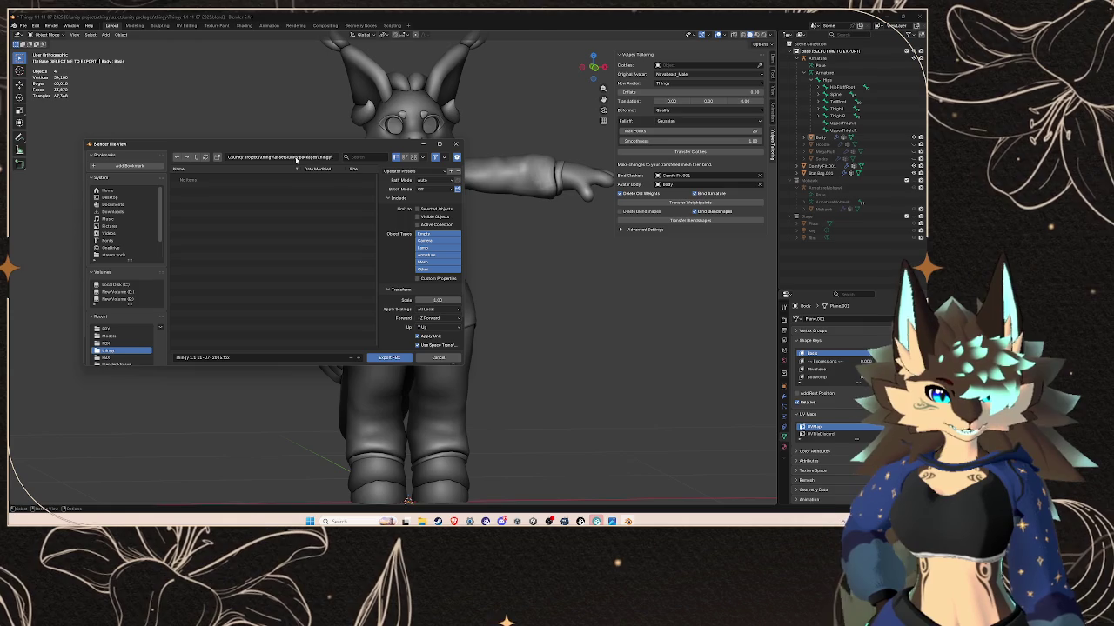
click(428, 318)
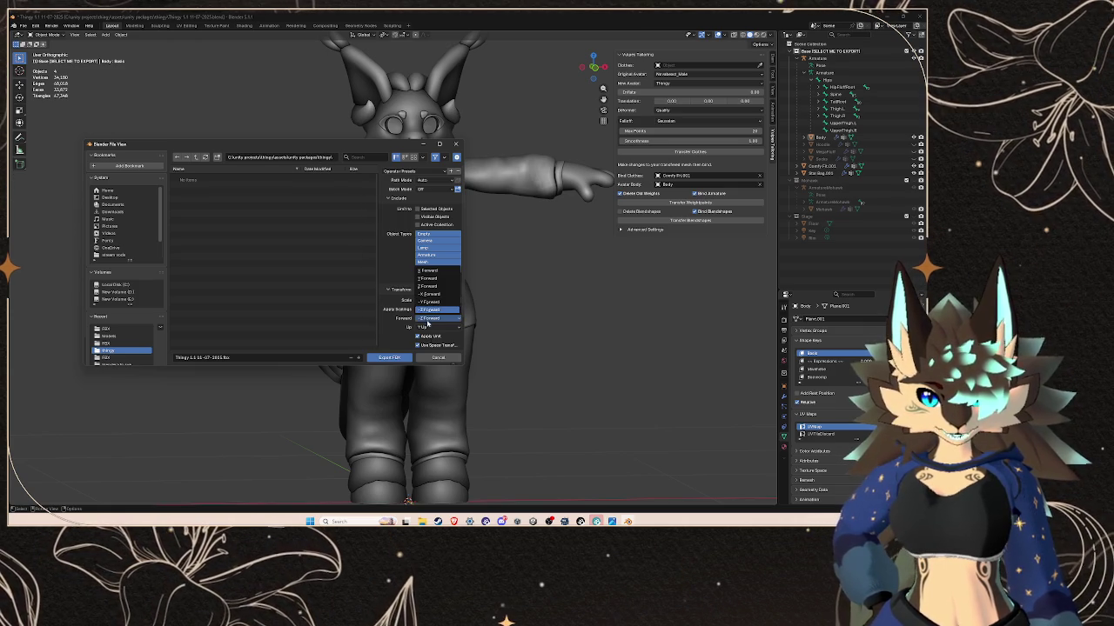
click(428, 286)
click(428, 310)
click(430, 336)
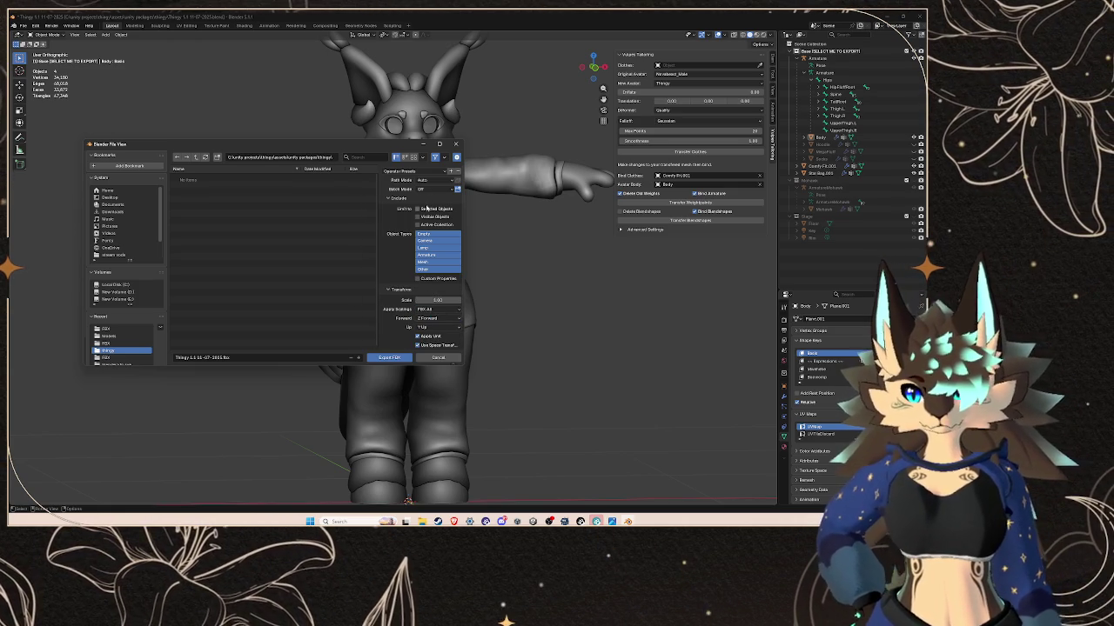
click(420, 209)
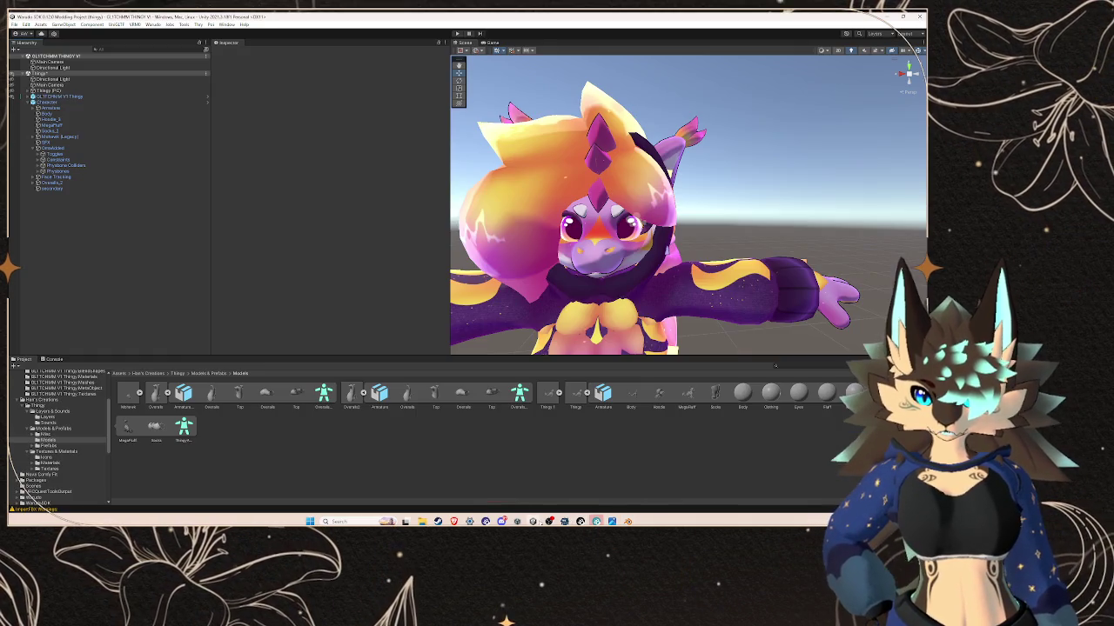
- Show the Overalls2 asset in Explorer and copy its Models folder path for Blender
click(350, 393)
right_click(351, 393)
click(400, 192)
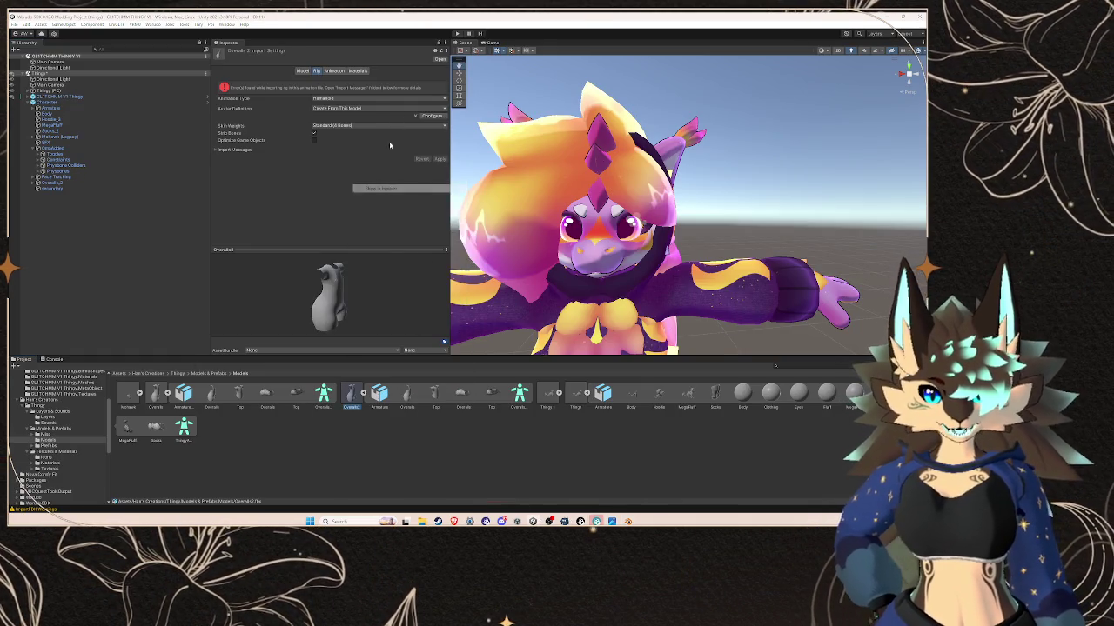
click(639, 169)
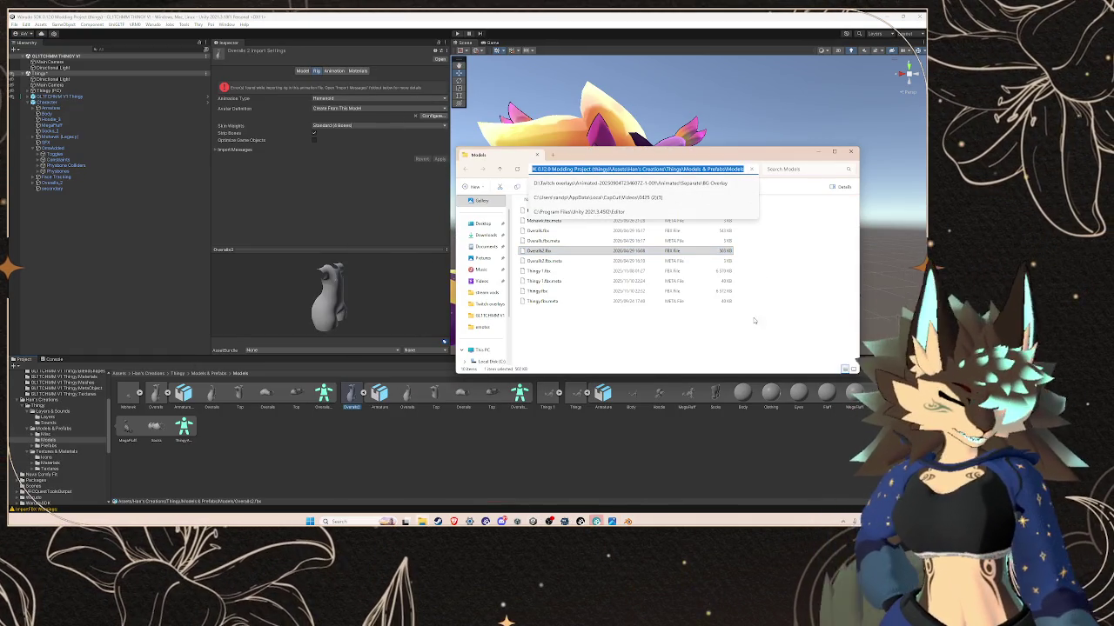
mouse_move(580, 521)
click(587, 478)
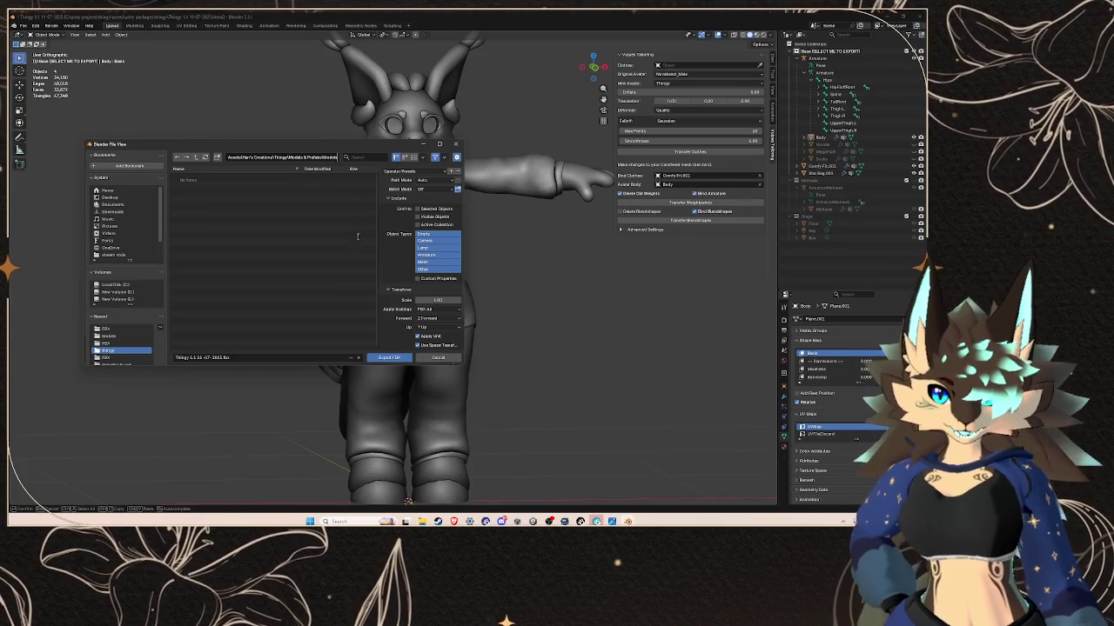
- Export into the Models folder as 'Thingy edit with clothing.fbx'
click(109, 336)
click(237, 358)
click(190, 358)
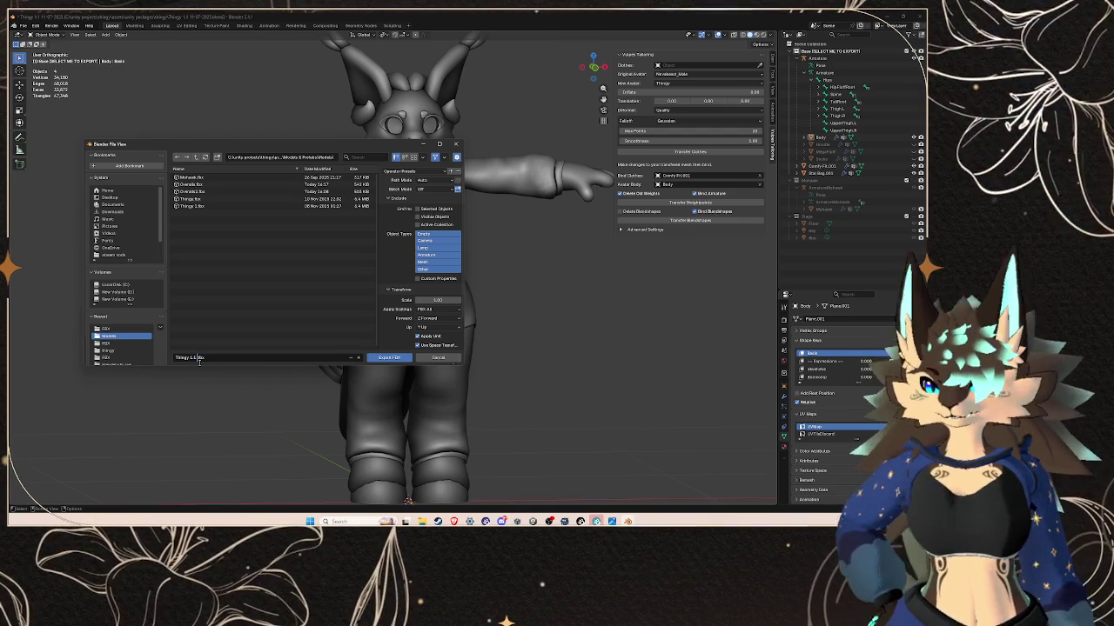
key(BackSpace)
key(BackSpace)
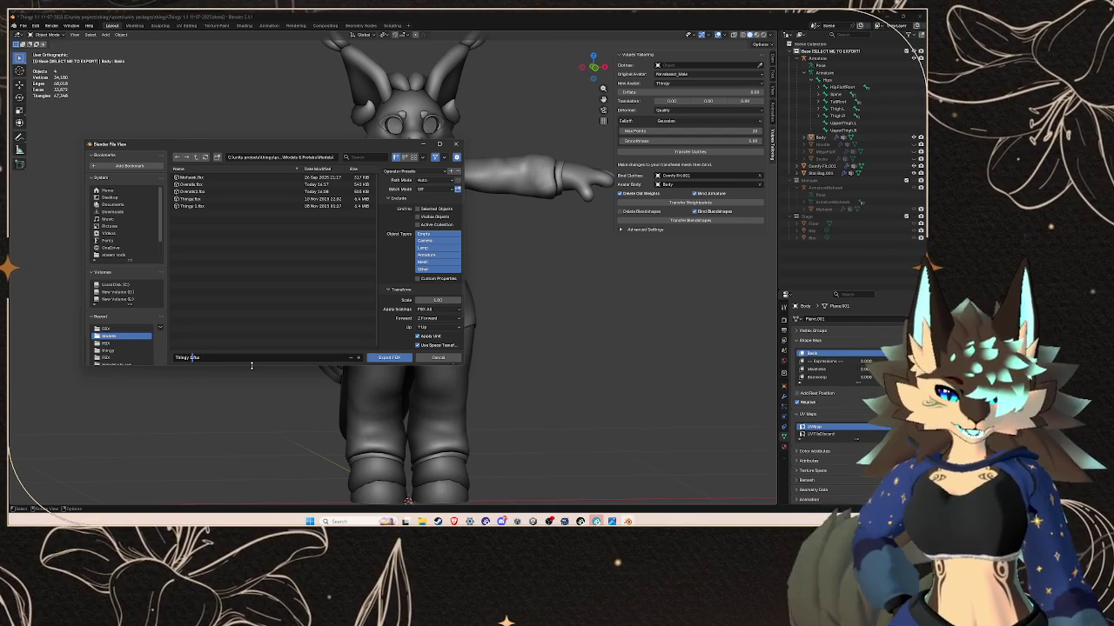
key(BackSpace)
text(edit wi)
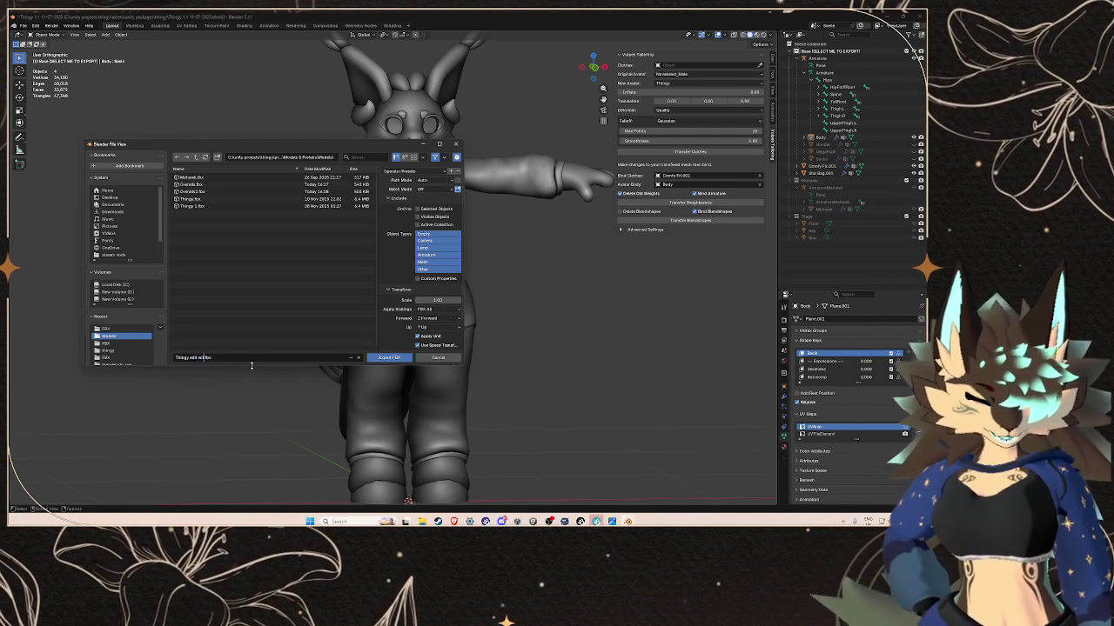
text(th clothing)
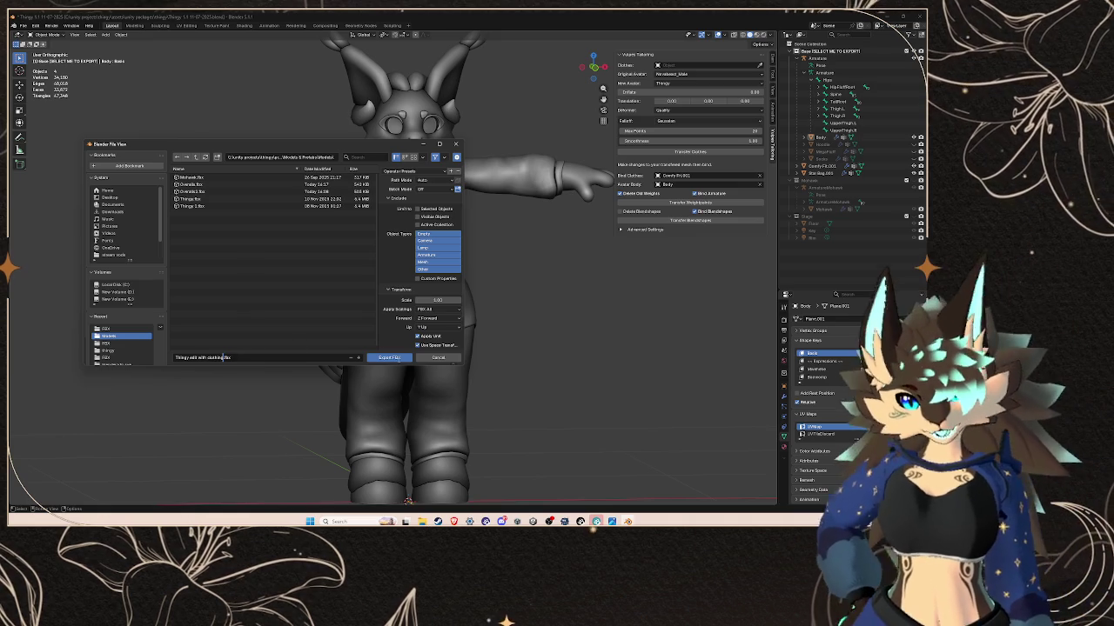
click(398, 359)
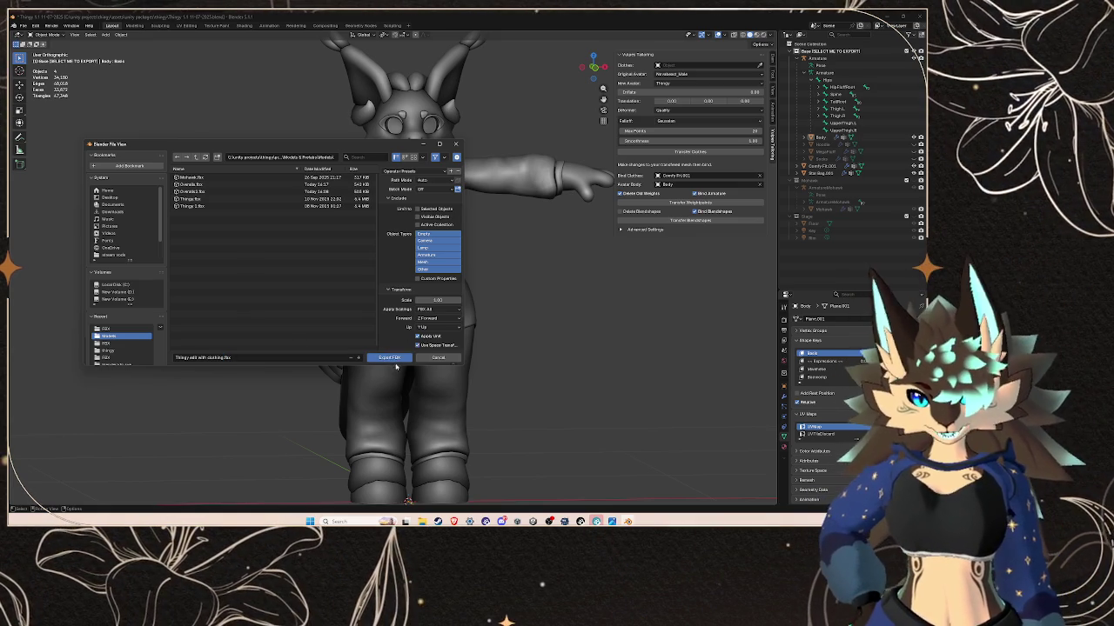
click(533, 521)
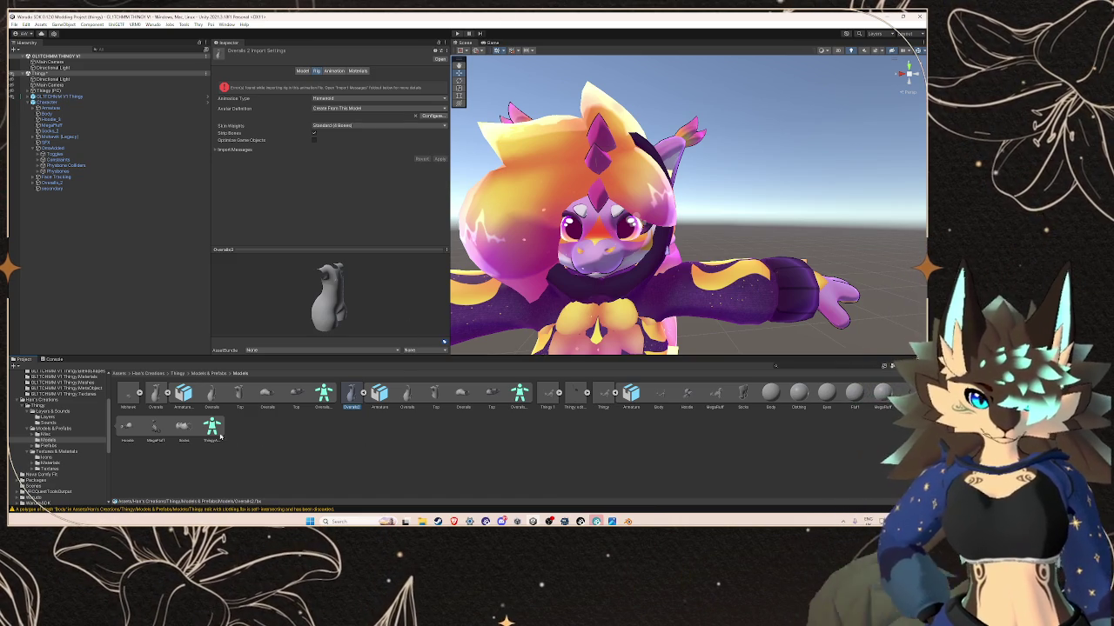
- Drag the Thingy edit with clothing asset into the Hierarchy and frame it
click(579, 401)
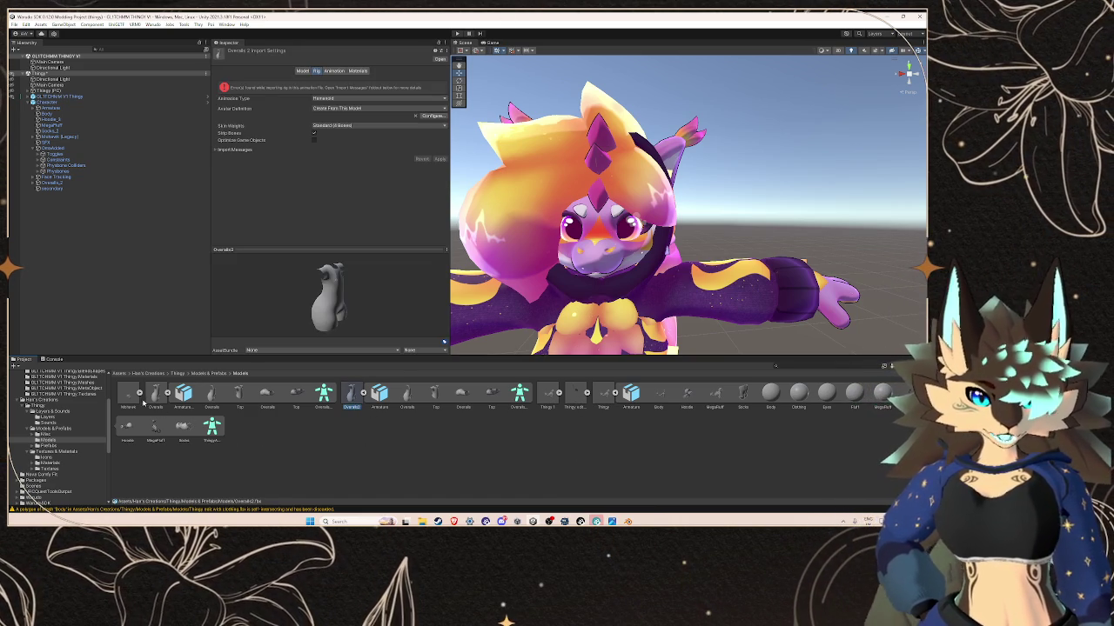
click(575, 396)
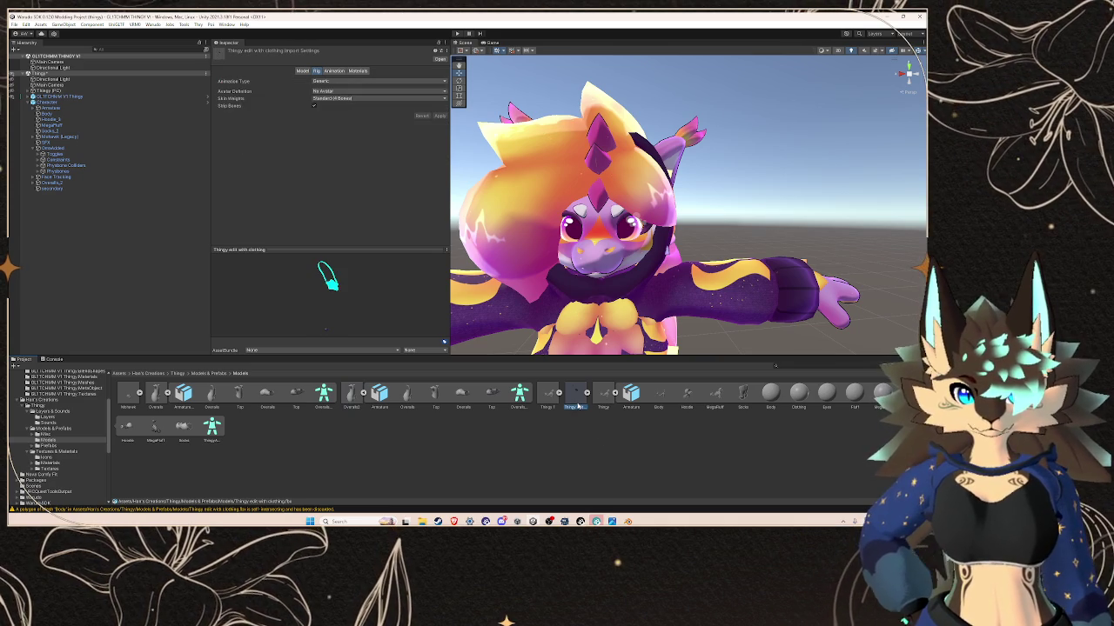
drag(578, 405, 89, 229)
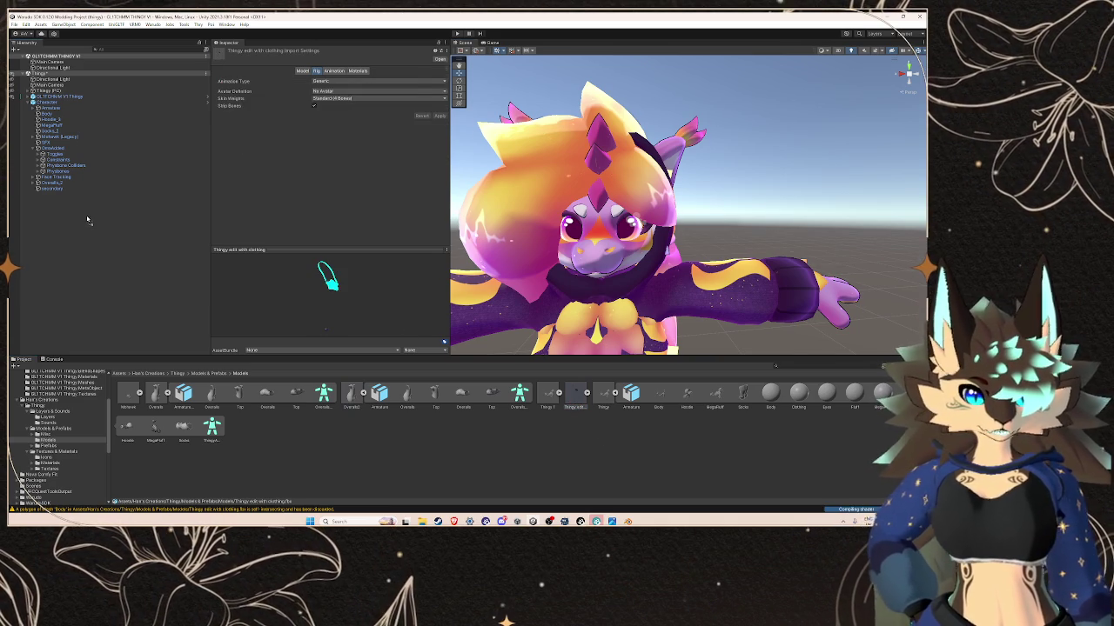
key(f)
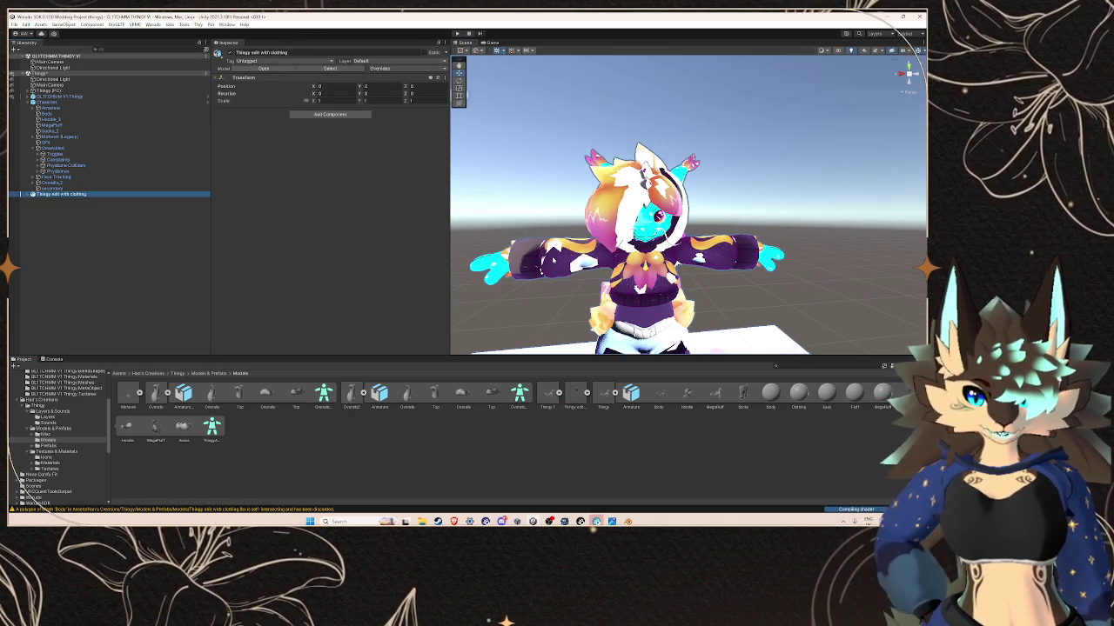
click(587, 395)
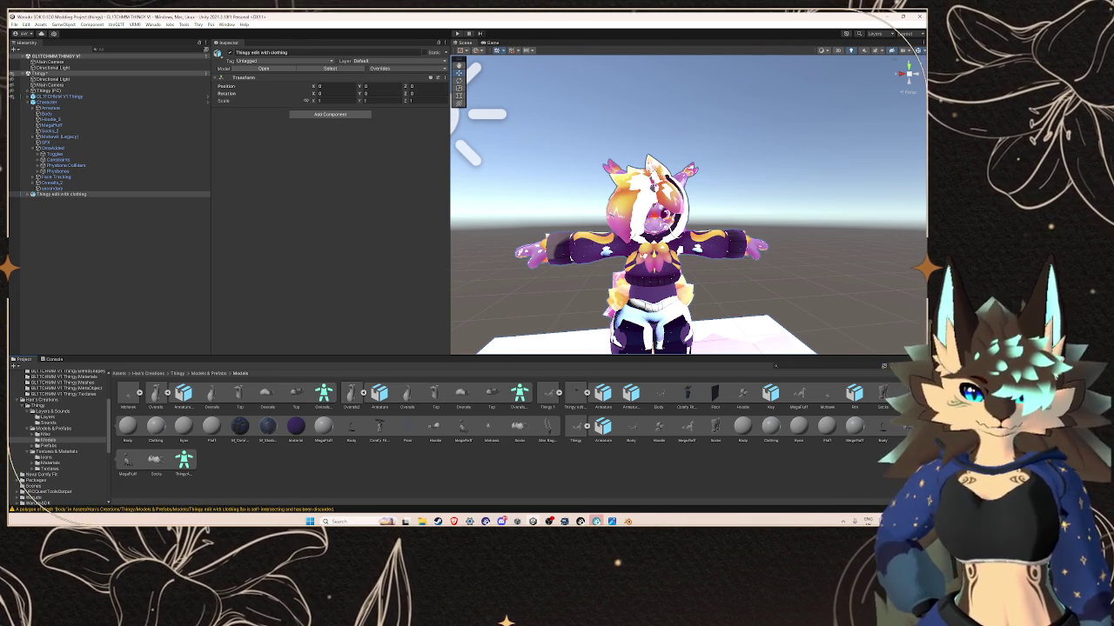
- Pan and zoom the Scene view to inspect the new clothed avatar
scroll(702, 196, down, 3)
scroll(702, 196, down, 3)
scroll(702, 195, down, 2)
mouse_move(702, 196)
middle_down()
mouse_move(720, 114)
mouse_move(634, 250)
middle_up()
scroll(659, 298, up, 2)
mouse_move(659, 298)
middle_down()
mouse_move(706, 211)
mouse_move(670, 261)
mouse_move(683, 138)
mouse_move(731, 266)
mouse_move(716, 162)
mouse_move(734, 179)
middle_up()
scroll(669, 261, down, 2)
scroll(683, 138, up, 2)
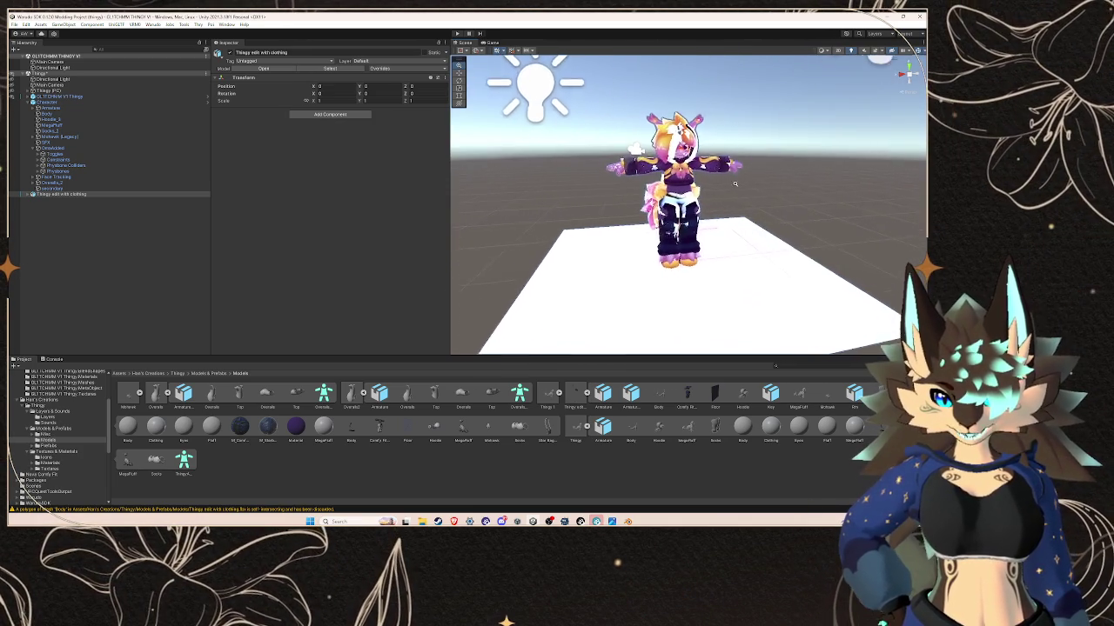
scroll(755, 285, up, 2)
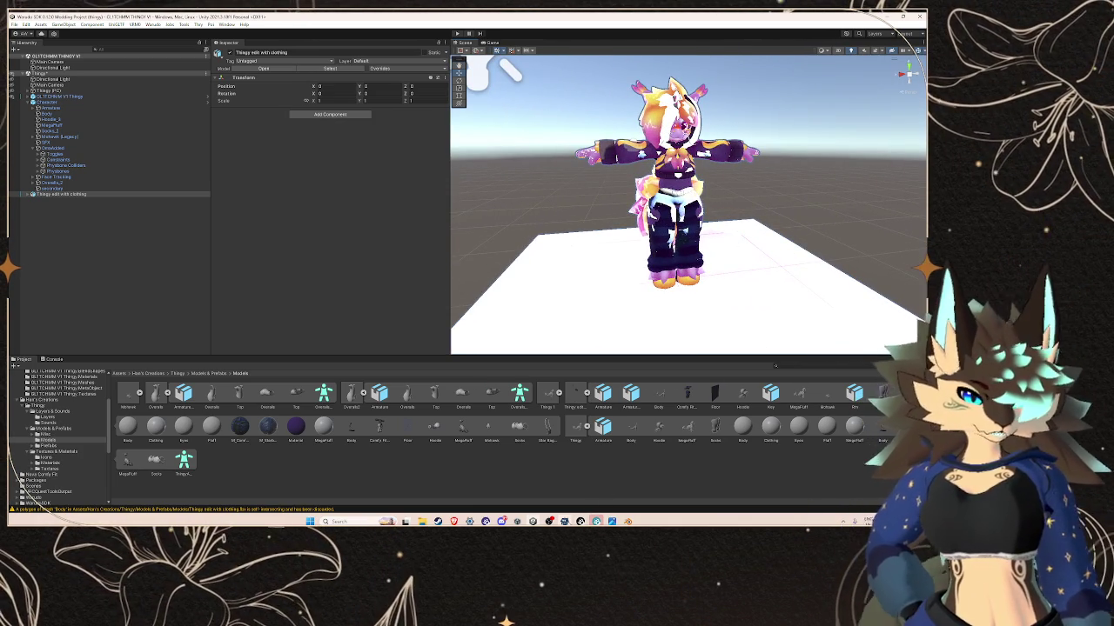
click(581, 521)
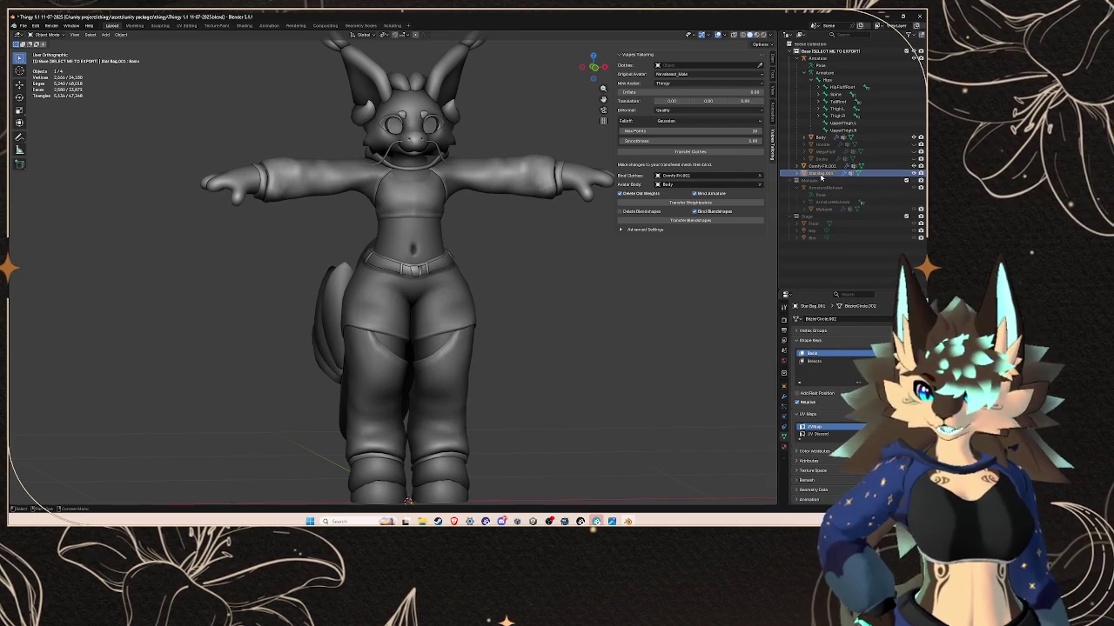
- Delete Star Bag.001 and paste the copied data onto the Plane object
key(Delete)
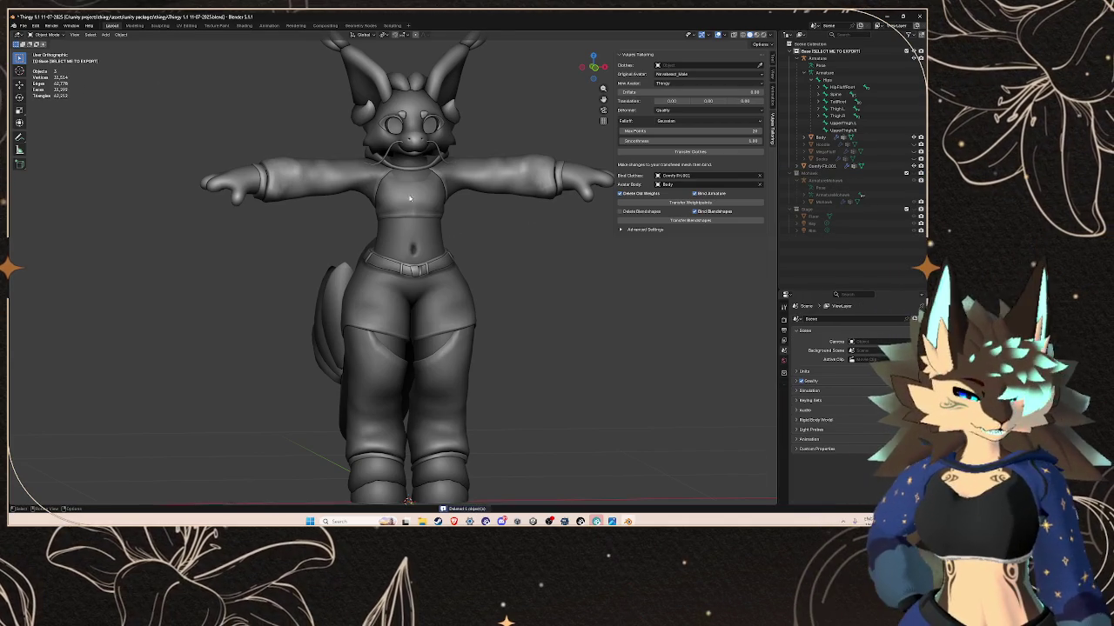
scroll(220, 98, down, 3)
click(833, 167)
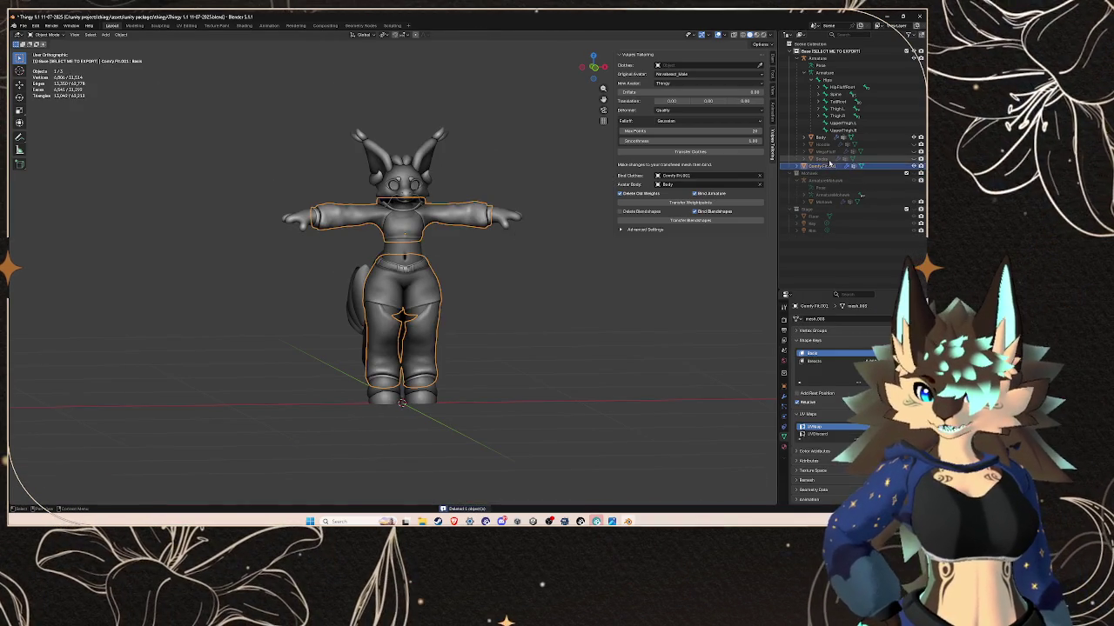
click(835, 212)
right_click(835, 212)
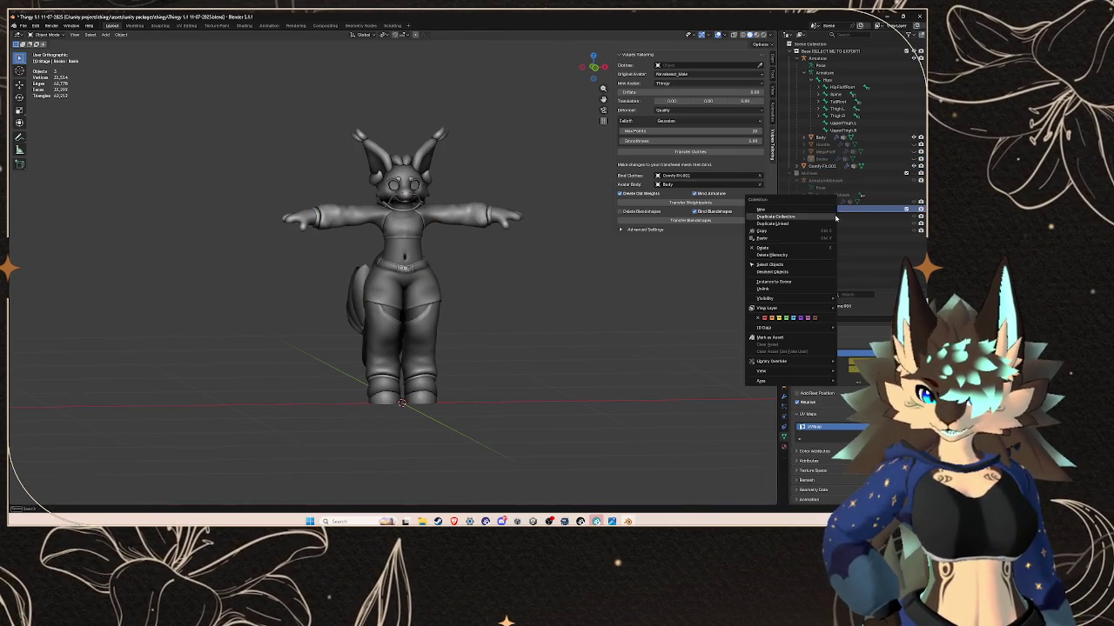
click(817, 241)
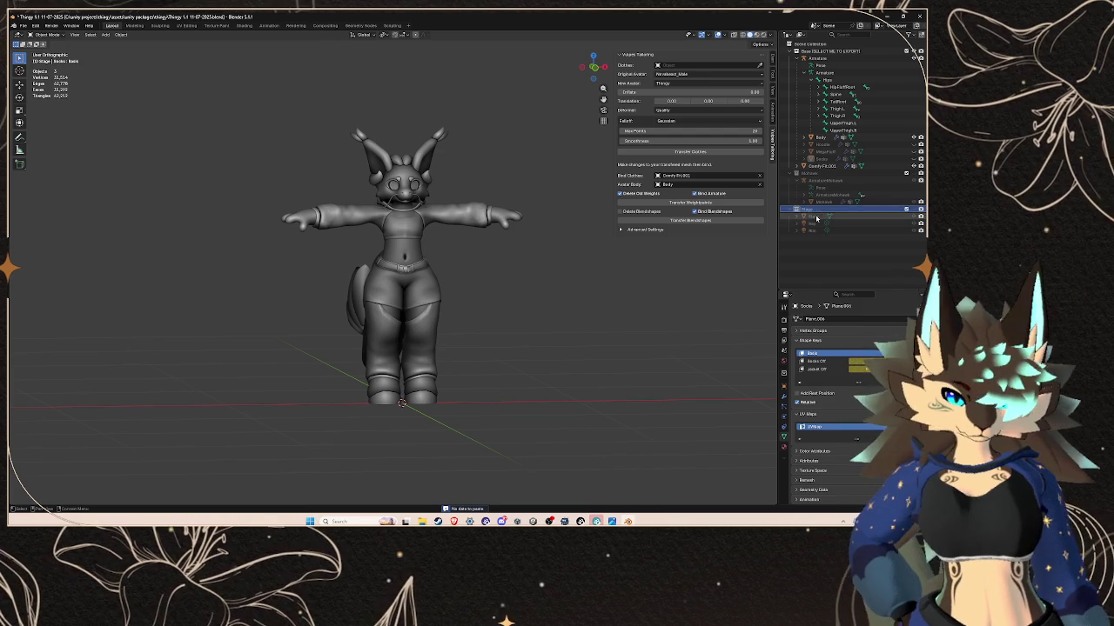
- Paste the copied armature and meshes into the Stage collection
key(Delete)
key(Delete)
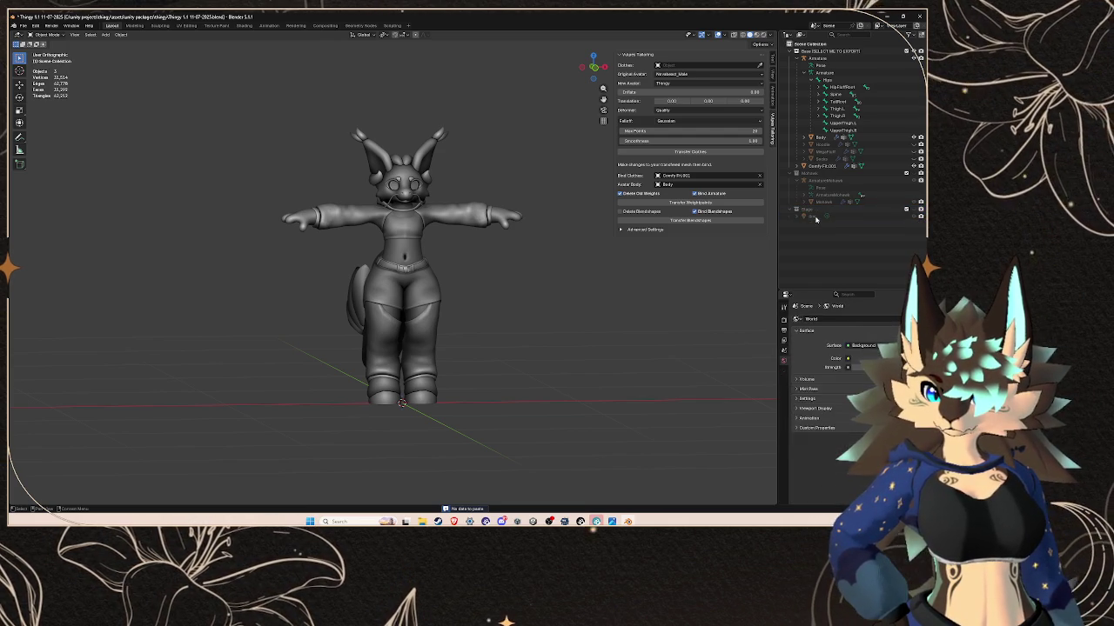
right_click(865, 212)
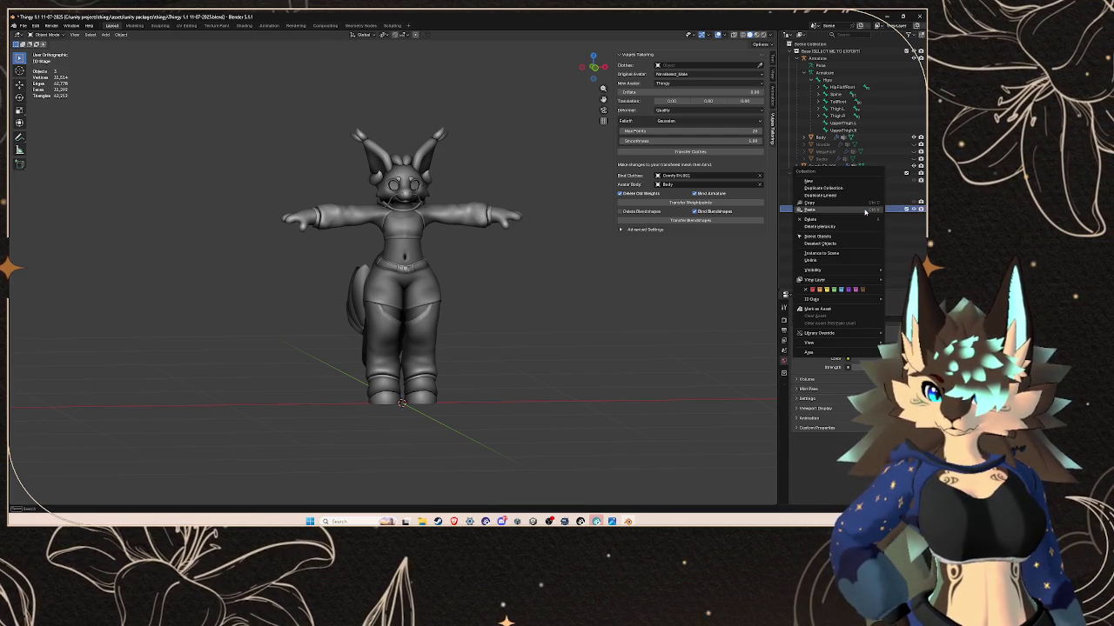
click(864, 212)
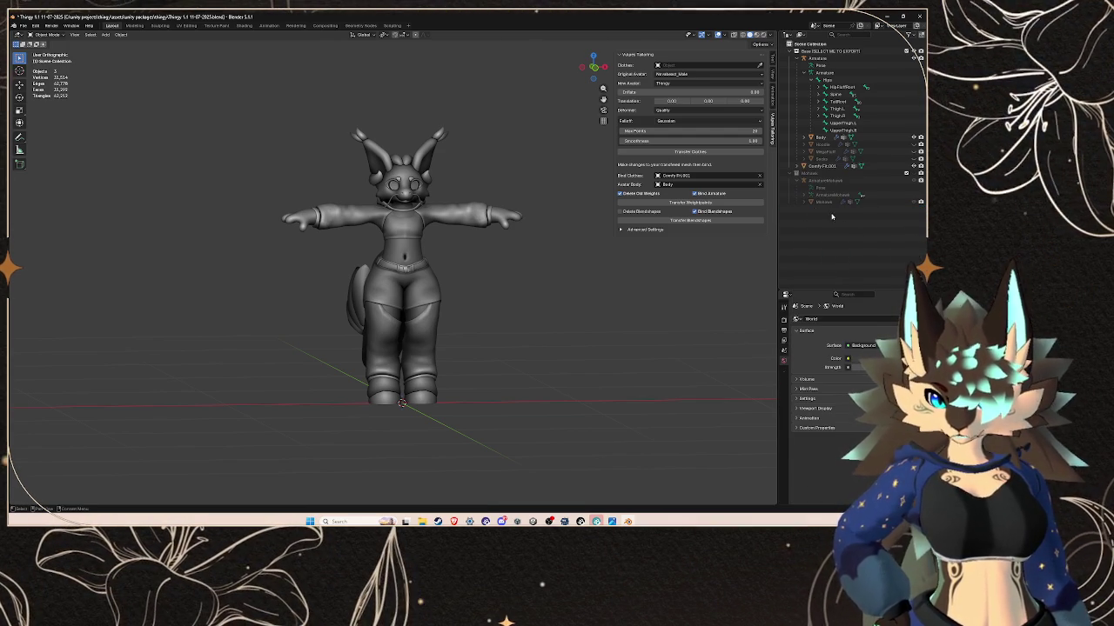
- Re-export FBX over the existing Thingy edit with clothing.fbx and check Unity's reimport
click(24, 26)
mouse_move(35, 135)
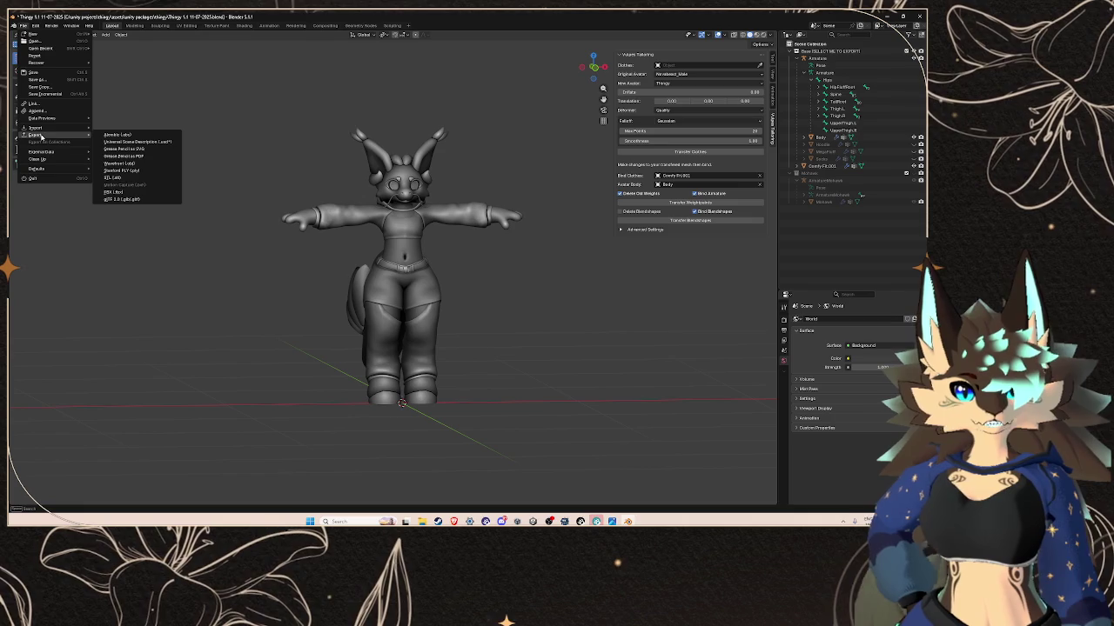
click(113, 191)
click(230, 214)
click(389, 358)
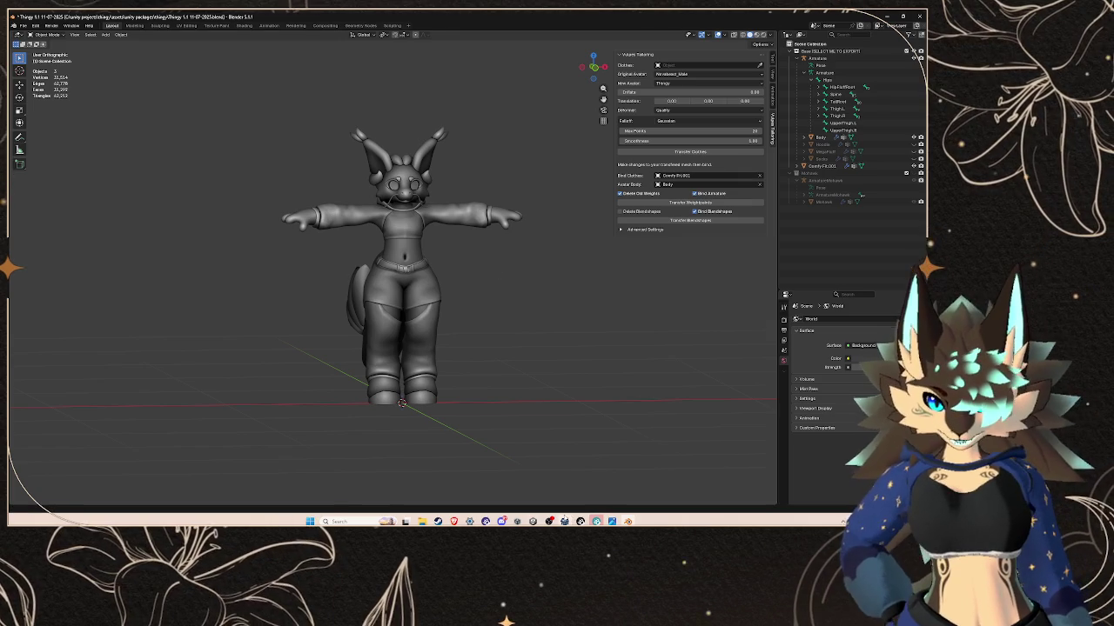
key(alt+Tab)
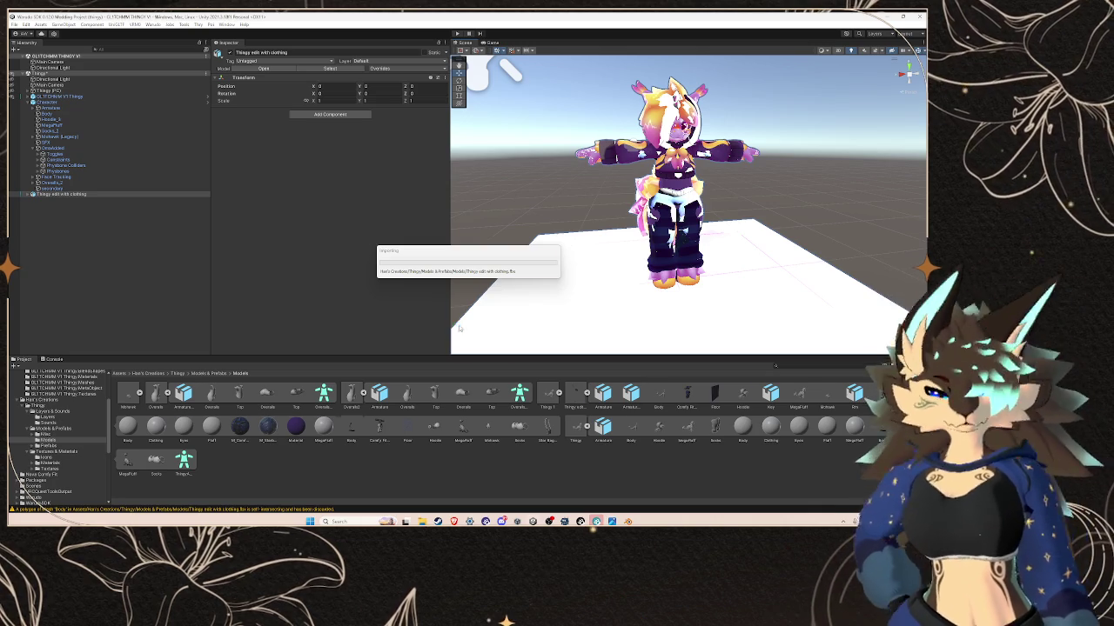
- Expand Thingy edit with clothing, hide the original textured avatar, and select Comfy Fit.001
scroll(703, 176, up, 1)
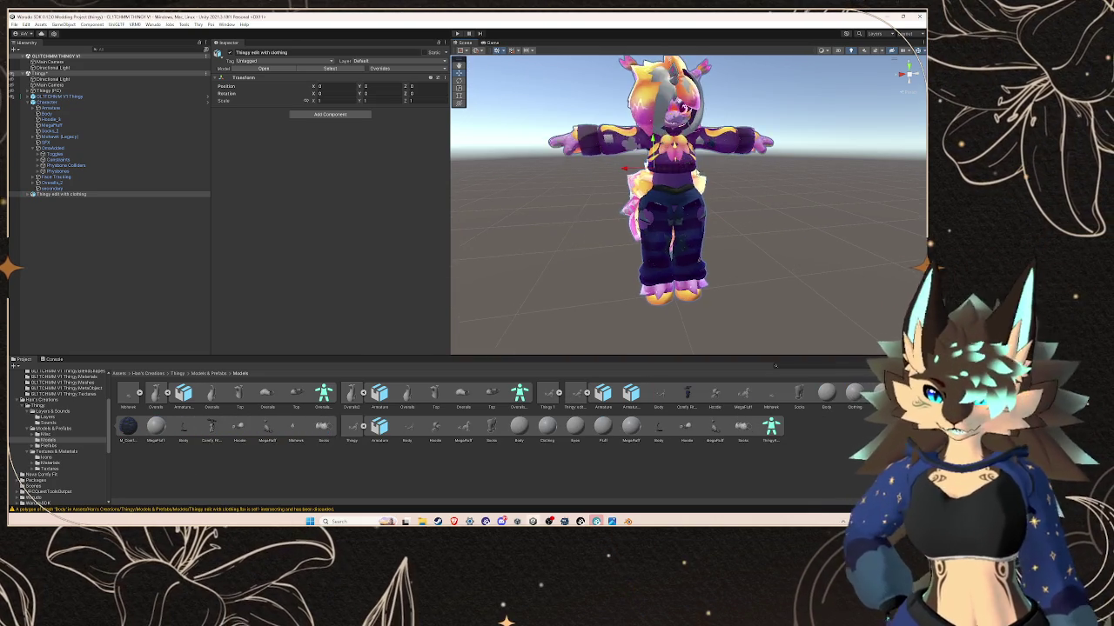
scroll(703, 178, up, 2)
scroll(701, 182, up, 2)
scroll(699, 188, up, 2)
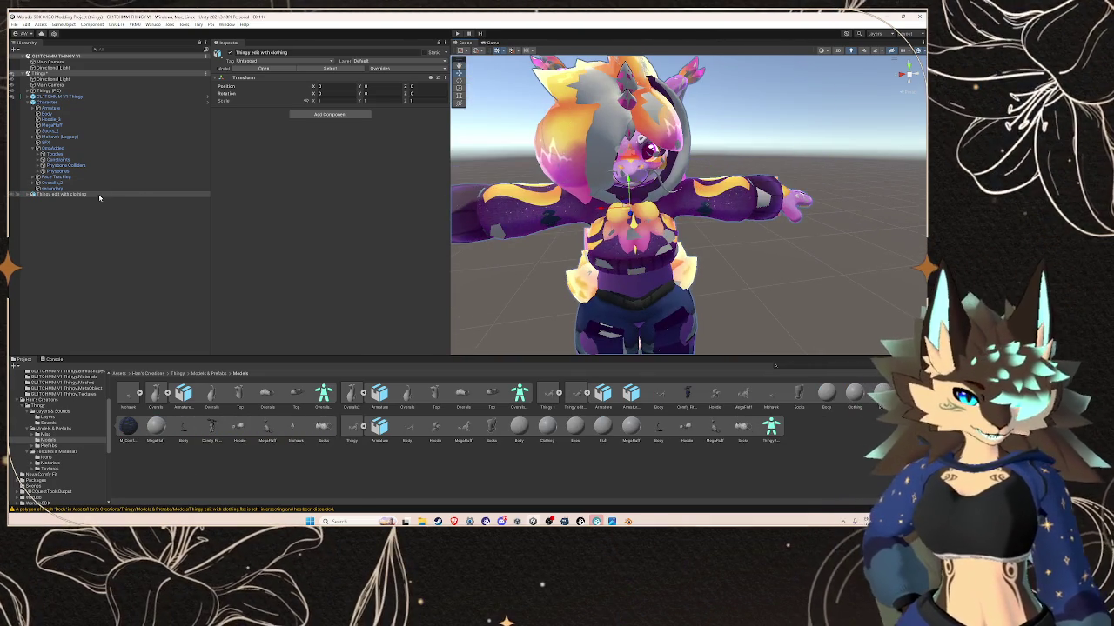
click(35, 194)
click(30, 194)
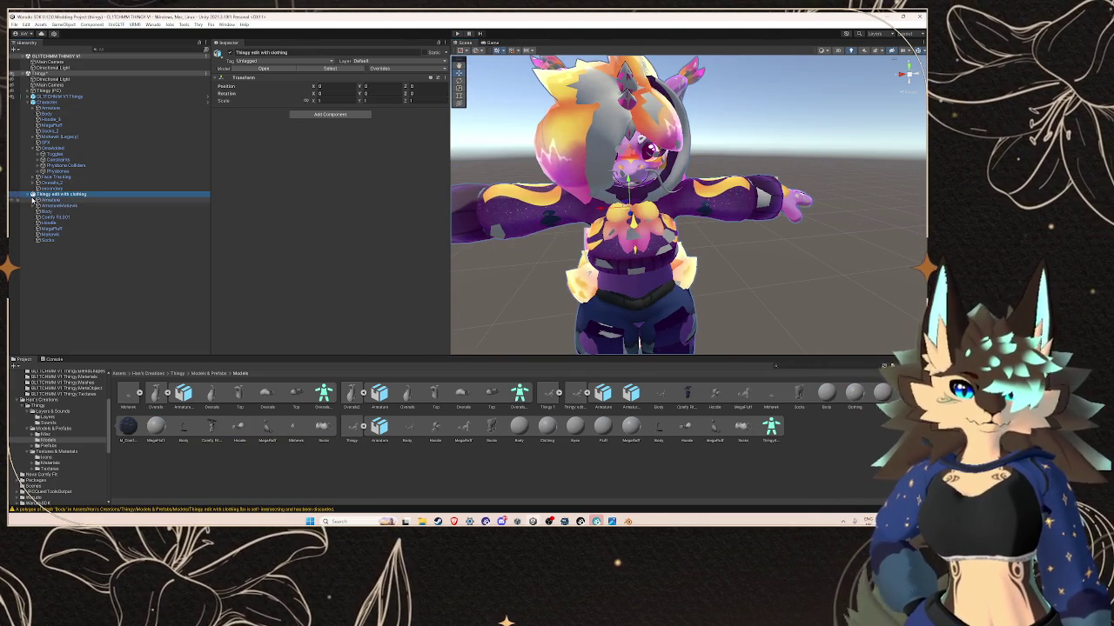
click(12, 98)
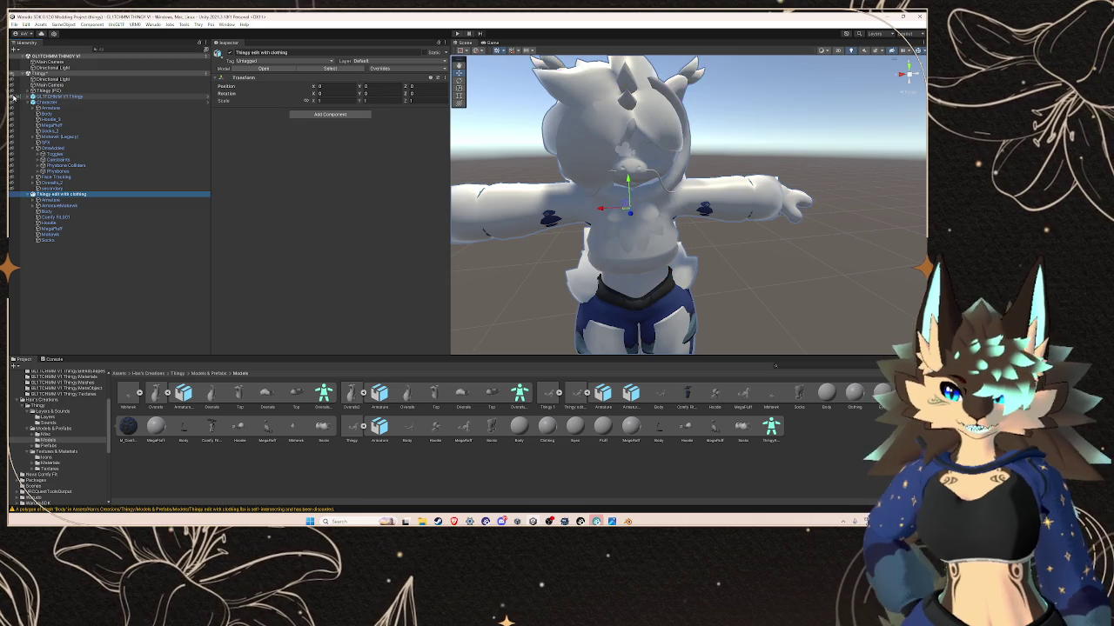
alt+drag(661, 209, 731, 244)
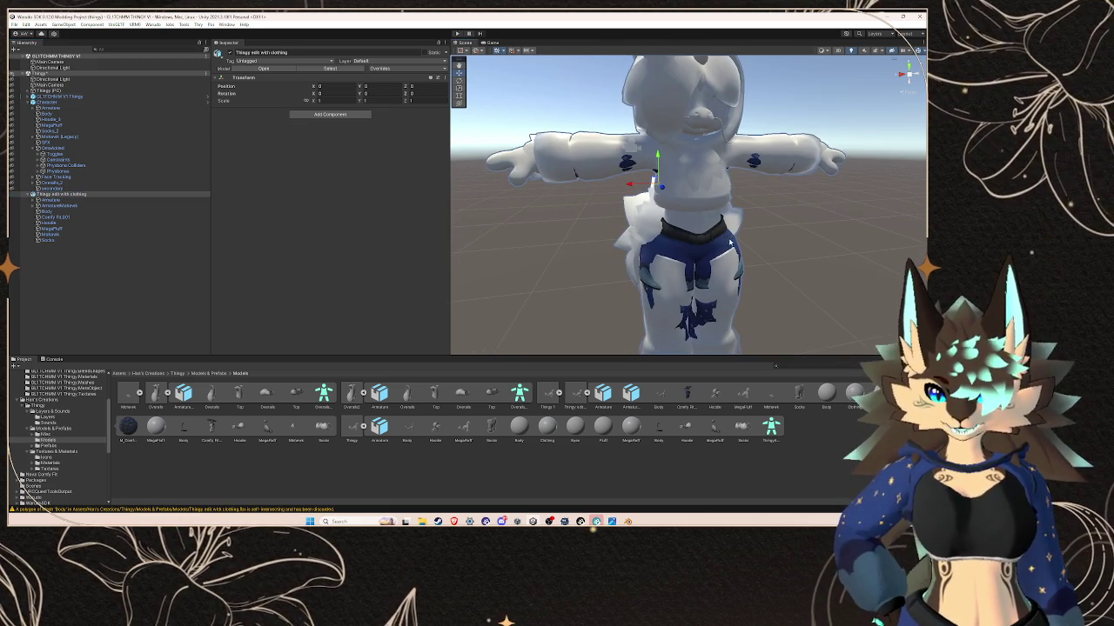
click(713, 242)
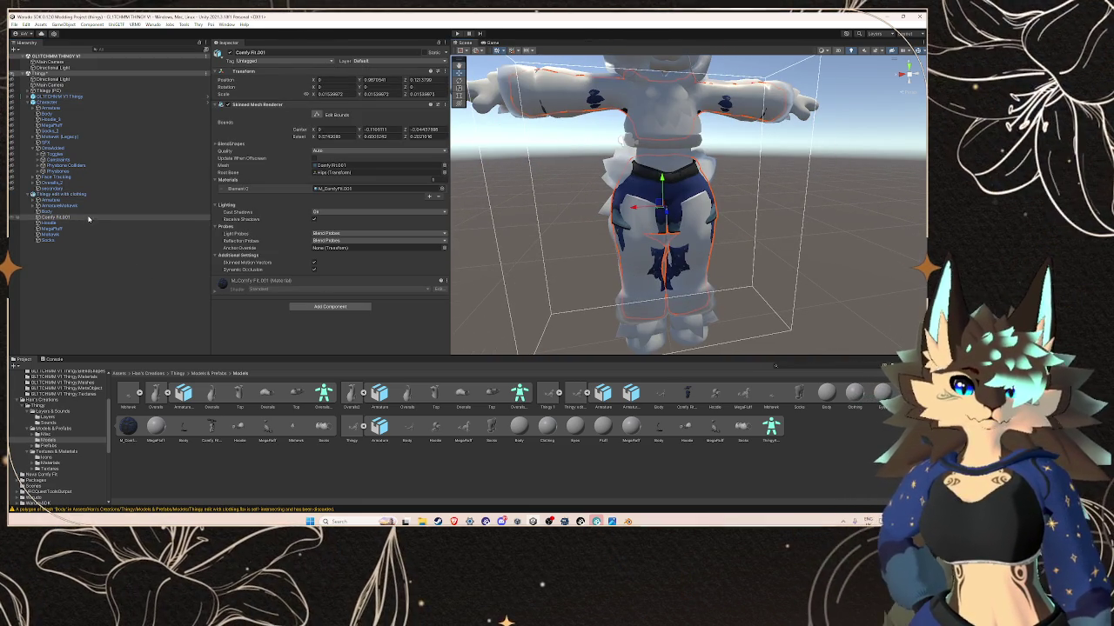
alt+drag(679, 204, 604, 201)
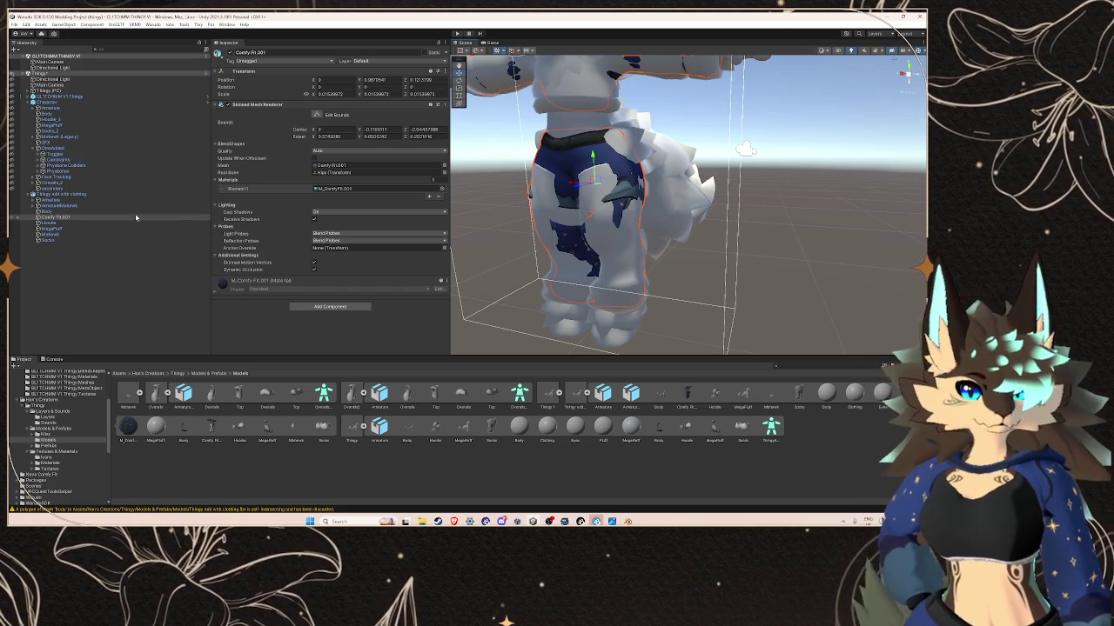
- Hide the hoodie, back fluff and another overlapping mesh
click(11, 222)
click(11, 229)
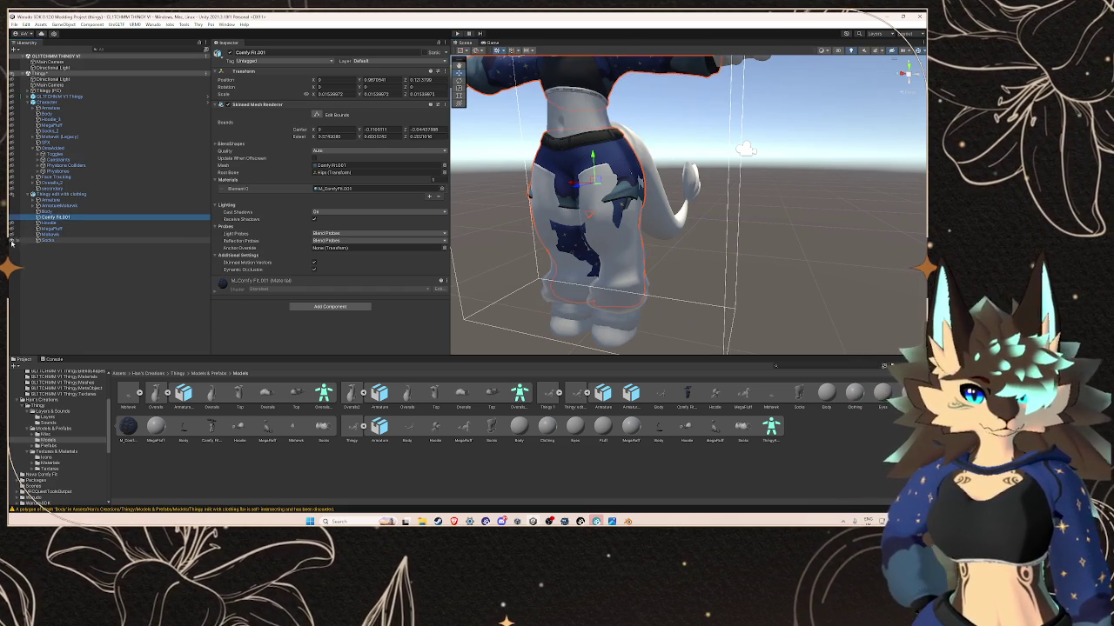
click(11, 240)
mouse_move(661, 217)
alt+mouse_down()
mouse_move(809, 246)
mouse_move(699, 223)
alt+mouse_up()
click(809, 247)
scroll(809, 247, up, 3)
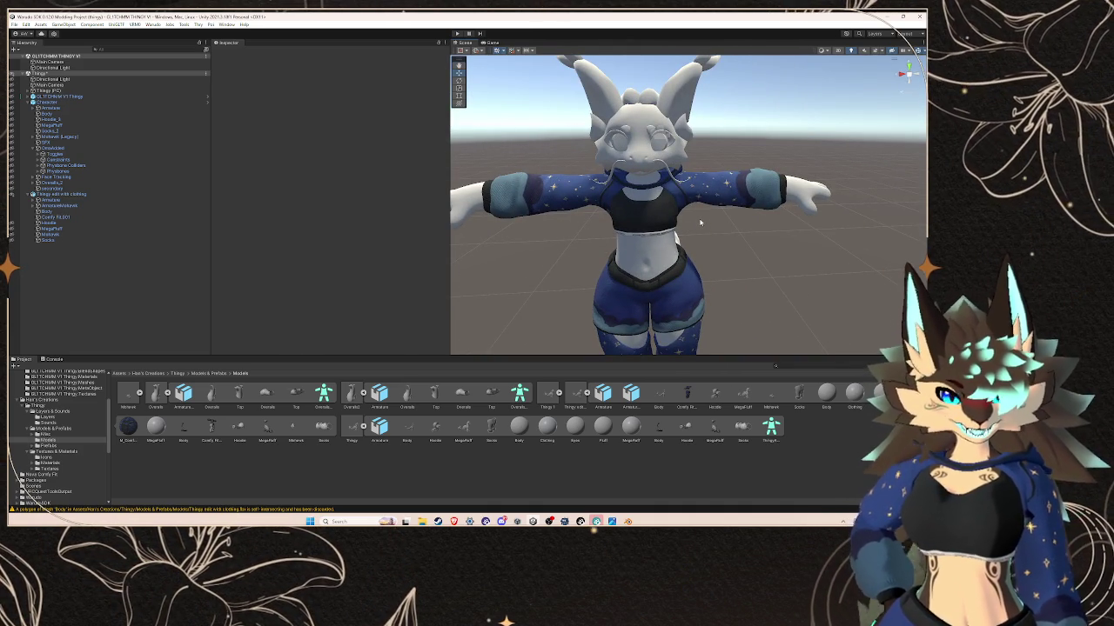
- Inspect the clothed model's armature, Body and Comfy Fit.001 meshes
click(151, 195)
click(139, 207)
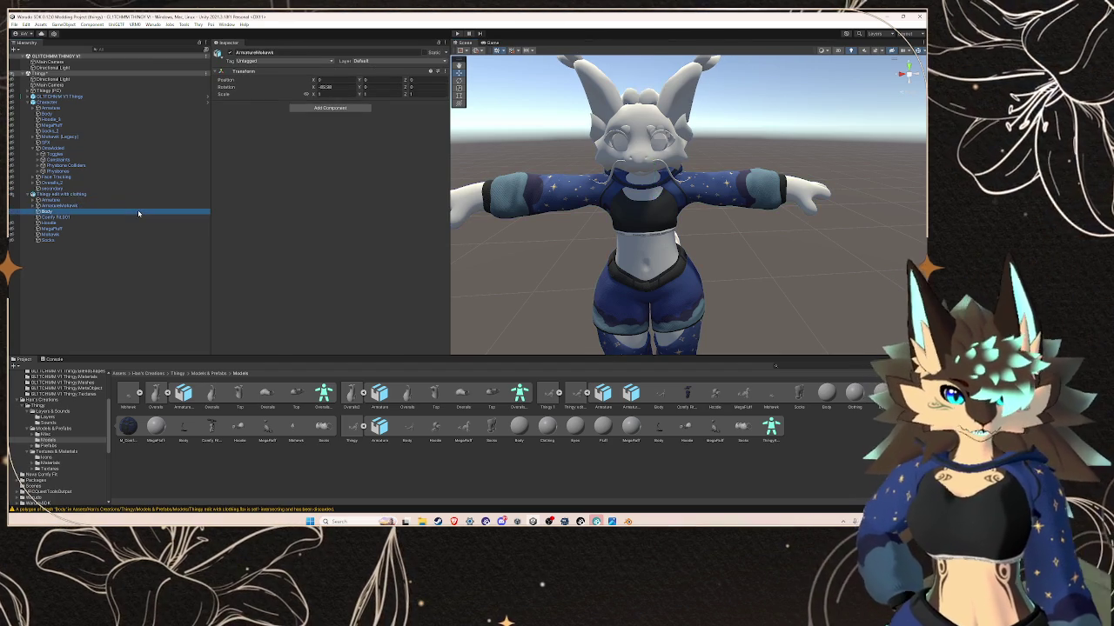
click(138, 212)
click(110, 218)
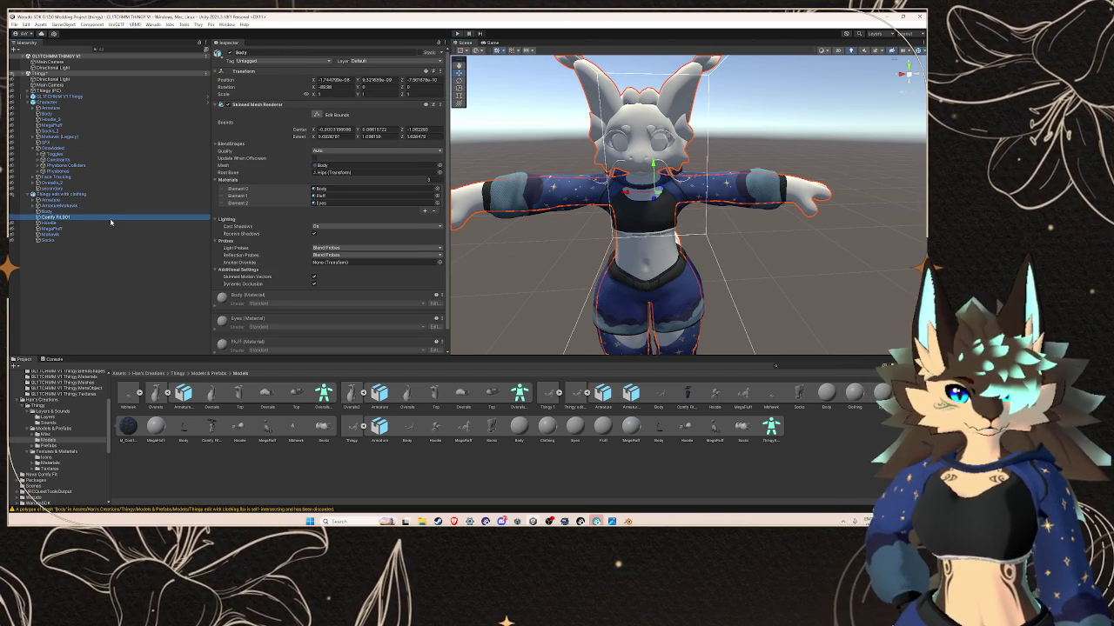
click(110, 213)
scroll(255, 265, down, 1)
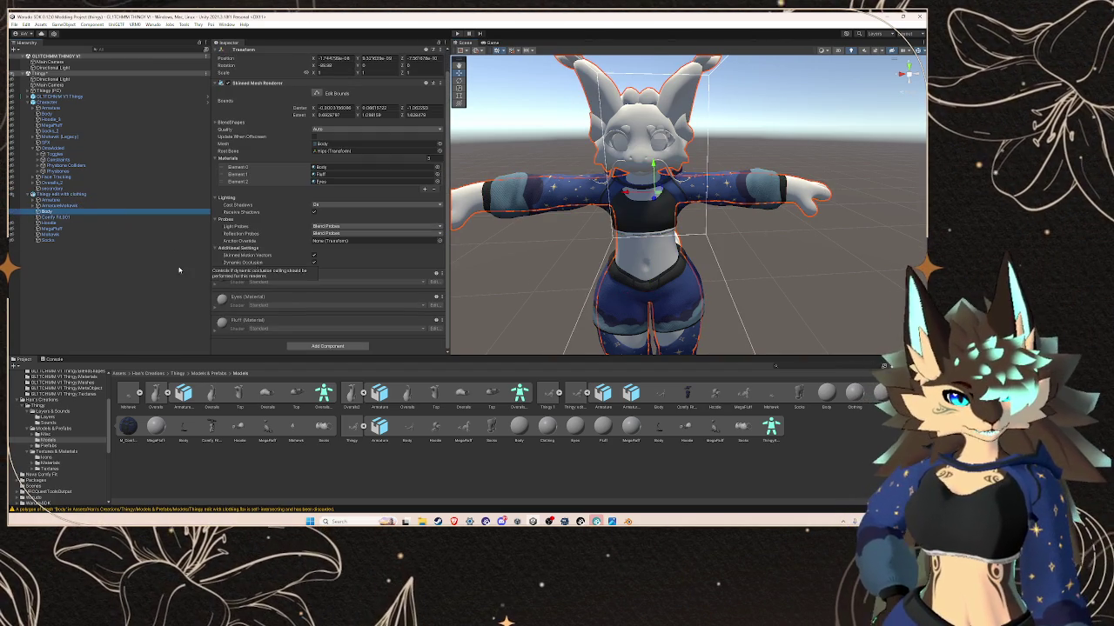
click(94, 217)
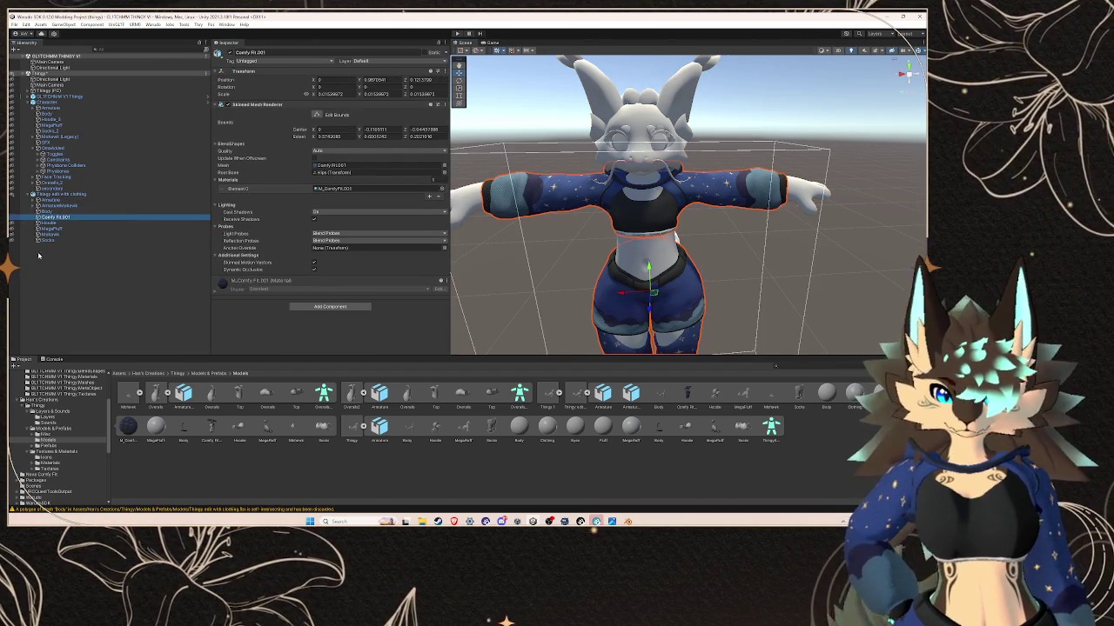
- Expand both avatars' armatures and inspect the Hips and Spine bones
click(32, 200)
click(40, 205)
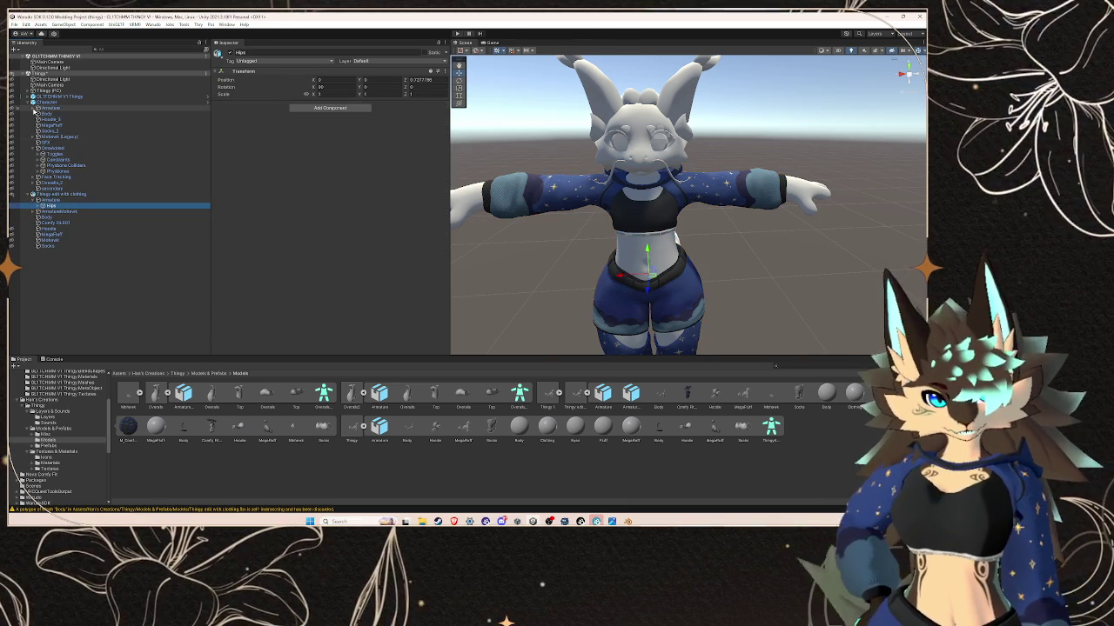
click(32, 107)
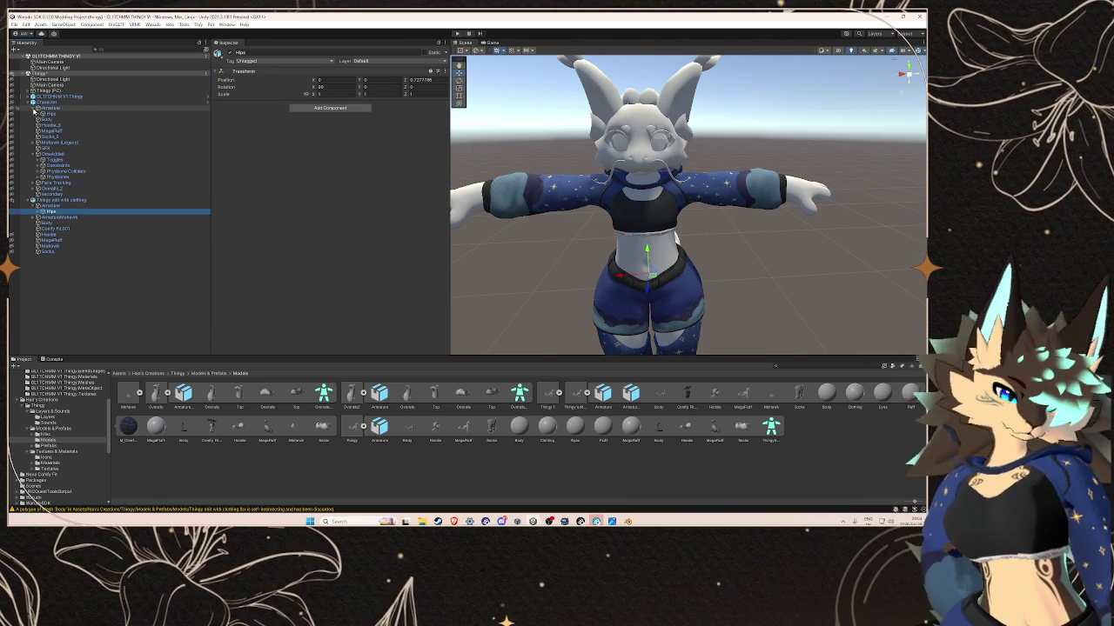
click(39, 113)
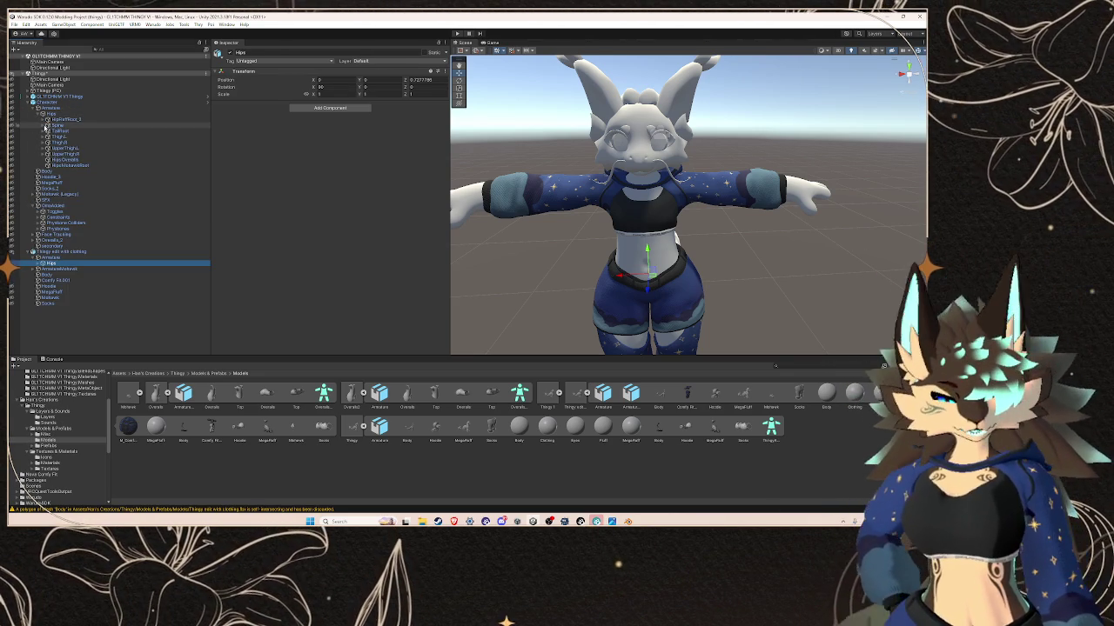
click(44, 126)
click(74, 142)
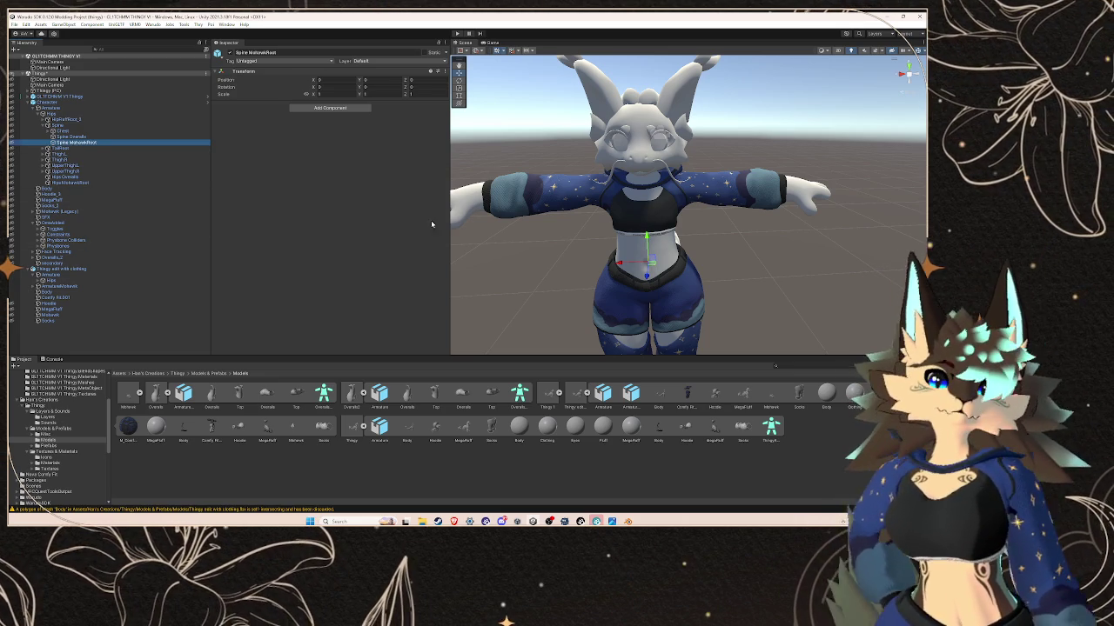
- Inspect the clothed model's HipFluff.R and HipFluffRoot bones under Hips
click(116, 280)
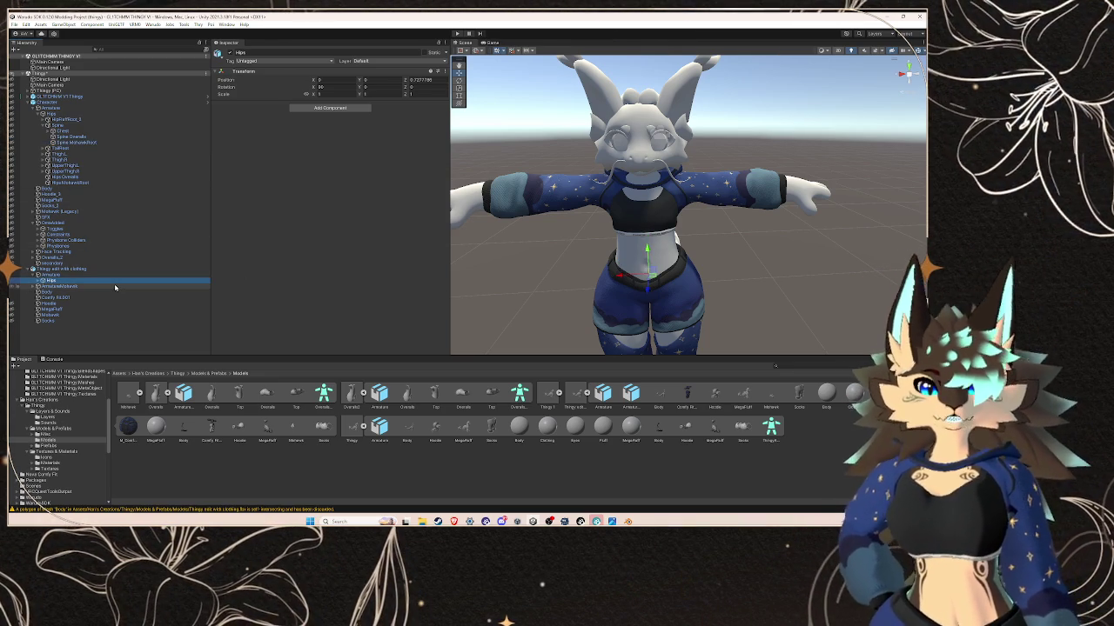
click(52, 281)
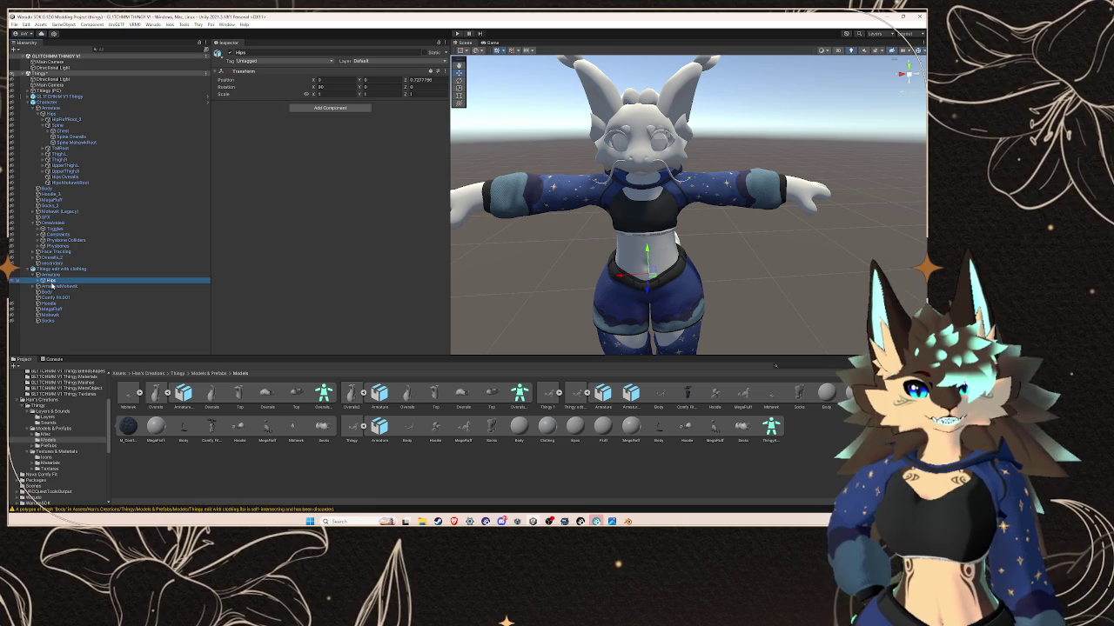
click(37, 281)
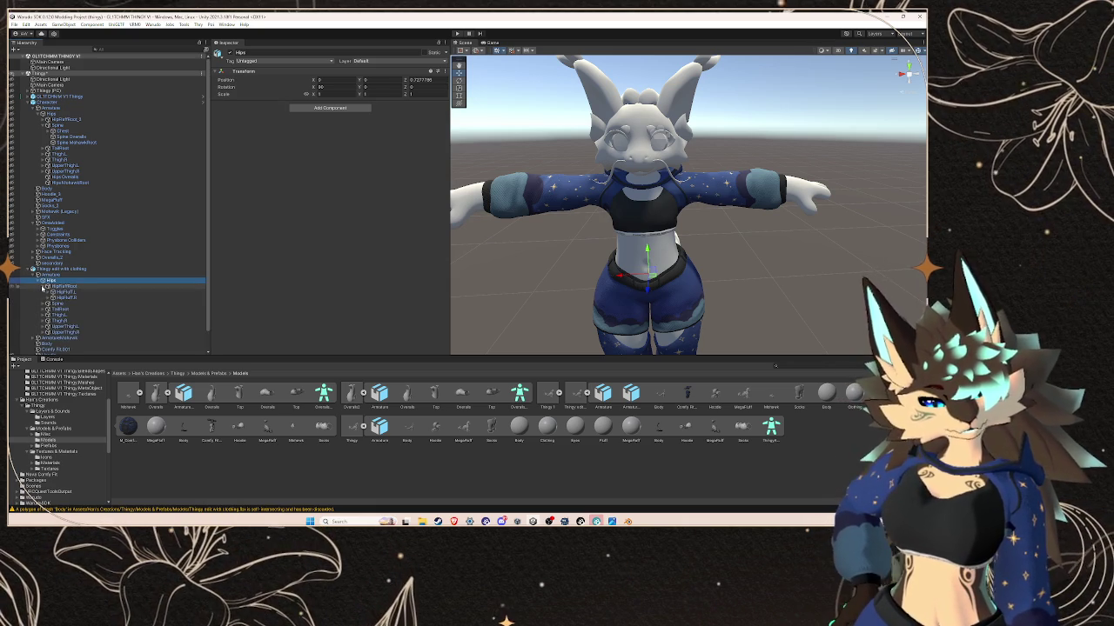
click(57, 297)
click(57, 286)
click(37, 280)
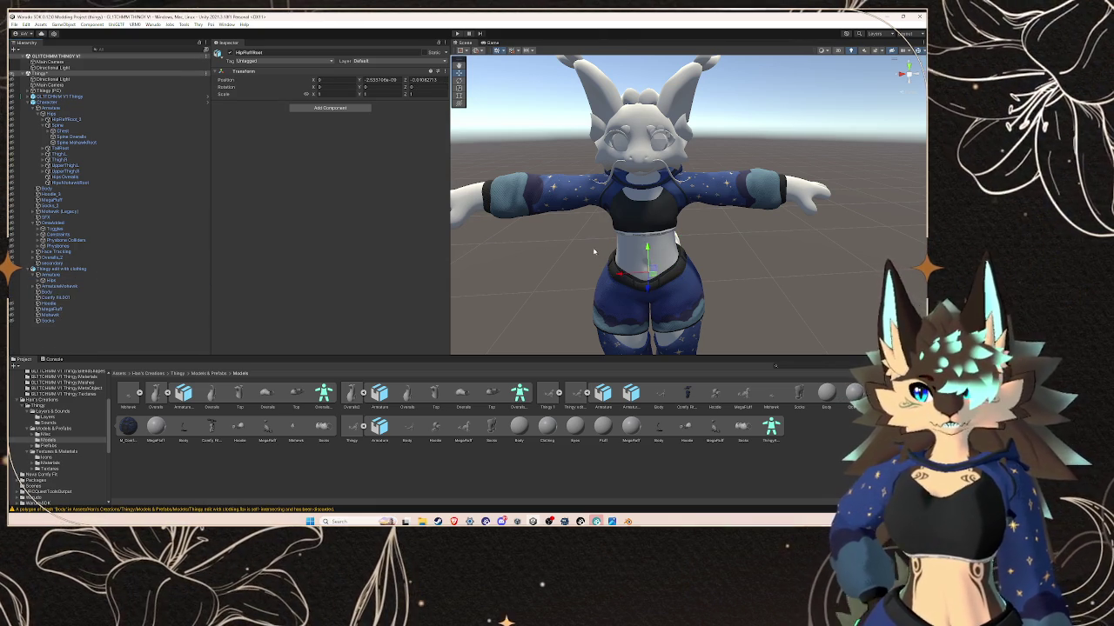
click(648, 226)
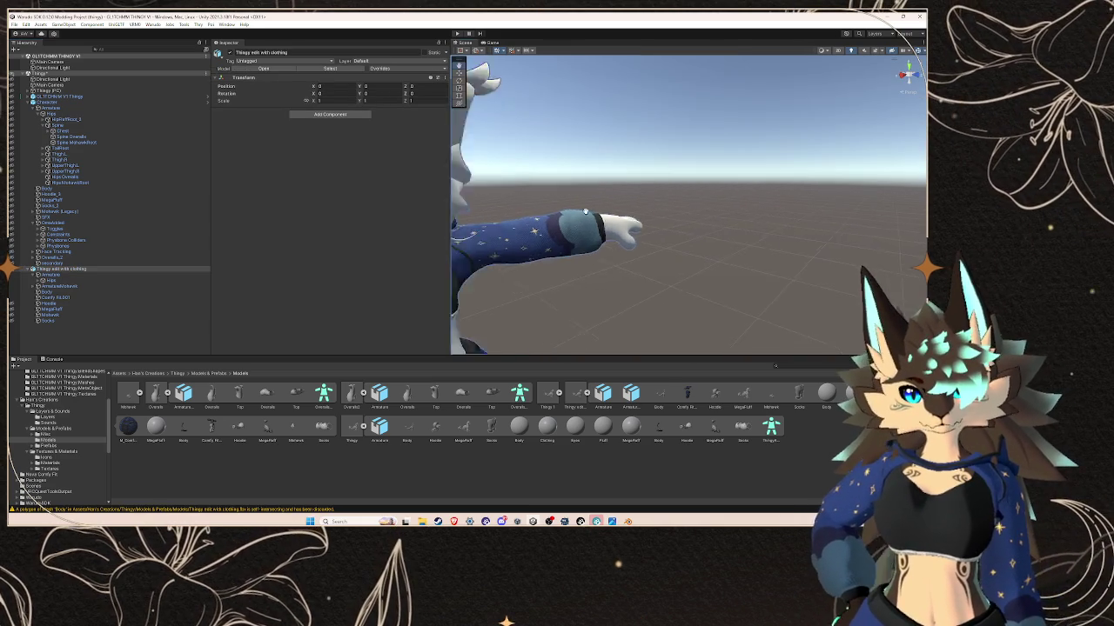
- Orbit and zoom the Scene view close onto the sleeved arm's cuff
alt+drag(648, 226, 665, 194)
alt+drag(705, 227, 401, 222)
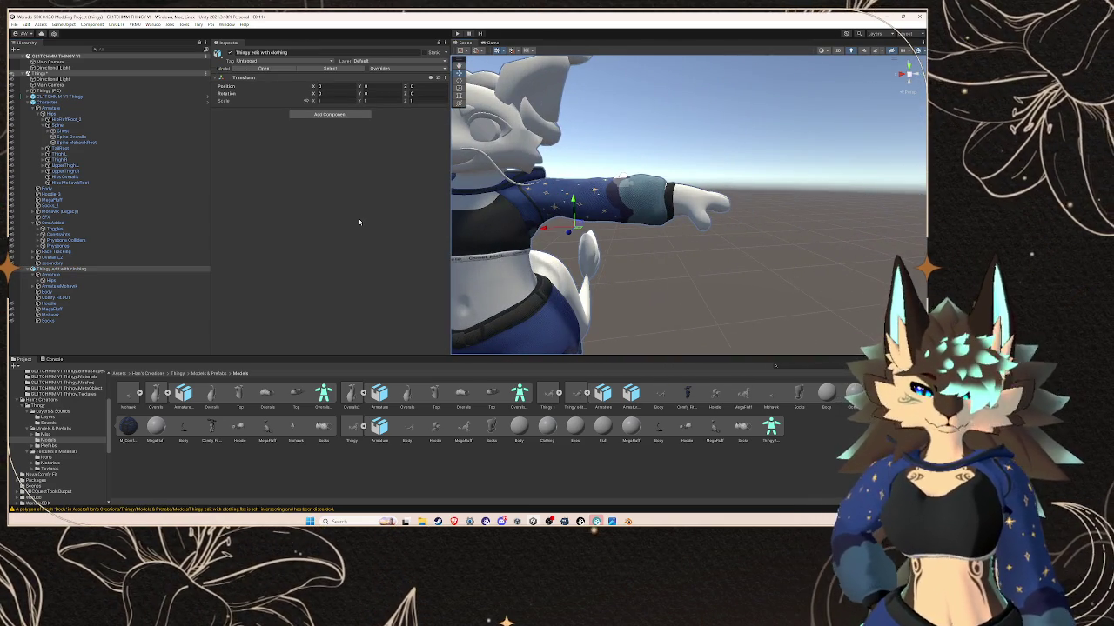
mouse_move(118, 235)
alt+mouse_down()
mouse_move(673, 200)
mouse_move(670, 242)
alt+mouse_up()
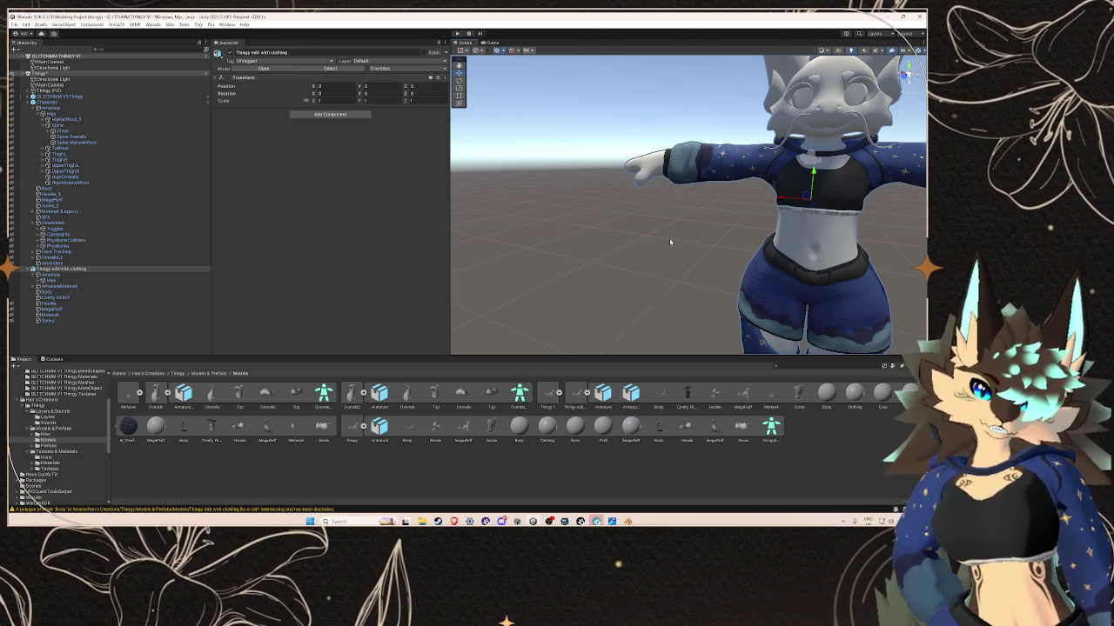
mouse_move(749, 231)
alt+mouse_down()
mouse_move(607, 215)
mouse_move(645, 234)
mouse_move(599, 163)
alt+mouse_up()
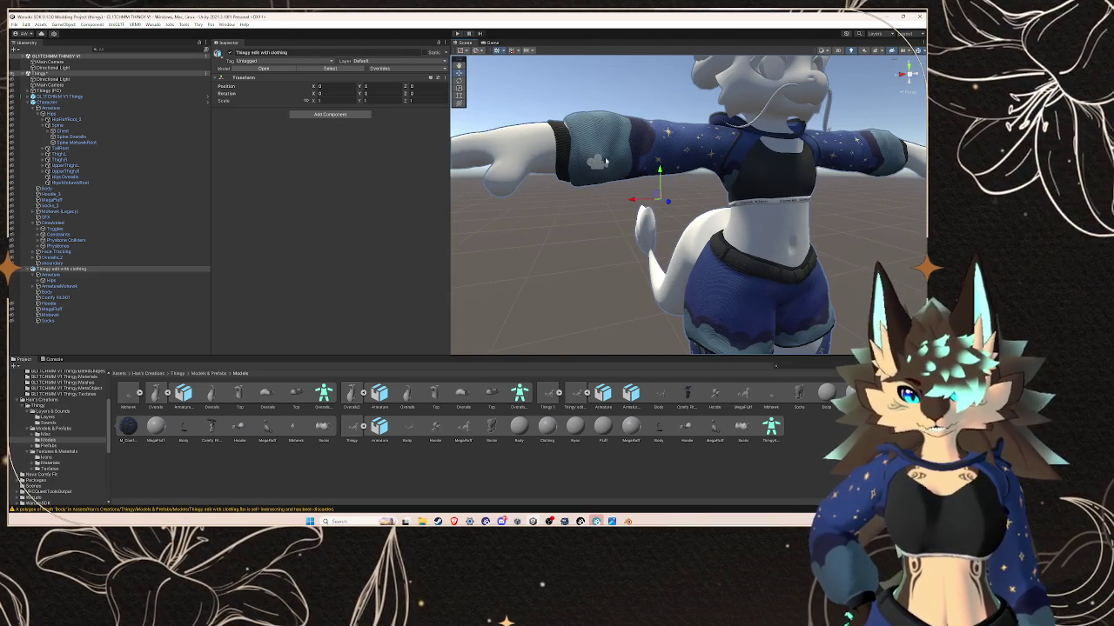
scroll(599, 163, up, 3)
scroll(600, 167, up, 2)
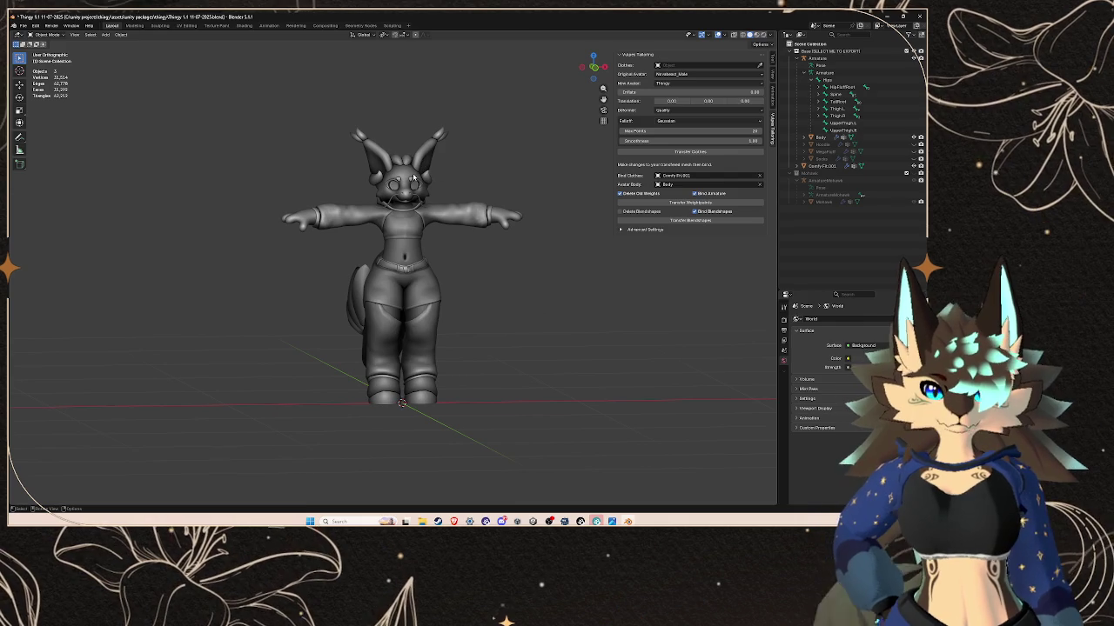
- Select Comfy Fit.001 and zoom in on the sleeved arm
click(419, 170)
scroll(452, 156, up, 3)
scroll(470, 141, up, 3)
shift+middle_drag(470, 142, 400, 221)
scroll(399, 221, up, 2)
scroll(399, 221, up, 2)
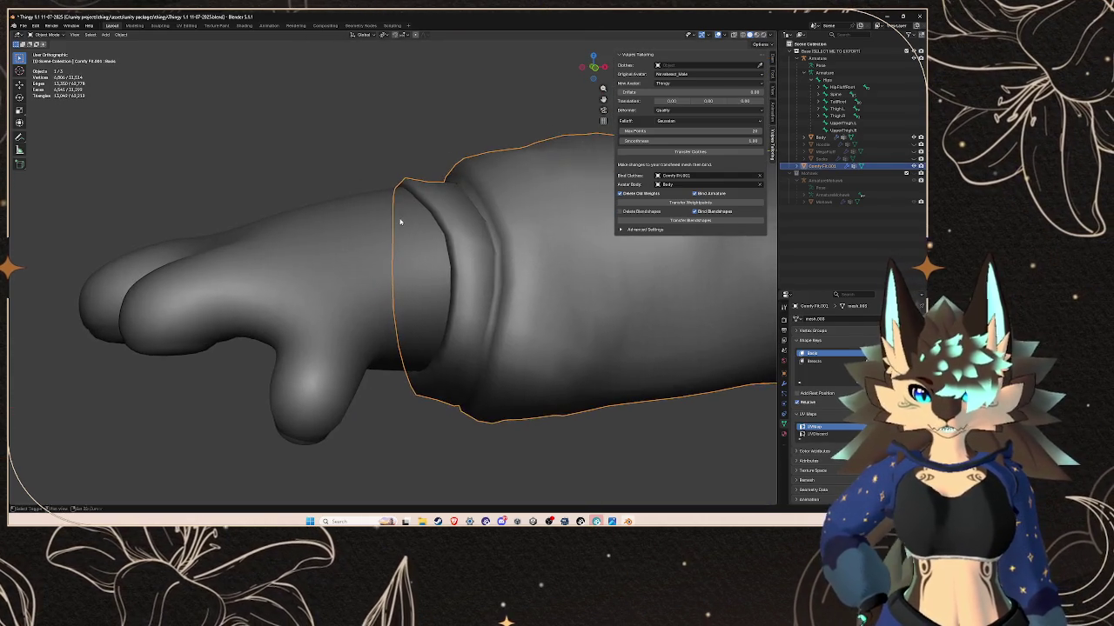
scroll(435, 217, up, 1)
scroll(435, 217, up, 2)
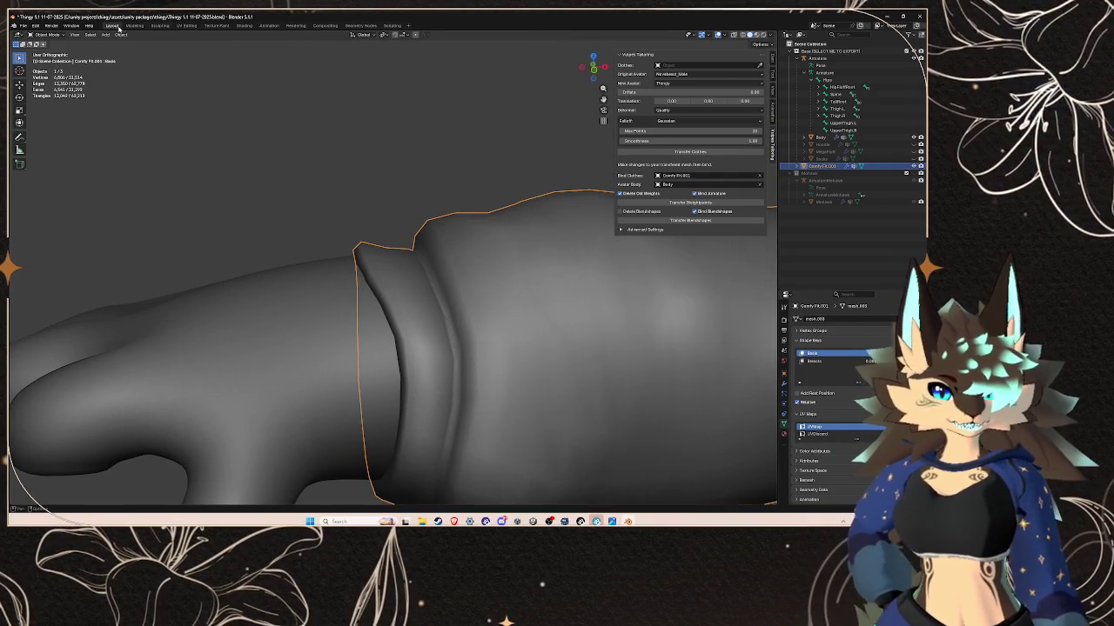
- In the Sculpting workspace, smooth the sleeve cuff while orbiting around the arm
click(160, 25)
scroll(261, 218, up, 2)
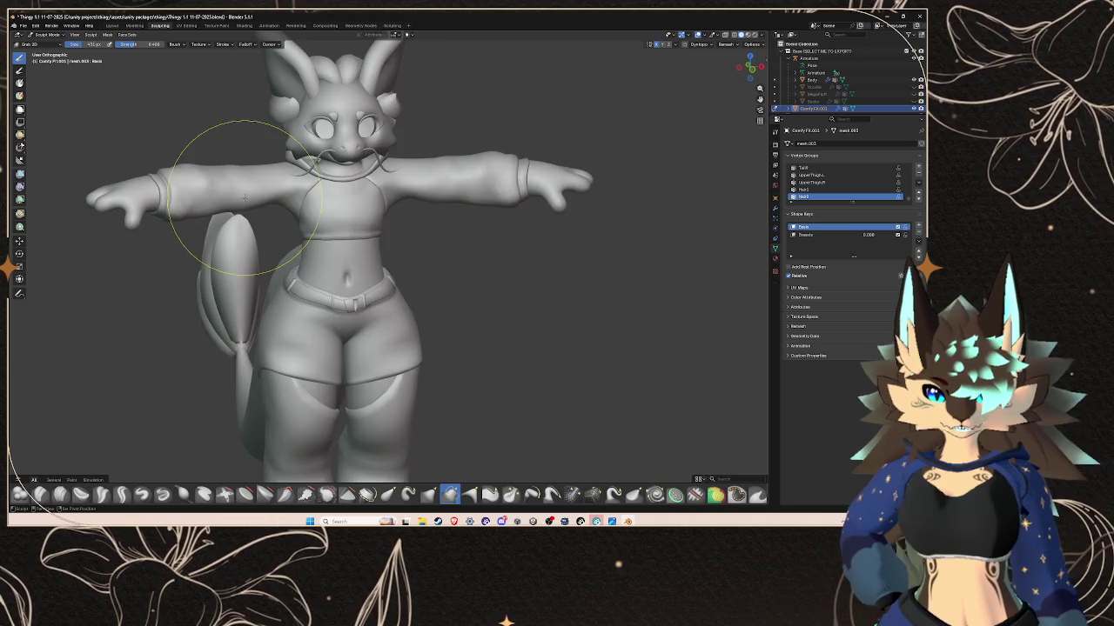
scroll(487, 261, up, 2)
scroll(572, 190, up, 2)
middle_drag(572, 190, 386, 273)
scroll(442, 268, up, 2)
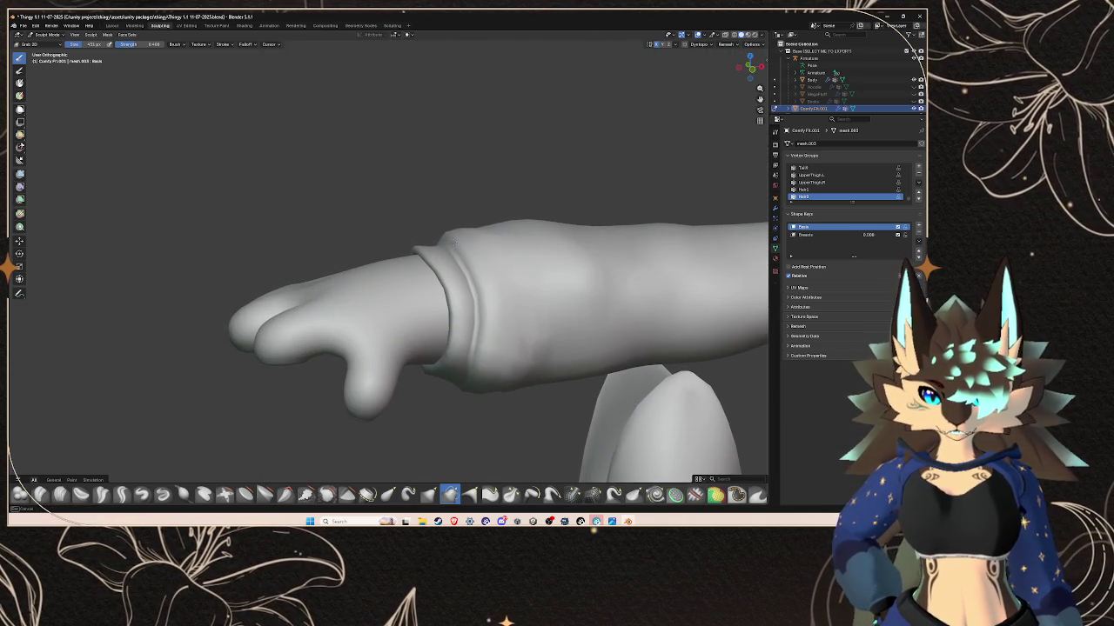
middle_drag(450, 235, 467, 360)
scroll(490, 365, down, 1)
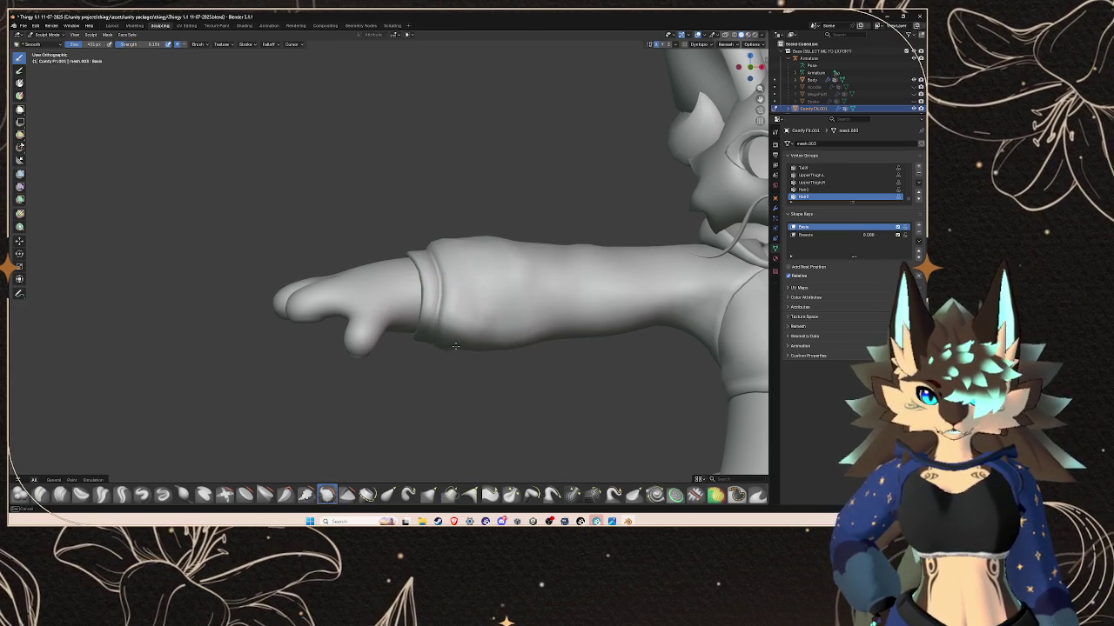
scroll(511, 324, down, 3)
mouse_move(511, 324)
middle_down()
mouse_move(452, 340)
mouse_move(401, 334)
middle_up()
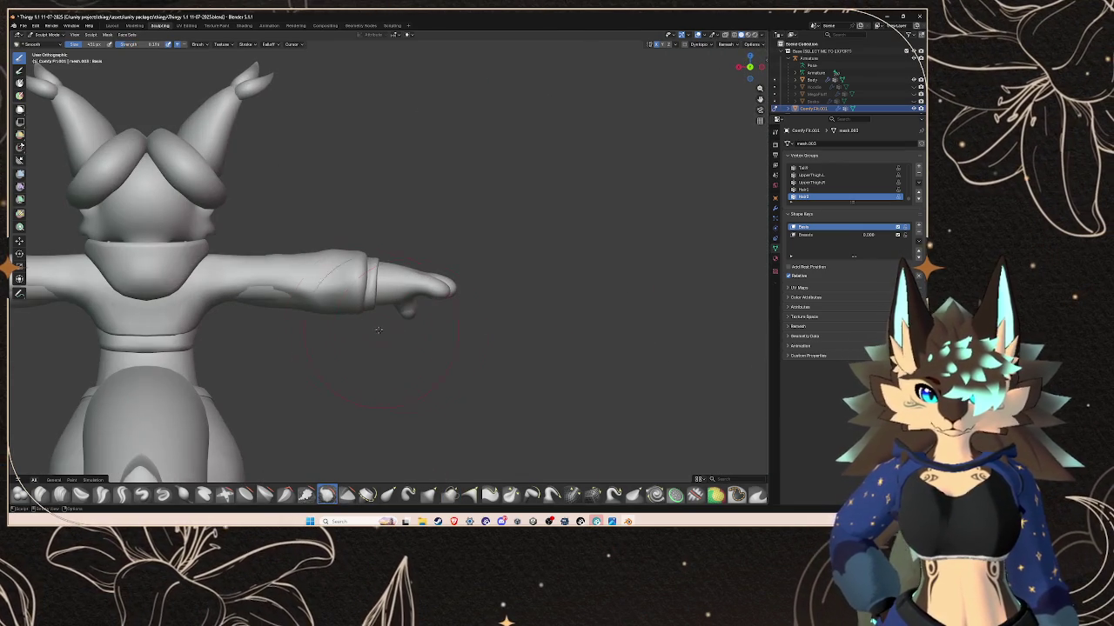
mouse_move(369, 300)
middle_down()
mouse_move(435, 293)
mouse_move(425, 463)
middle_up()
- Reshape the cuffs with the Grab brush, checking them from several angles
click(429, 494)
mouse_move(410, 397)
middle_down()
mouse_move(269, 298)
mouse_move(405, 272)
mouse_move(530, 283)
middle_up()
scroll(534, 285, up, 3)
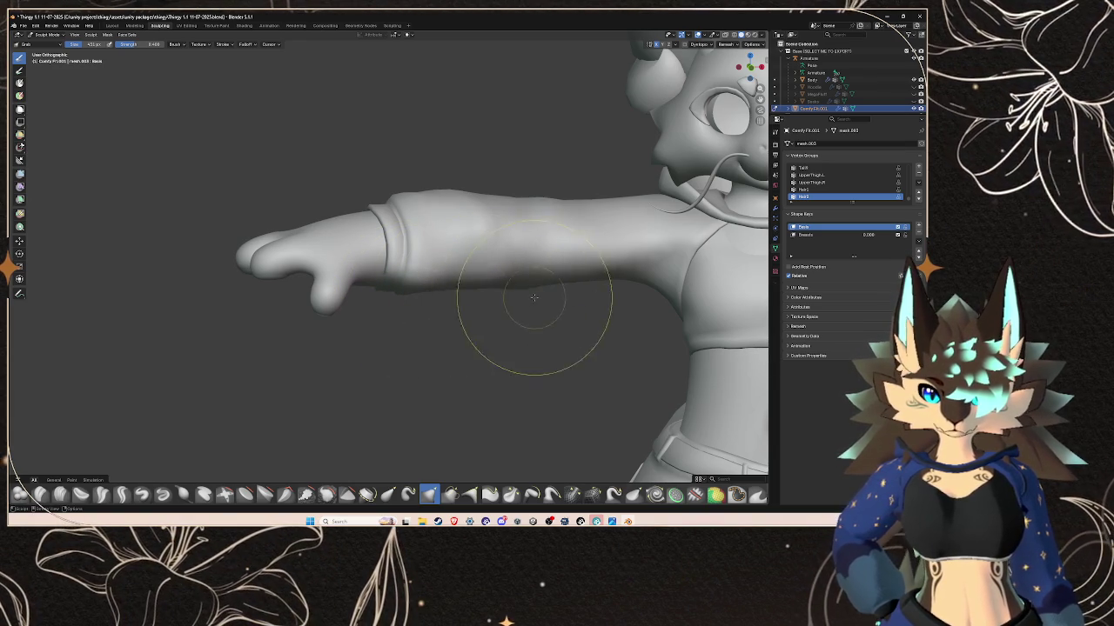
mouse_move(534, 297)
middle_down()
mouse_move(204, 314)
mouse_move(236, 257)
middle_up()
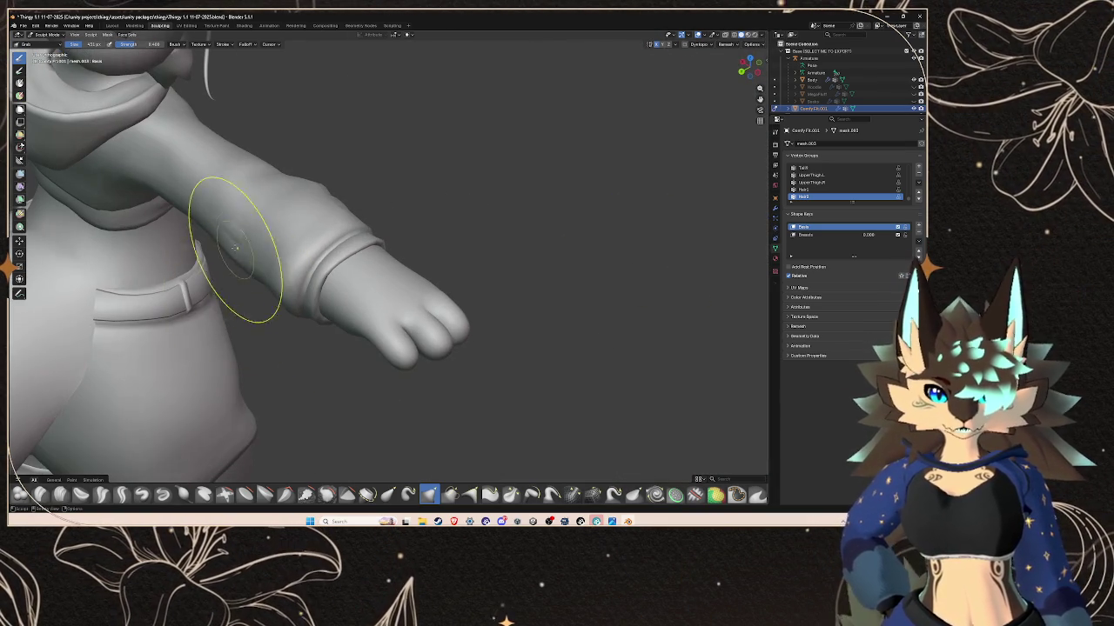
middle_drag(198, 199, 366, 228)
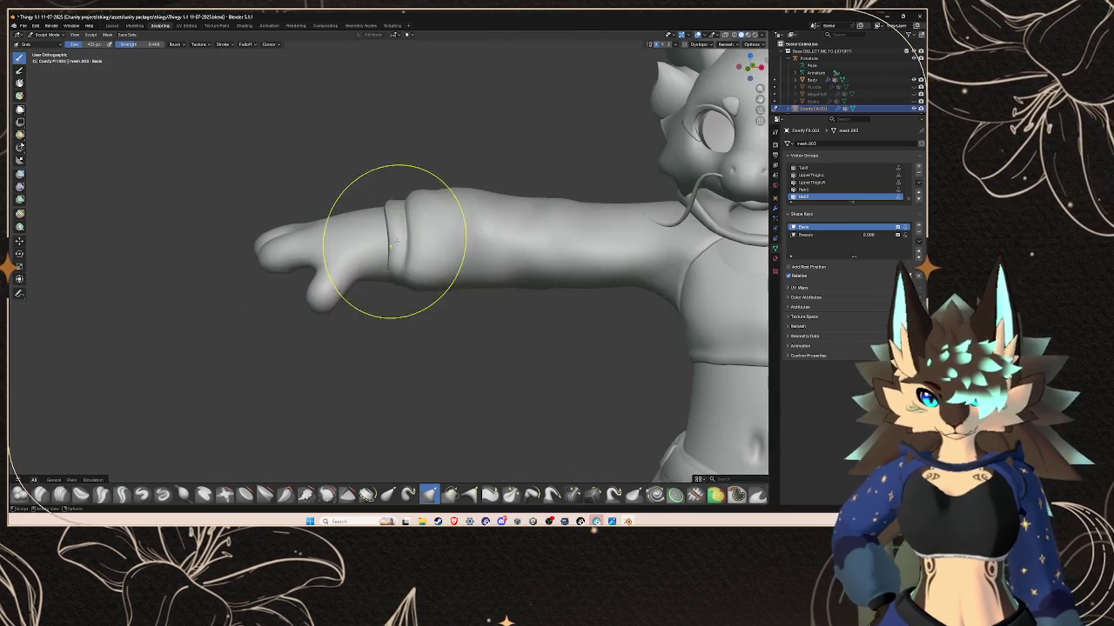
scroll(448, 274, down, 2)
scroll(492, 275, up, 2)
middle_drag(485, 286, 441, 228)
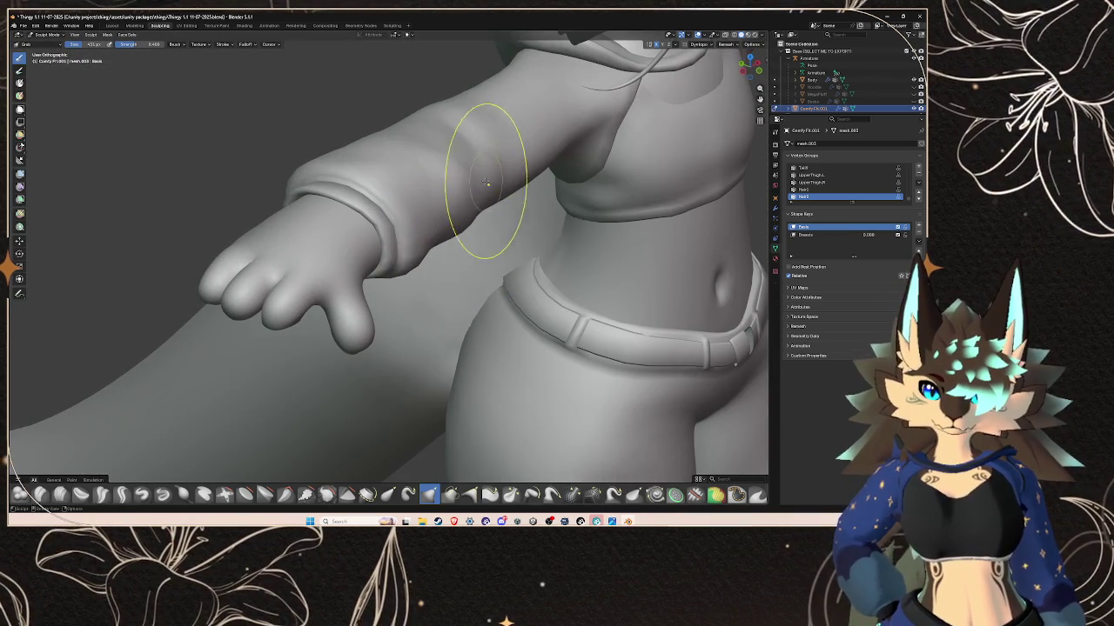
middle_drag(473, 252, 435, 243)
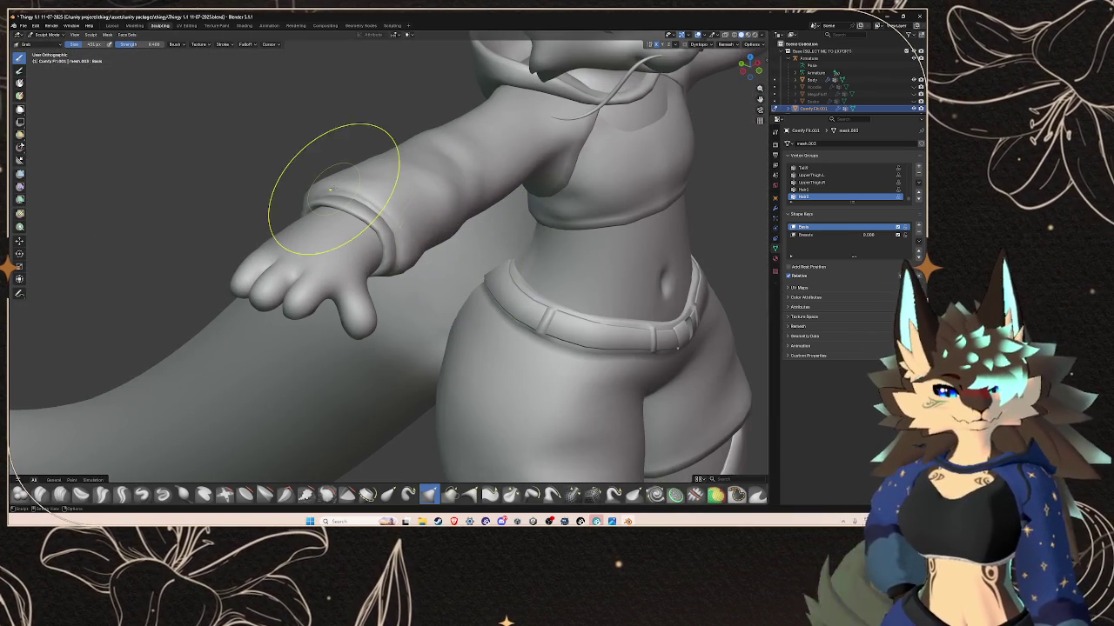
click(23, 26)
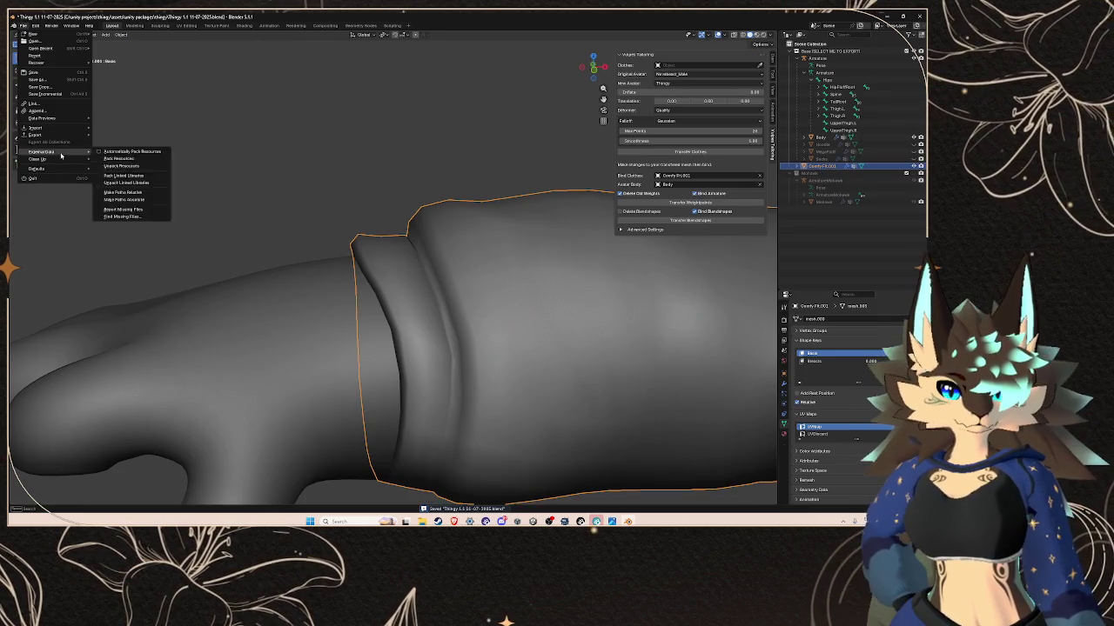
- Re-export the clothed model as FBX, overwriting Thingy edit with clothing.fbx
click(113, 190)
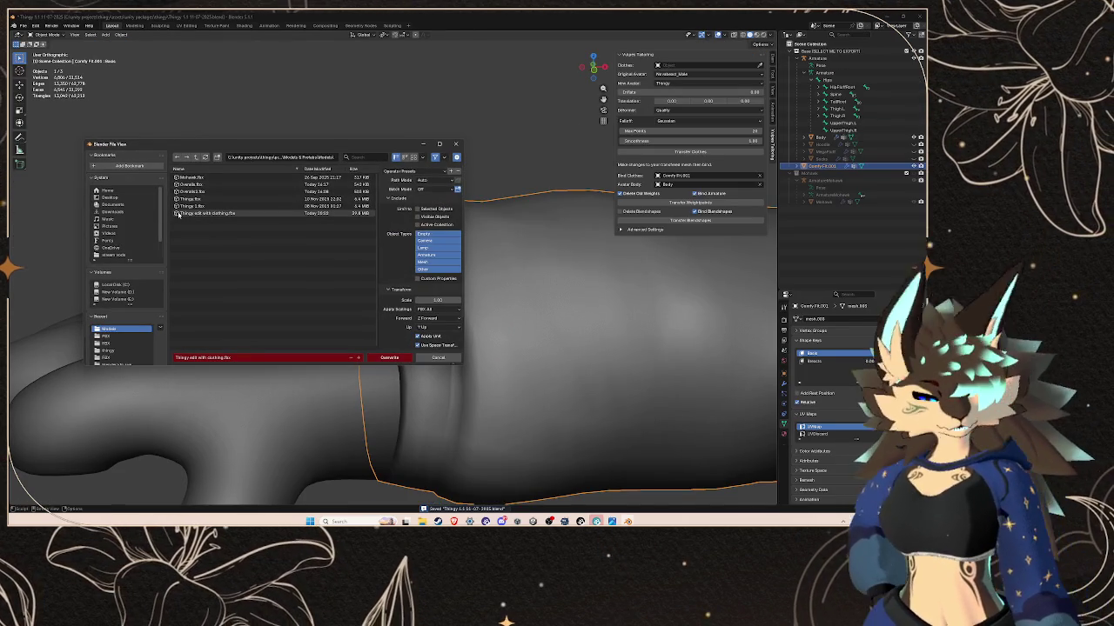
mouse_move(205, 214)
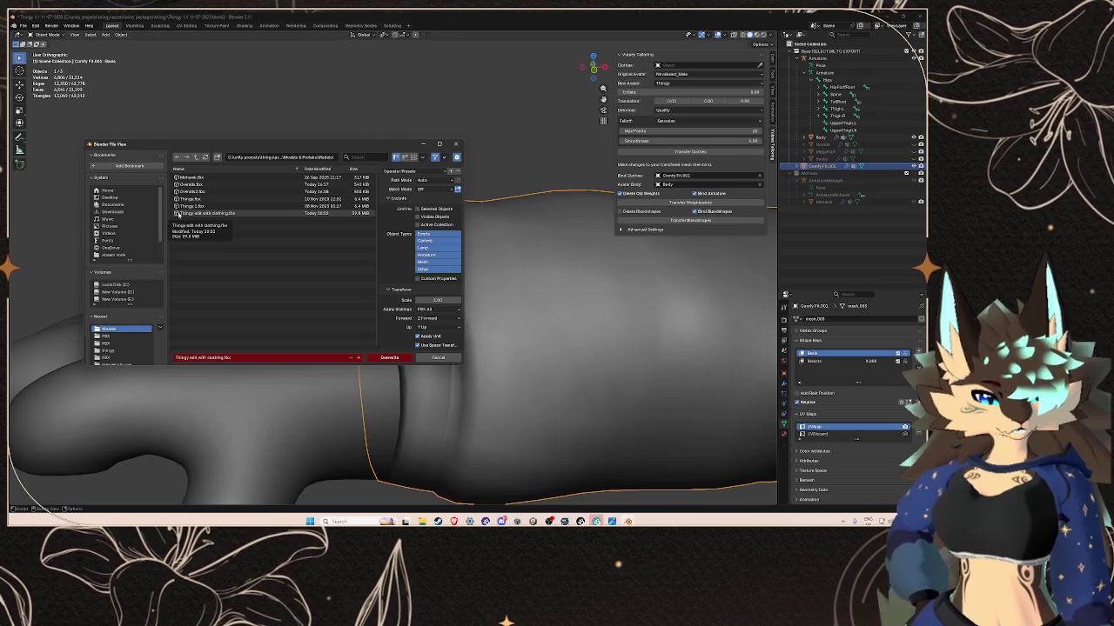
click(181, 213)
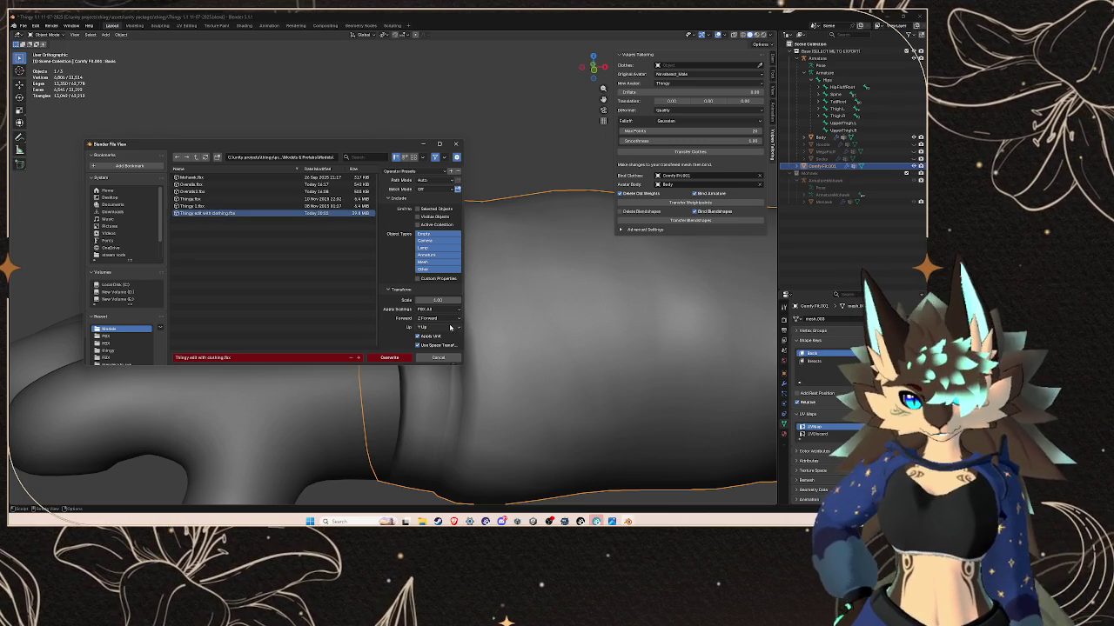
click(404, 358)
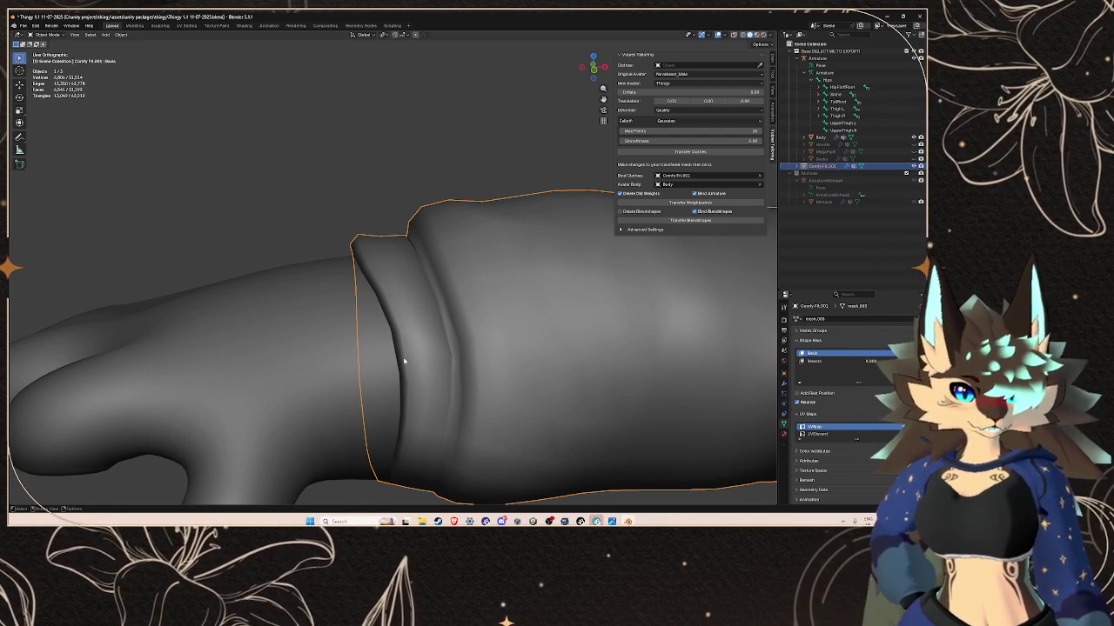
- Deselect the clothing, orbit the character, and return to Unity to load the new export
scroll(406, 360, down, 2)
scroll(417, 348, down, 2)
scroll(452, 313, down, 2)
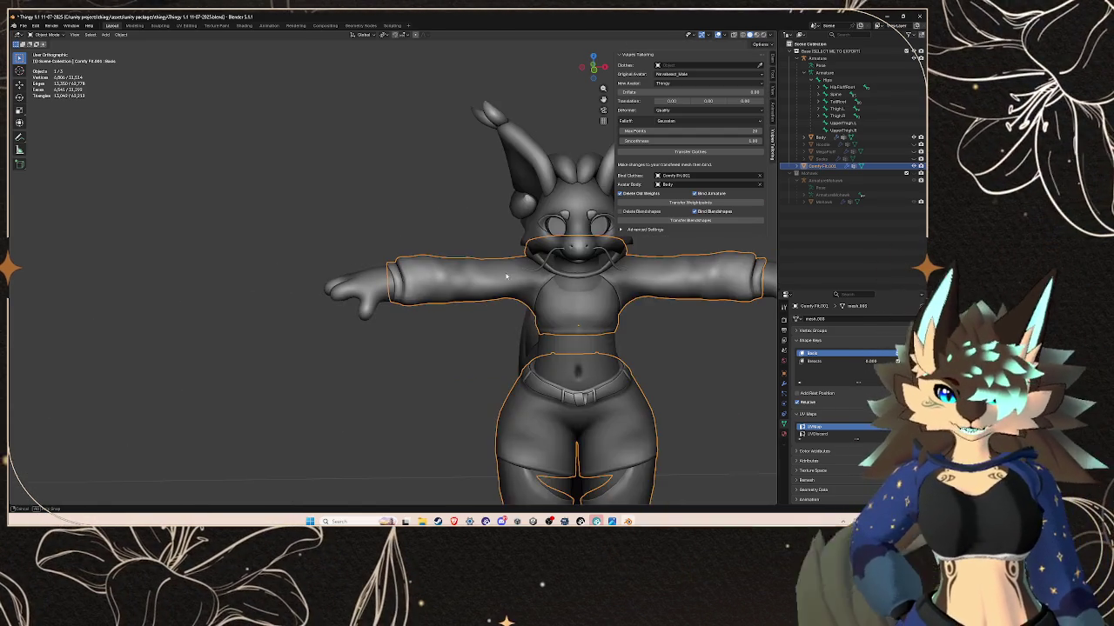
scroll(500, 270, down, 1)
scroll(500, 270, down, 2)
click(668, 336)
middle_drag(668, 337, 645, 334)
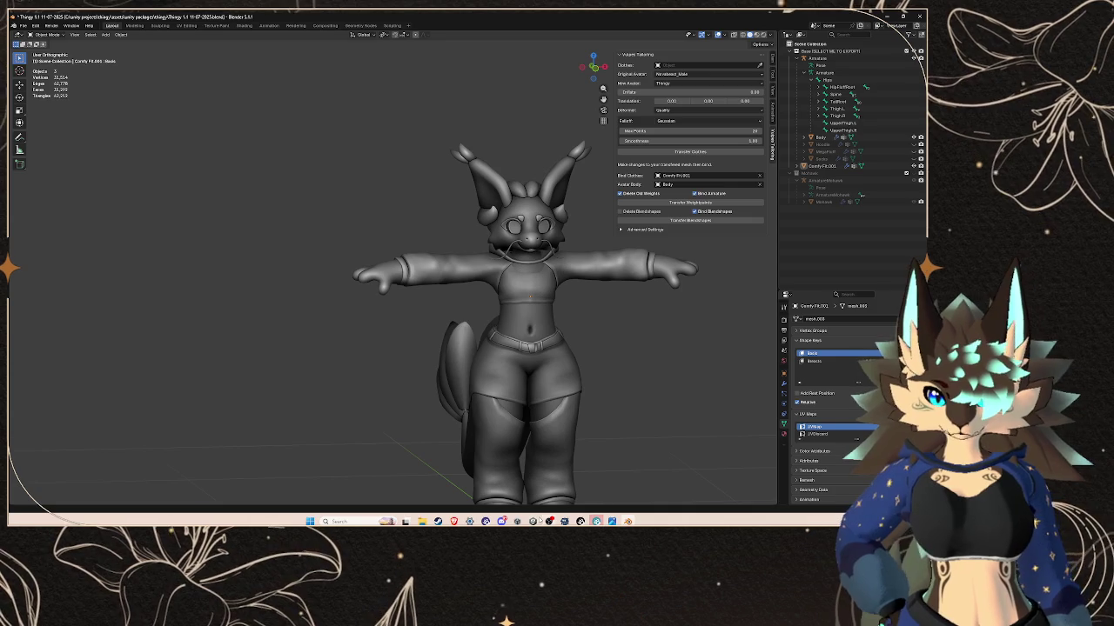
key(alt+Tab)
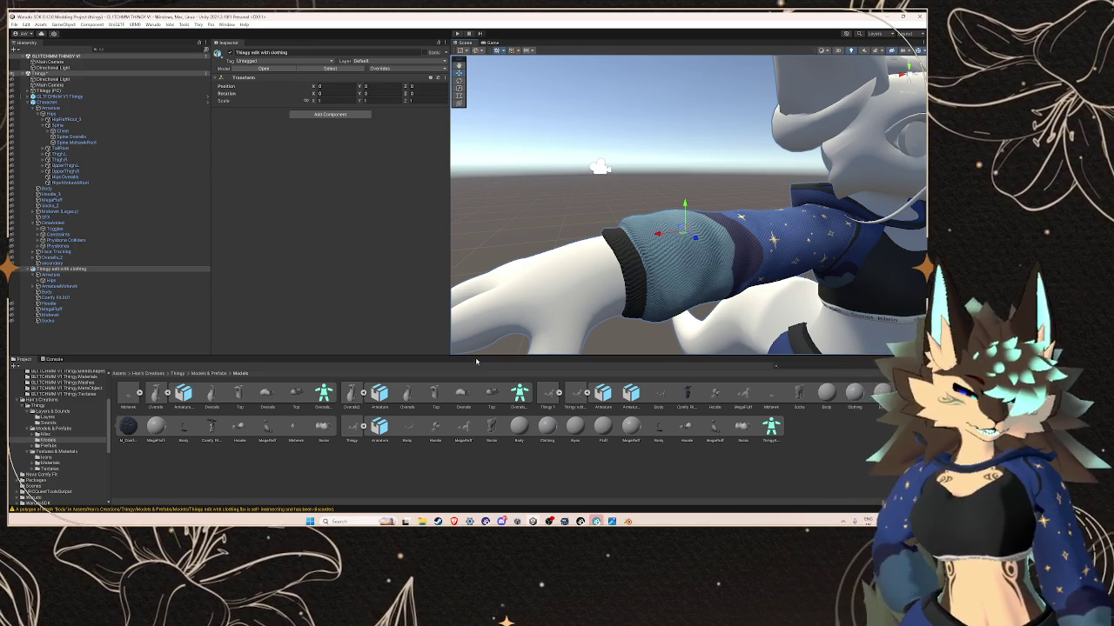
- Frame the reimported avatar from the front to inspect the sleeve cuffs
scroll(630, 216, down, 3)
scroll(630, 216, down, 3)
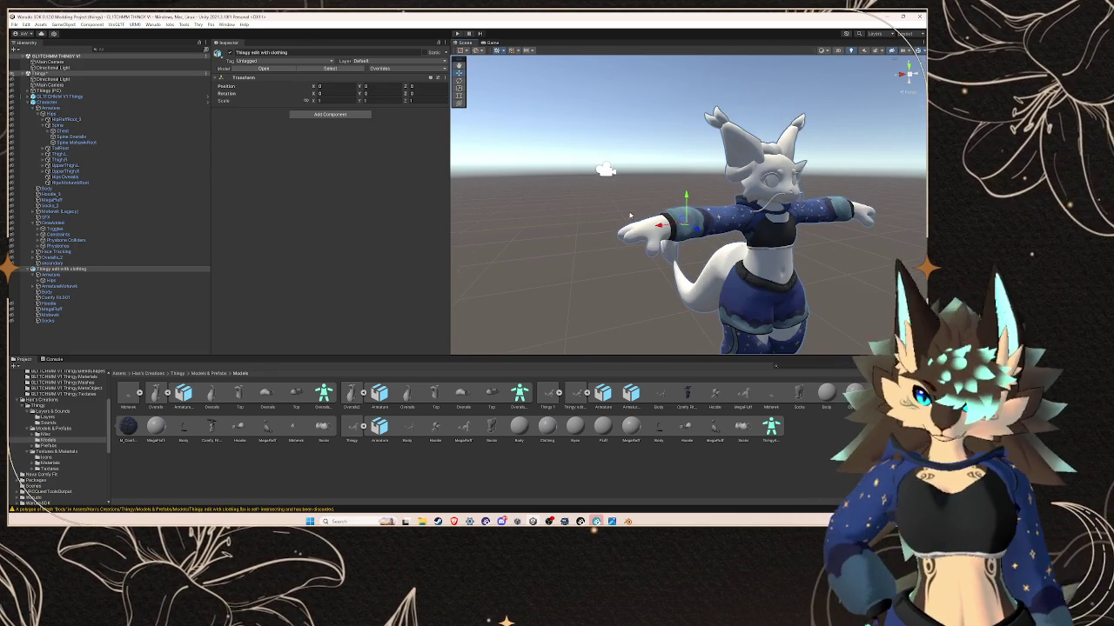
mouse_move(630, 216)
alt+mouse_down()
mouse_move(653, 255)
mouse_move(589, 254)
mouse_move(649, 198)
alt+mouse_up()
scroll(649, 198, up, 5)
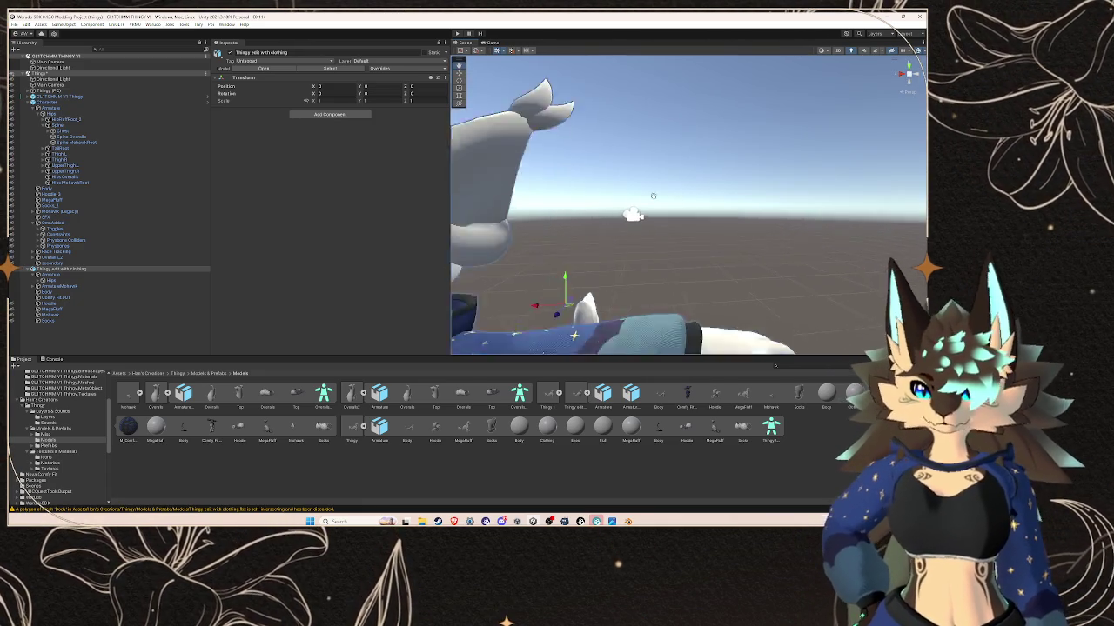
key(f)
scroll(644, 174, up, 1)
scroll(644, 174, up, 1)
scroll(641, 167, up, 1)
scroll(641, 167, up, 2)
- View the avatar's left side, then expand Hips and select the Thigh.L bone
mouse_move(641, 167)
alt+mouse_down()
mouse_move(660, 233)
mouse_move(641, 216)
alt+mouse_up()
scroll(659, 233, up, 3)
scroll(640, 217, down, 1)
scroll(640, 216, down, 3)
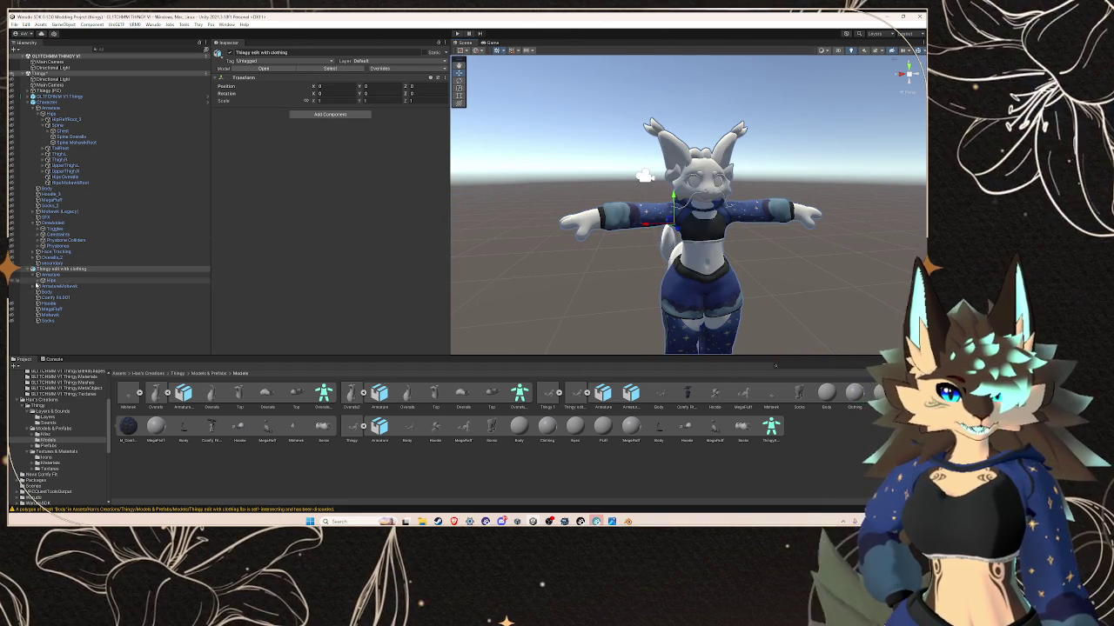
click(42, 280)
click(59, 303)
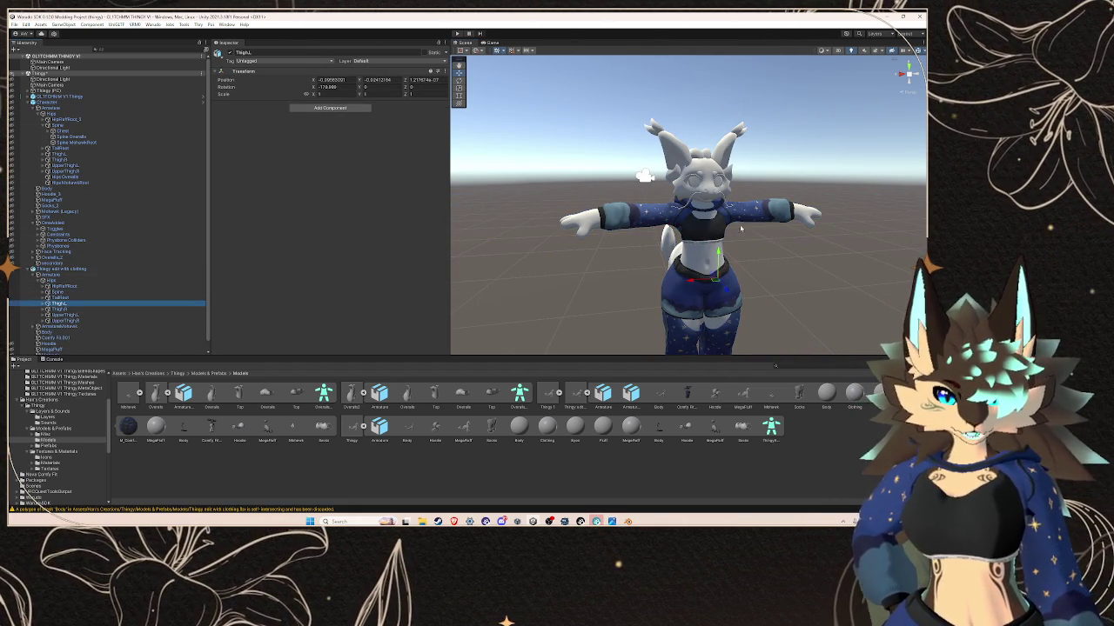
- Swing the Thigh.L bone back and forth to test how the shorts deform
key(f)
mouse_move(662, 205)
mouse_down()
mouse_move(670, 199)
mouse_move(709, 222)
mouse_move(624, 244)
mouse_up()
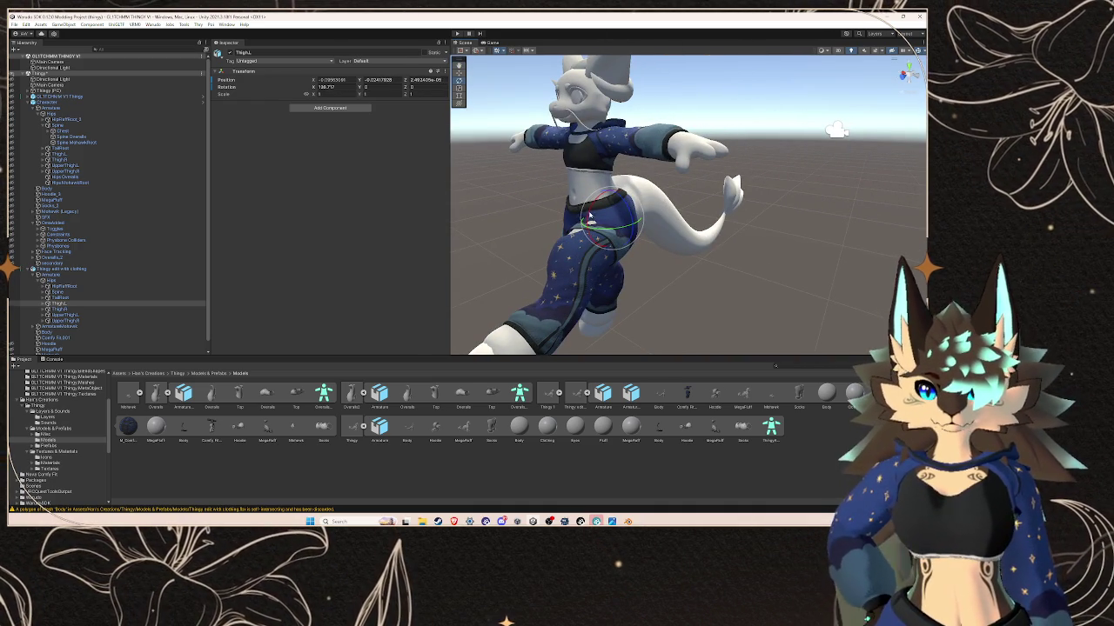
mouse_move(631, 224)
mouse_down()
mouse_move(583, 172)
mouse_move(621, 221)
mouse_up()
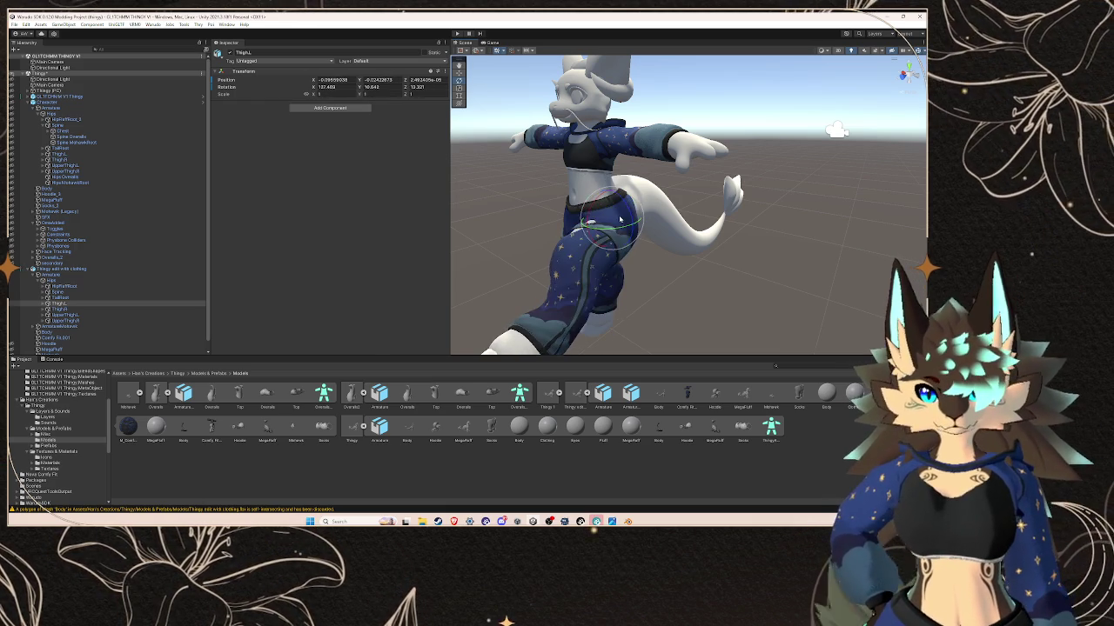
- Select the Body mesh and scroll its BlendShapes list down to the body-shrinking entries
click(96, 274)
click(131, 333)
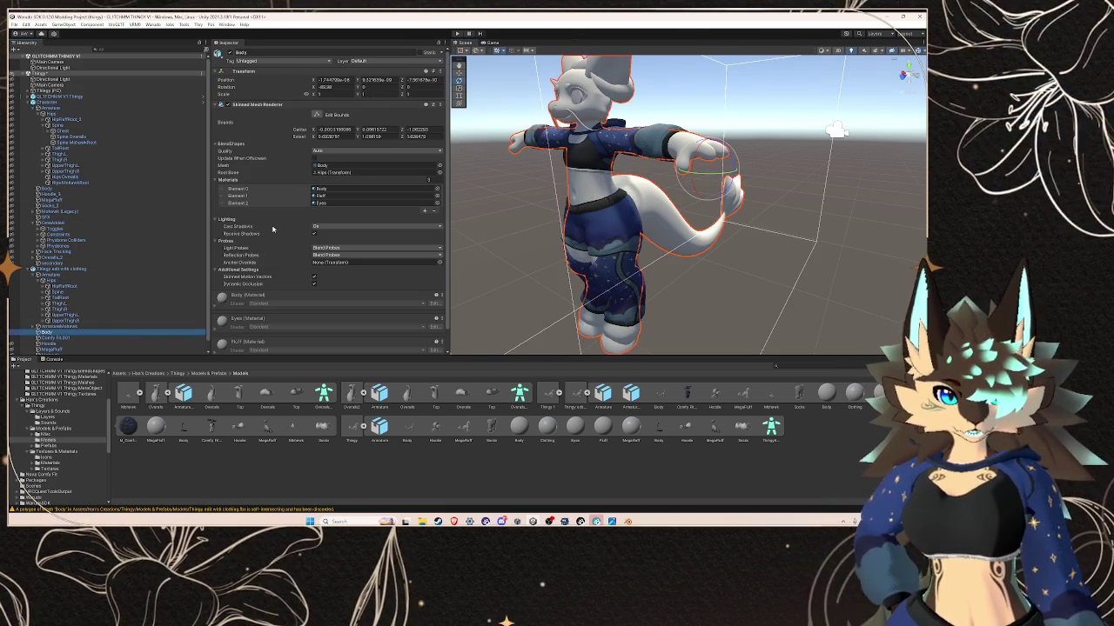
click(224, 148)
scroll(272, 214, down, 5)
scroll(272, 214, down, 5)
scroll(273, 214, down, 5)
scroll(272, 214, down, 5)
scroll(276, 222, down, 3)
scroll(278, 230, down, 3)
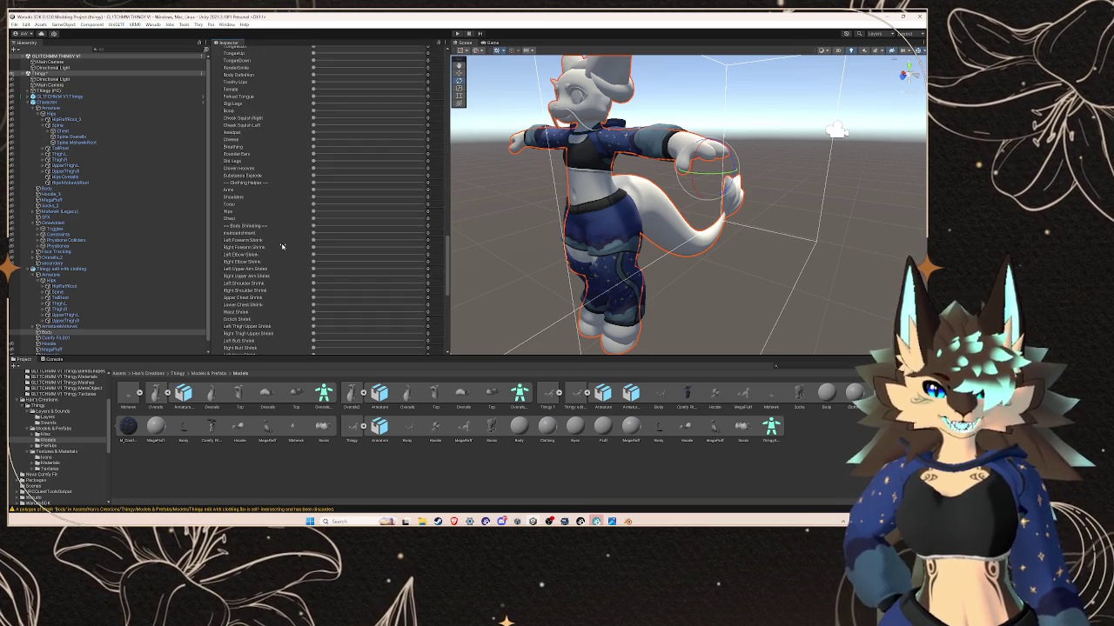
scroll(283, 249, down, 2)
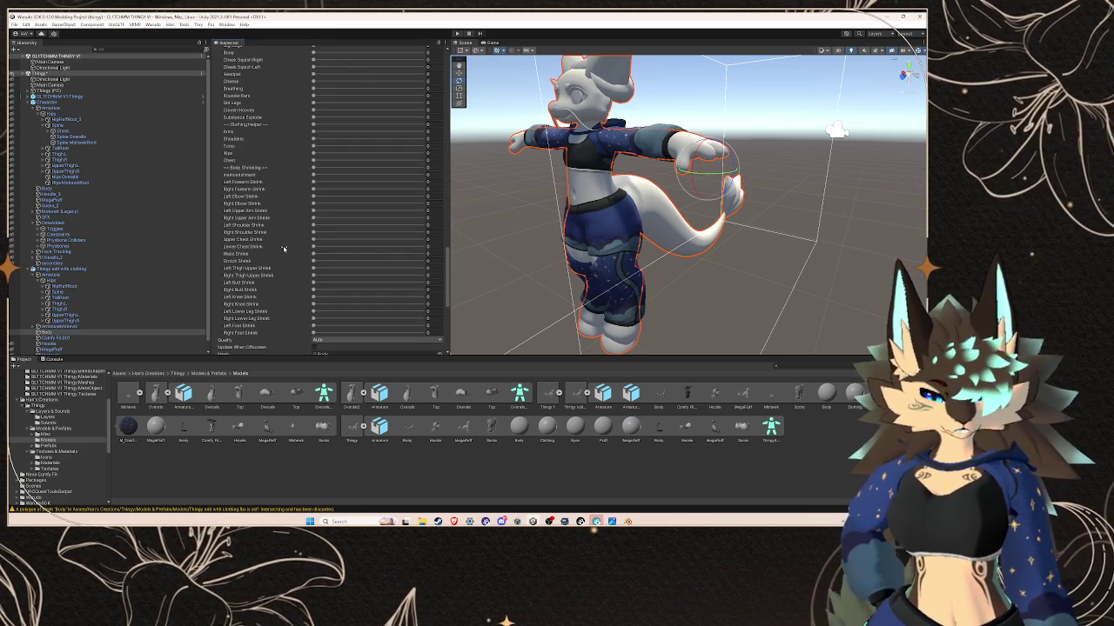